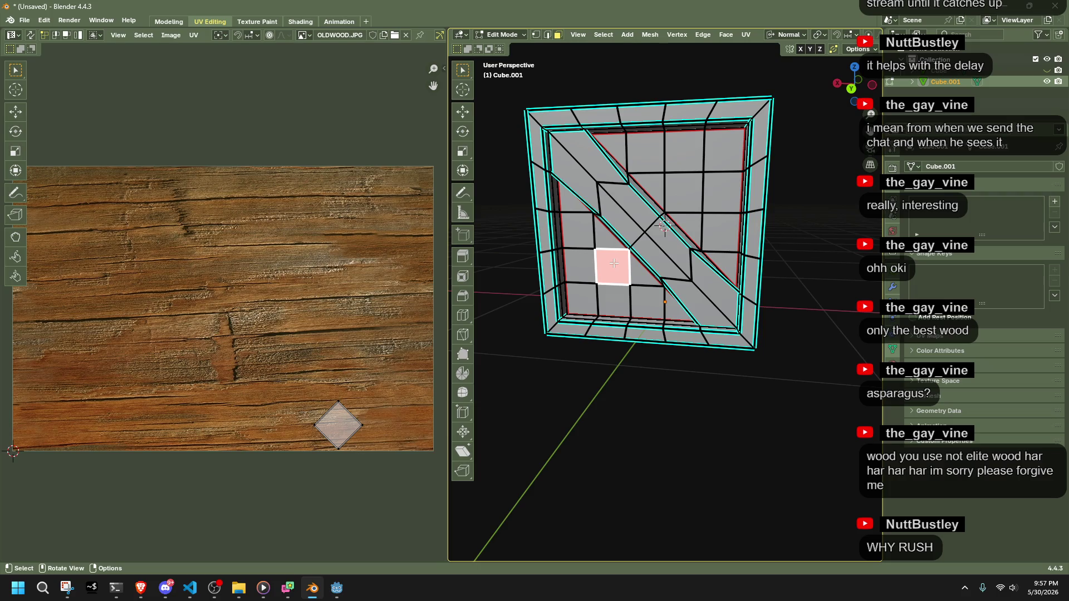
key("l")
Select both triangular panel faces and all their UVs, previewing the wood material.
left_click_drag(223, 177, 446, 517)
scroll(343, 379, "down", 2)
key("alt+shift+z")
key("alt+shift+z")
scroll(851, 38, "down", 5)
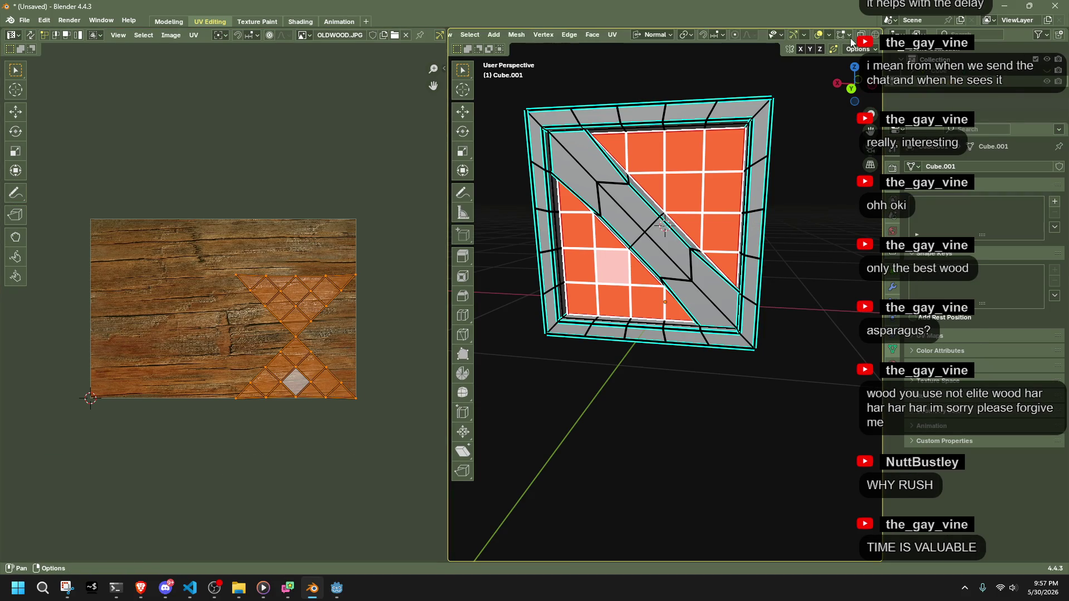
scroll(851, 34, "down", 2)
left_click(852, 34)
key("alt+shift+z")
key("alt+shift+z")
key("alt+shift+z")
Rotate the panel UVs by exactly -45°.
key("r")
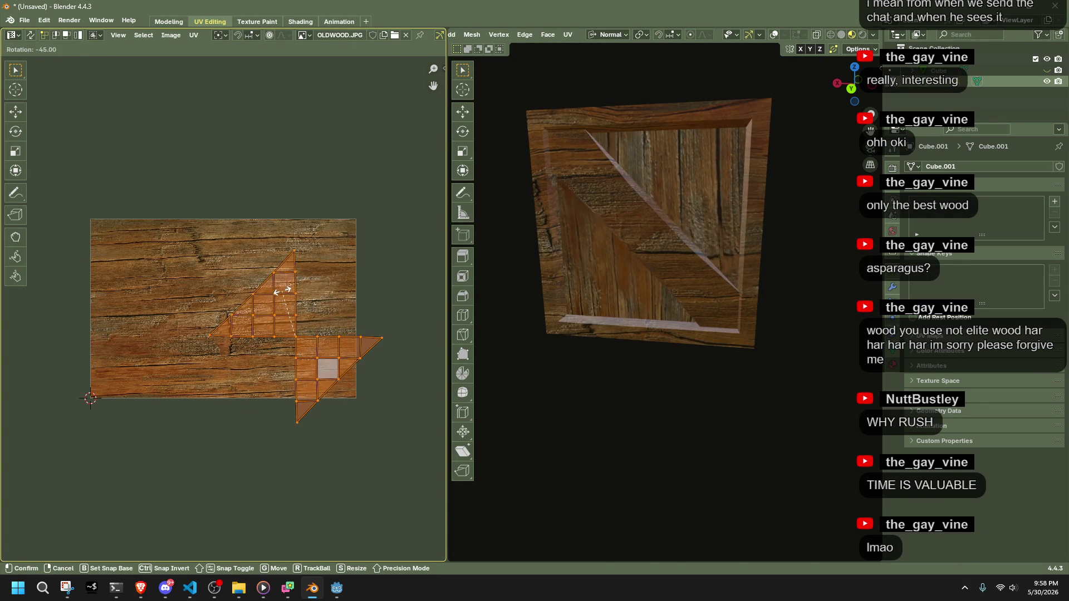
left_click(286, 294)
key("ctrl+z")
key("r")
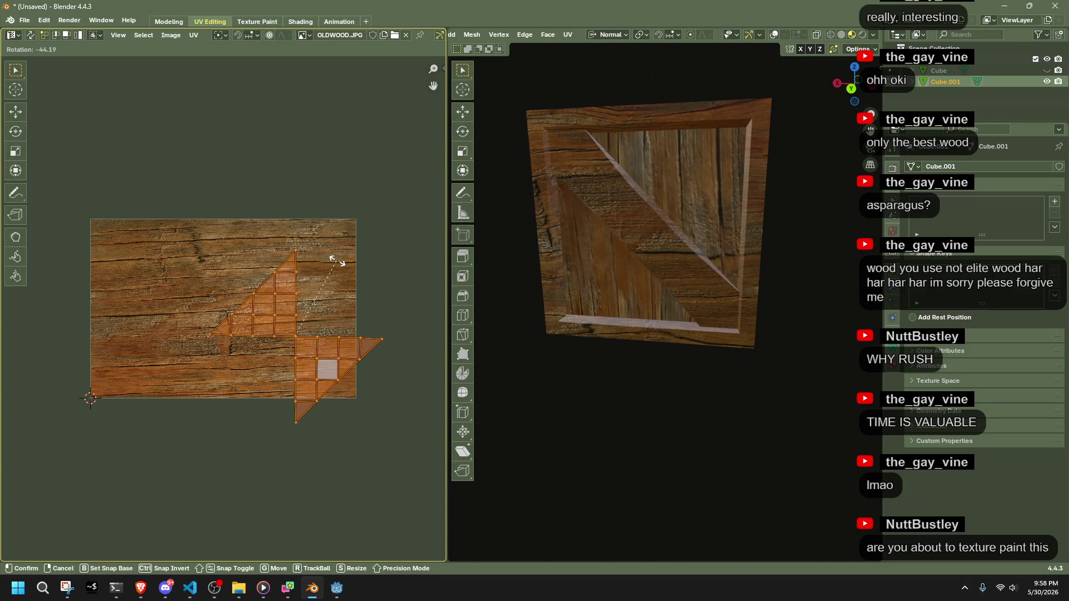
left_click(336, 262)
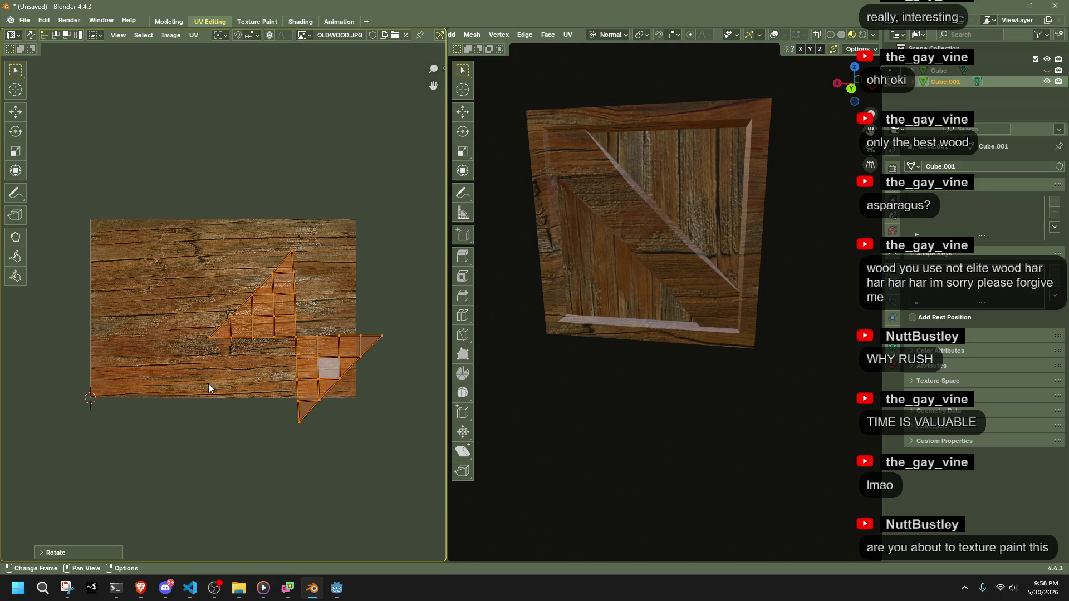
left_click(39, 551)
key("Return")
Move the panel UVs, scale them by 1.277, then deselect everything.
key("g")
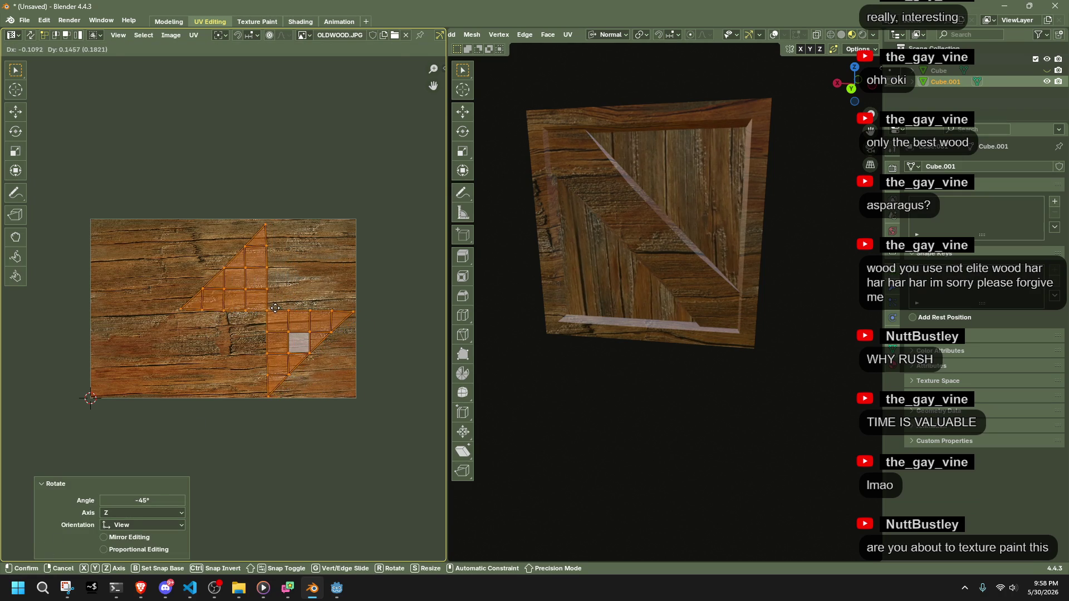
left_click(276, 308)
key("s")
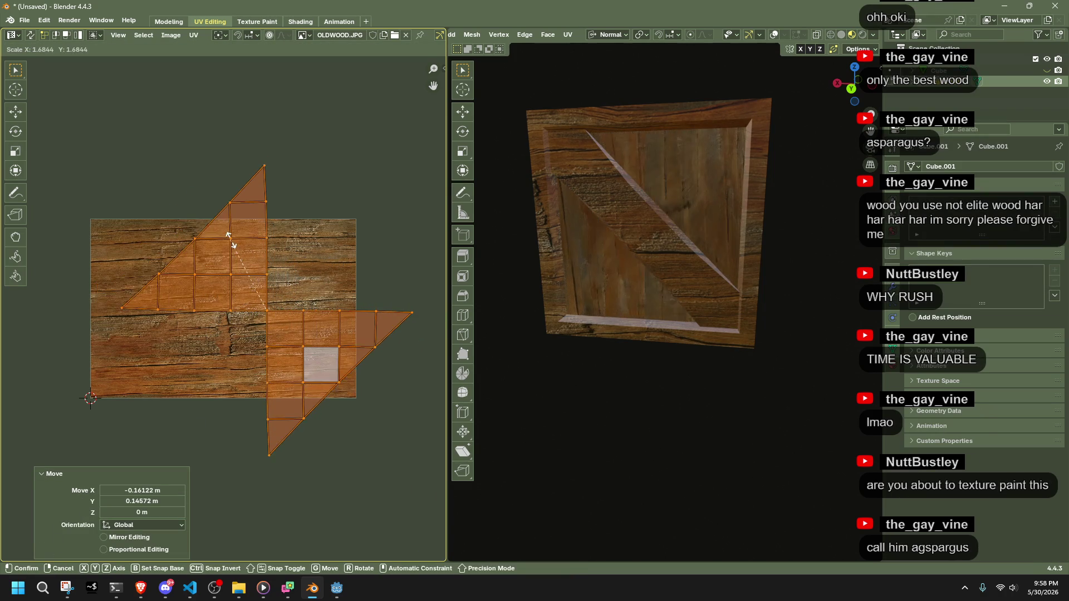
left_click(252, 252)
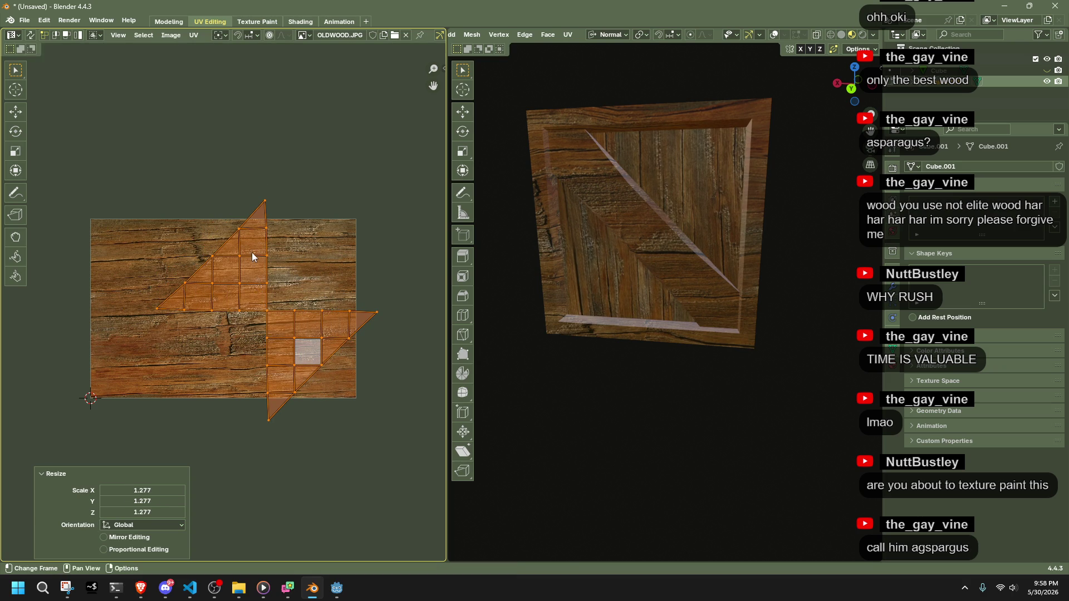
left_click(634, 416)
mouse_move(635, 416)
middle_mouse_down()
mouse_move(753, 323)
mouse_move(697, 267)
middle_mouse_up()
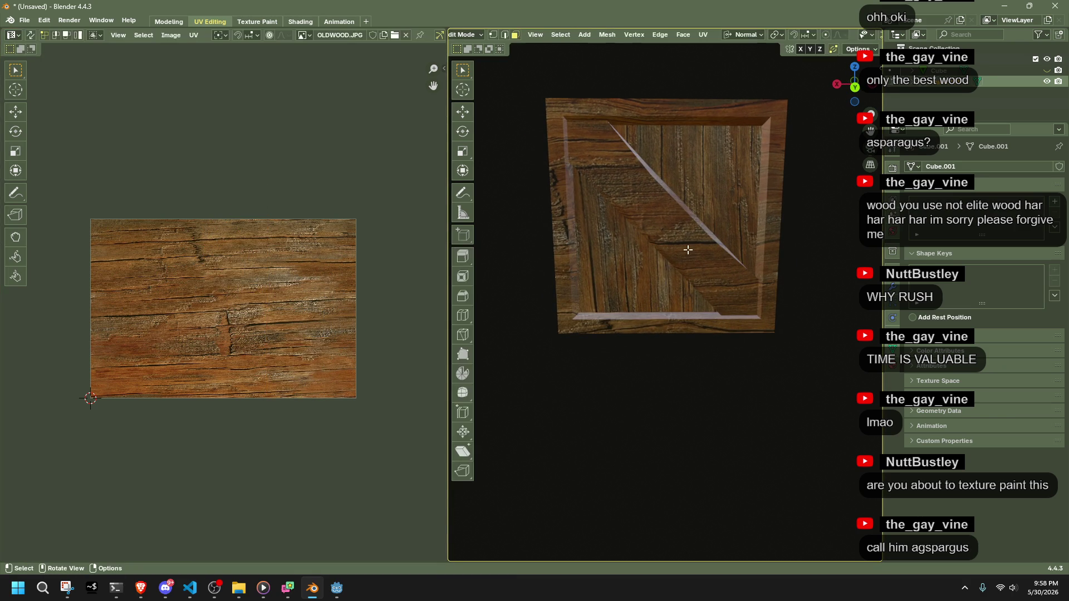
key("shift+alt+z")
Mark the first set of diagonal brace border edges as a UV seam.
middle_click_drag(668, 235, 629, 178)
left_click(611, 153)
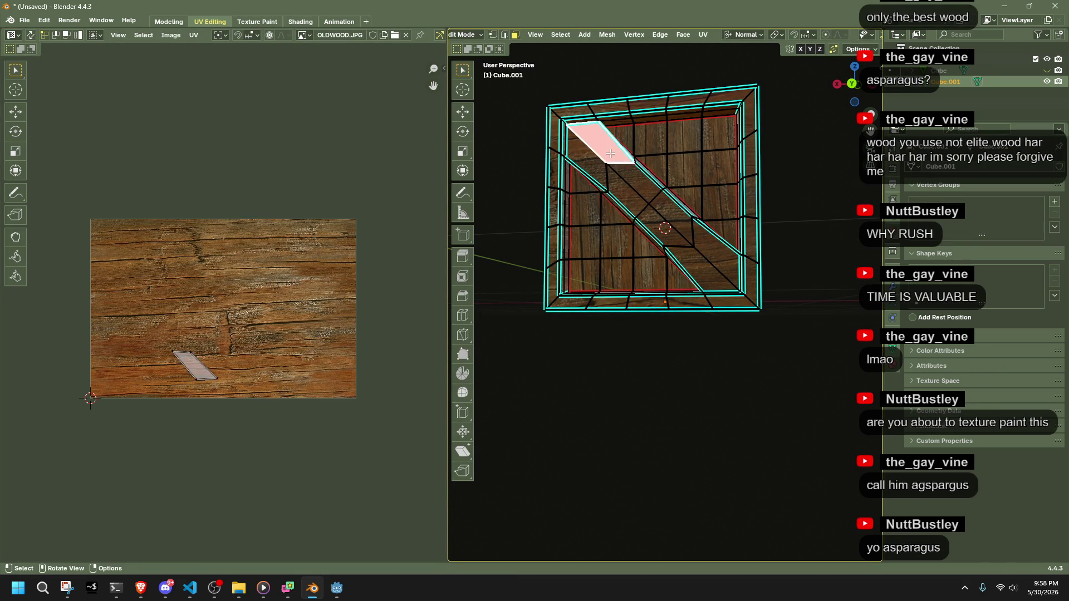
key("l")
left_click(781, 205)
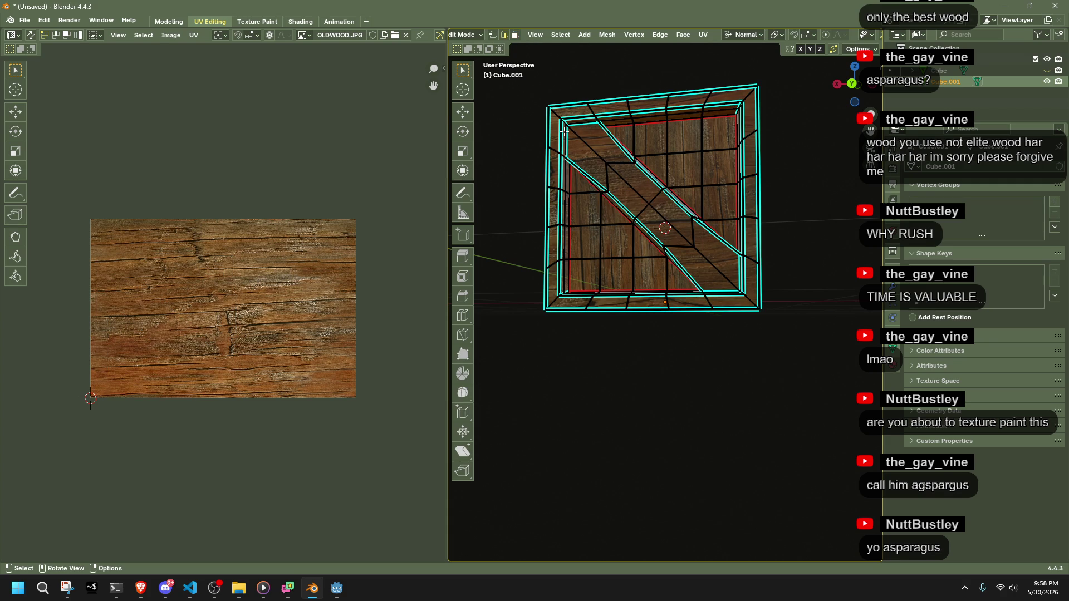
middle_click_drag(574, 126, 747, 313)
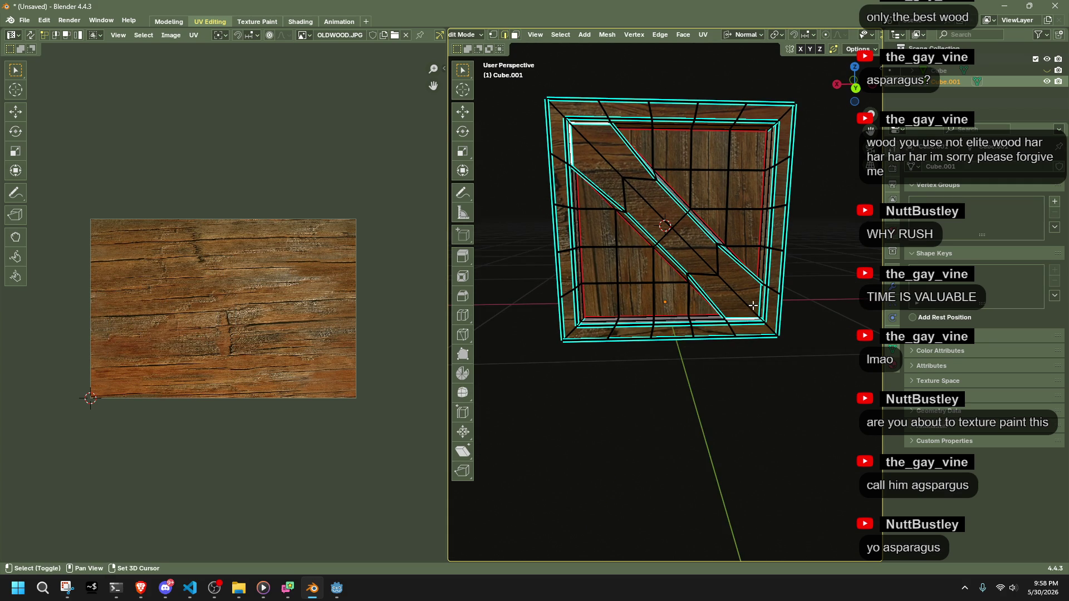
right_click(756, 303)
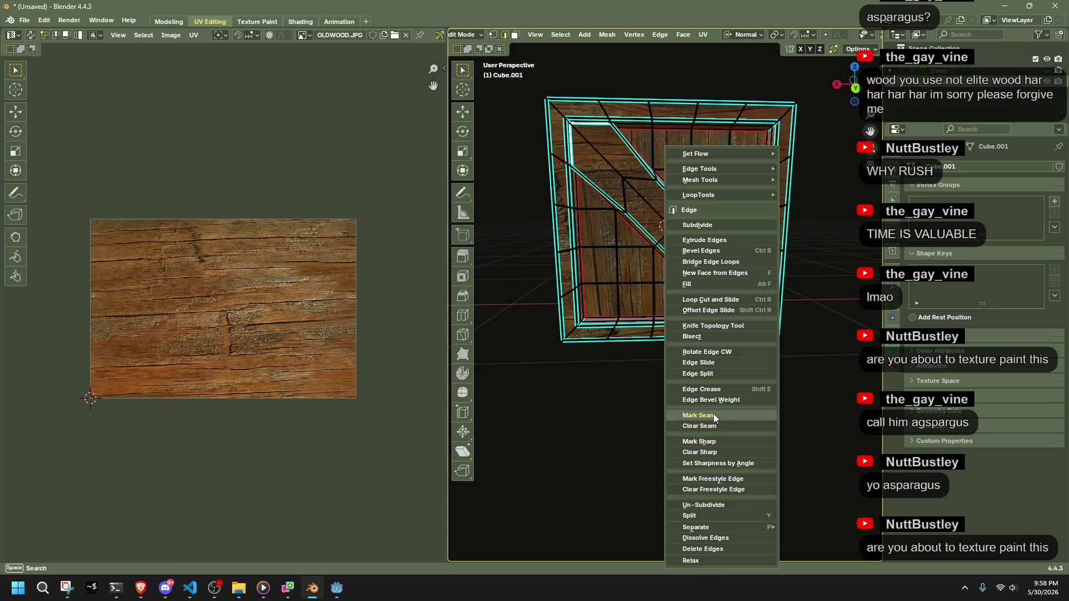
left_click(734, 409)
mouse_move(734, 410)
middle_mouse_down()
mouse_move(802, 417)
mouse_move(797, 382)
mouse_move(720, 357)
mouse_move(596, 294)
mouse_move(608, 298)
mouse_move(594, 306)
mouse_move(610, 312)
mouse_move(585, 377)
mouse_move(507, 307)
mouse_move(549, 250)
mouse_move(668, 307)
middle_mouse_up()
Mark the remaining brace border edges around the frame as a seam.
scroll(578, 222, "down", 5)
scroll(753, 366, "up", 5)
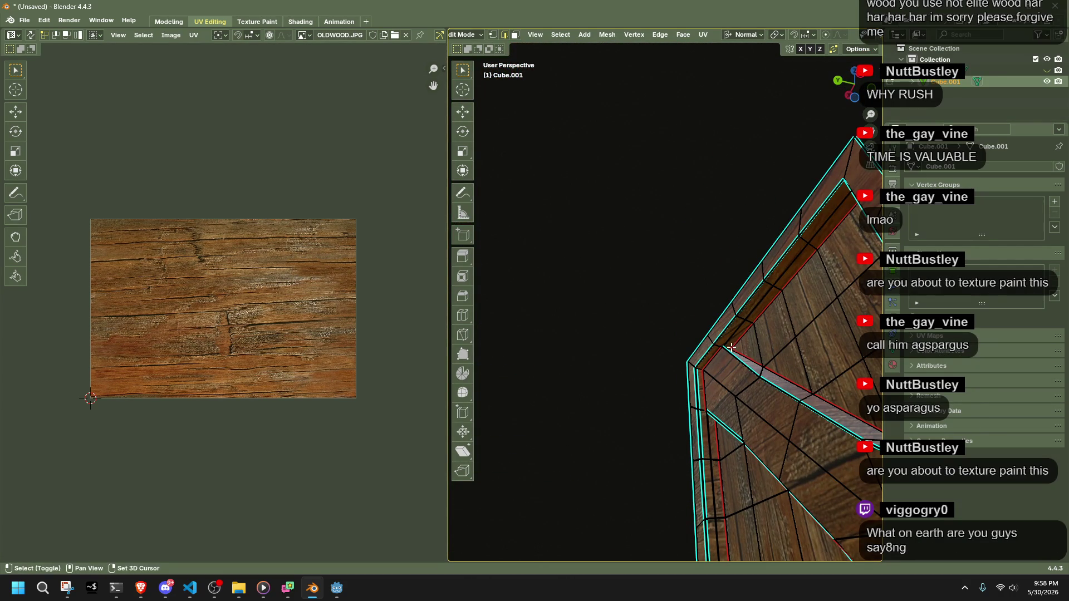
mouse_move(729, 350)
middle_mouse_down()
mouse_move(763, 453)
mouse_move(621, 343)
mouse_move(630, 392)
mouse_move(788, 301)
middle_mouse_up()
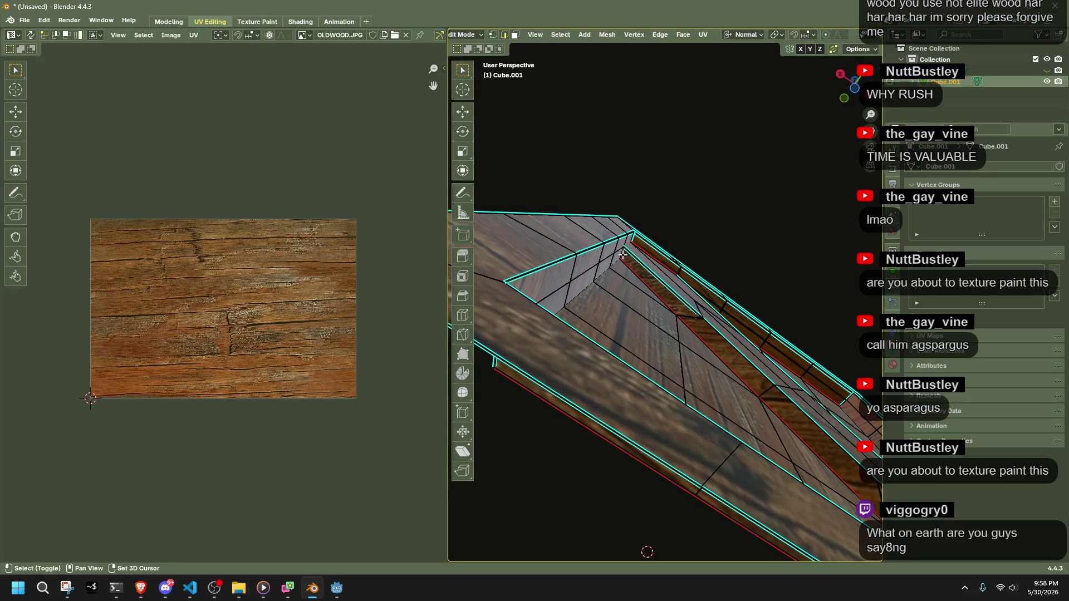
middle_click_drag(772, 251, 740, 429)
right_click(722, 442)
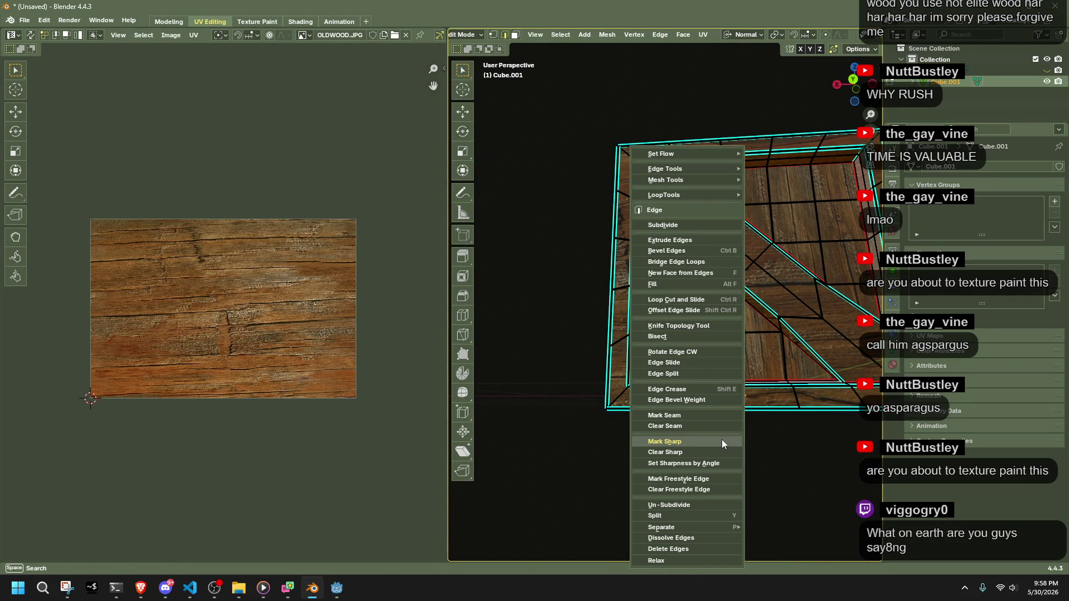
left_click(664, 416)
middle_click_drag(663, 416, 666, 415)
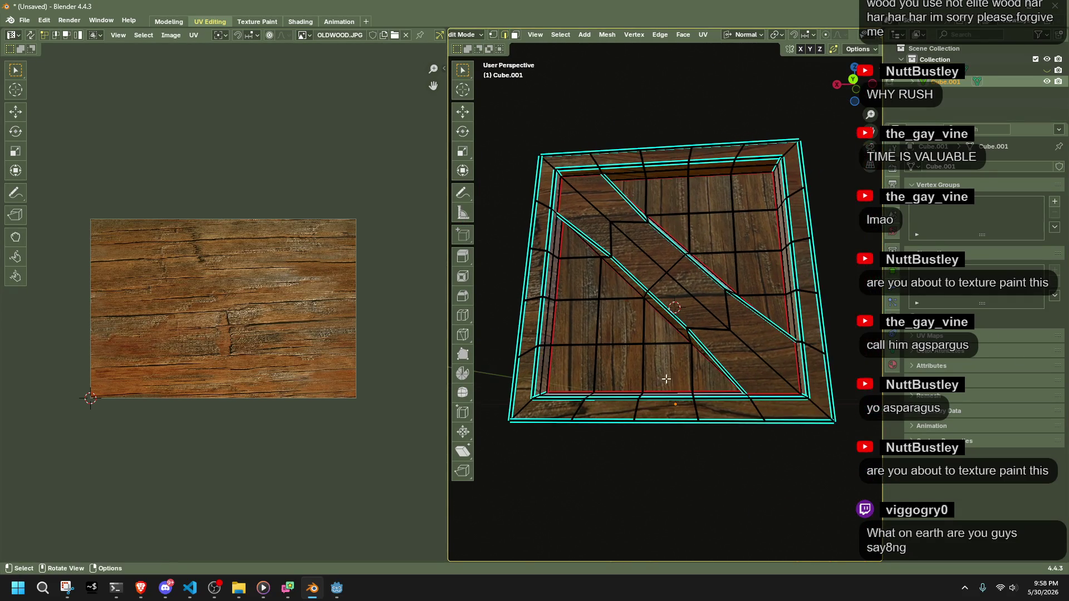
Select the whole diagonal brace strip and unwrap it with Minimum Stretch.
key("a")
key("ctrl+z")
left_click(602, 201)
key("ctrl+l")
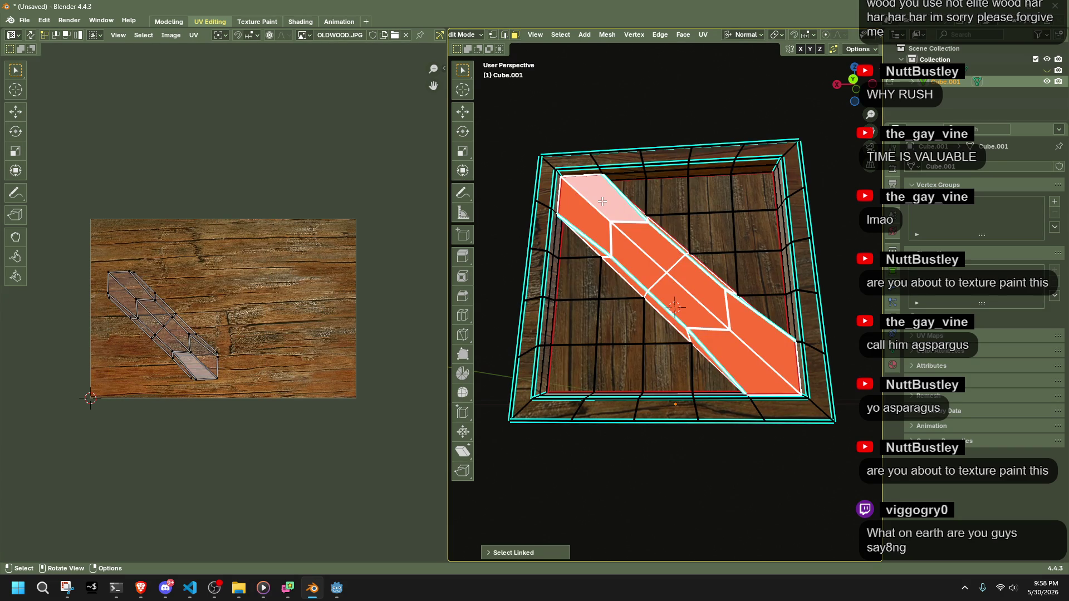
right_click(615, 260)
mouse_move(606, 374)
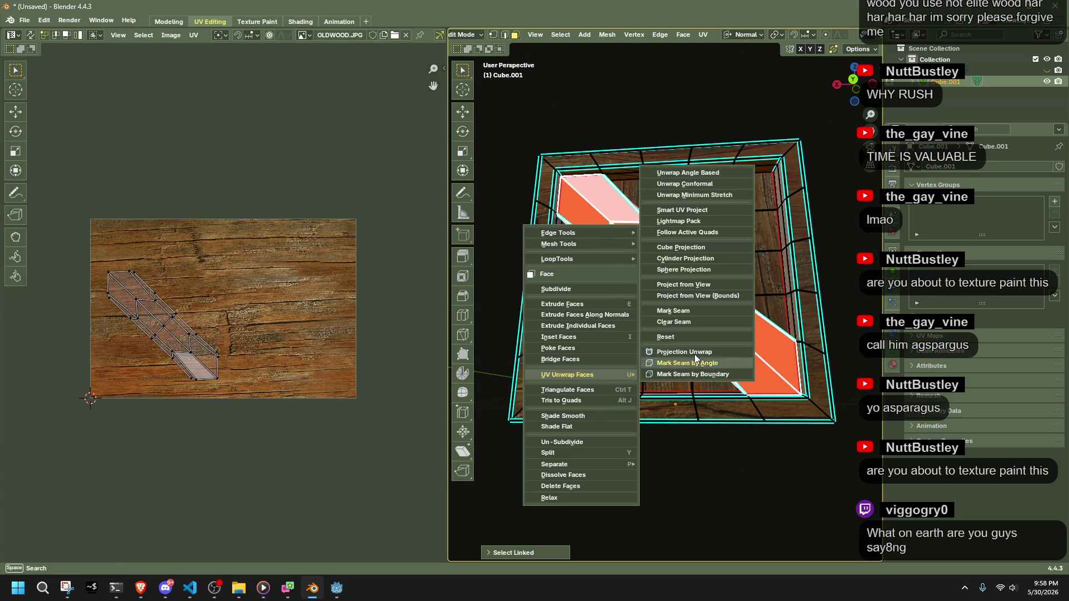
left_click(698, 196)
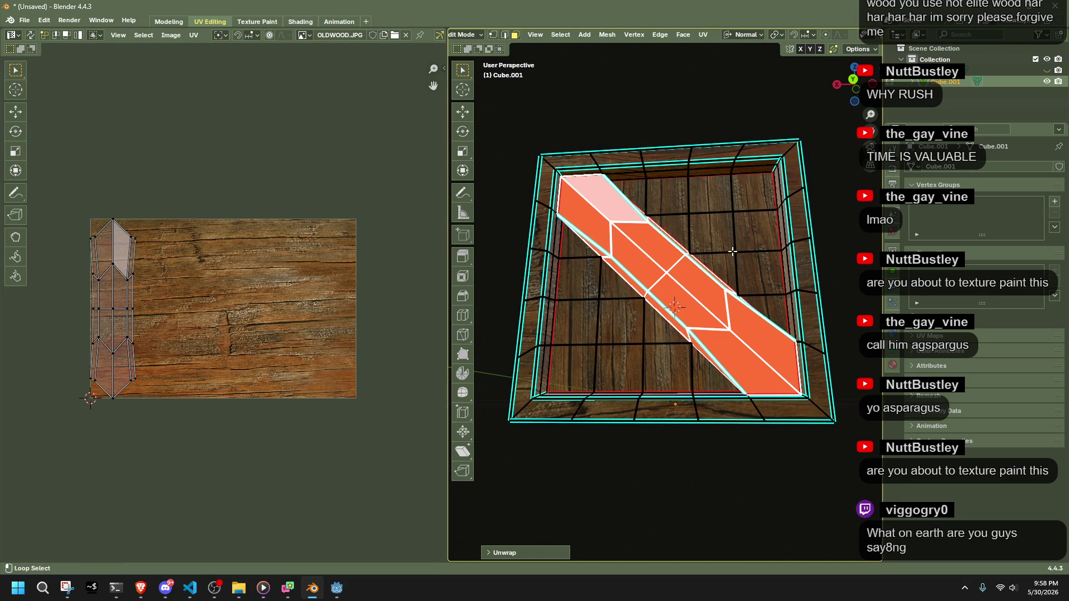
key("shift+alt+z")
Rotate the brace UVs about -92°, scale them, and position them over the wood texture.
left_click_drag(88, 191, 210, 427)
key("r")
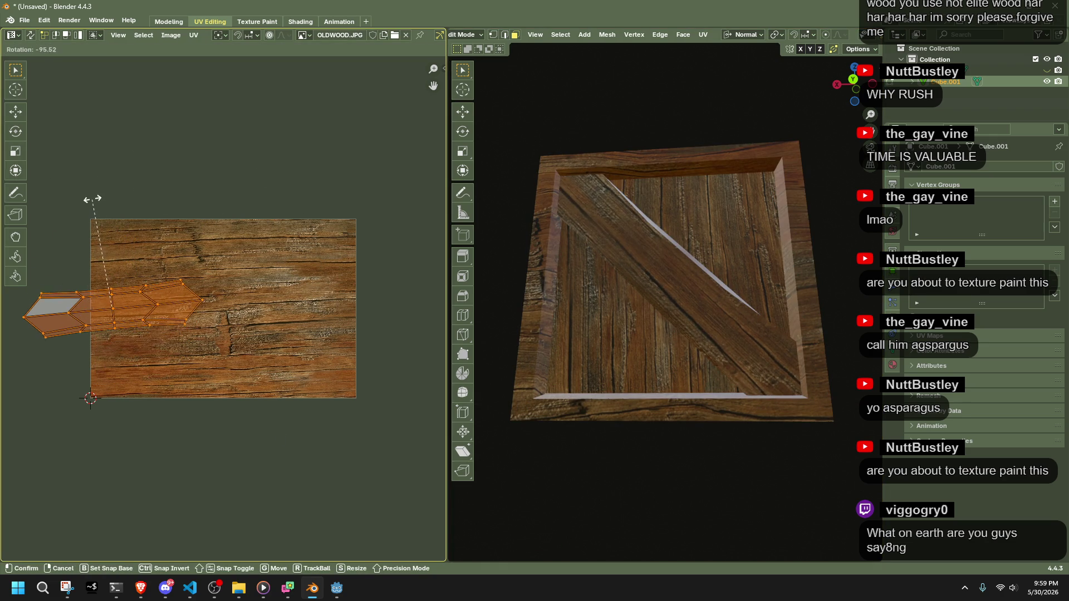
left_click(95, 181)
key("g")
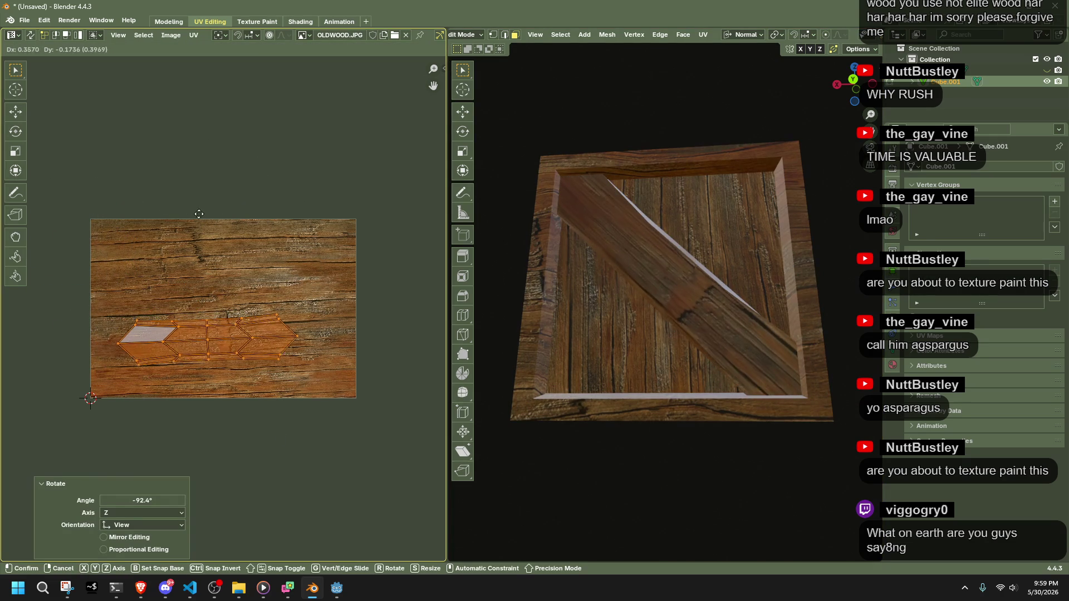
left_click(199, 214)
key("s")
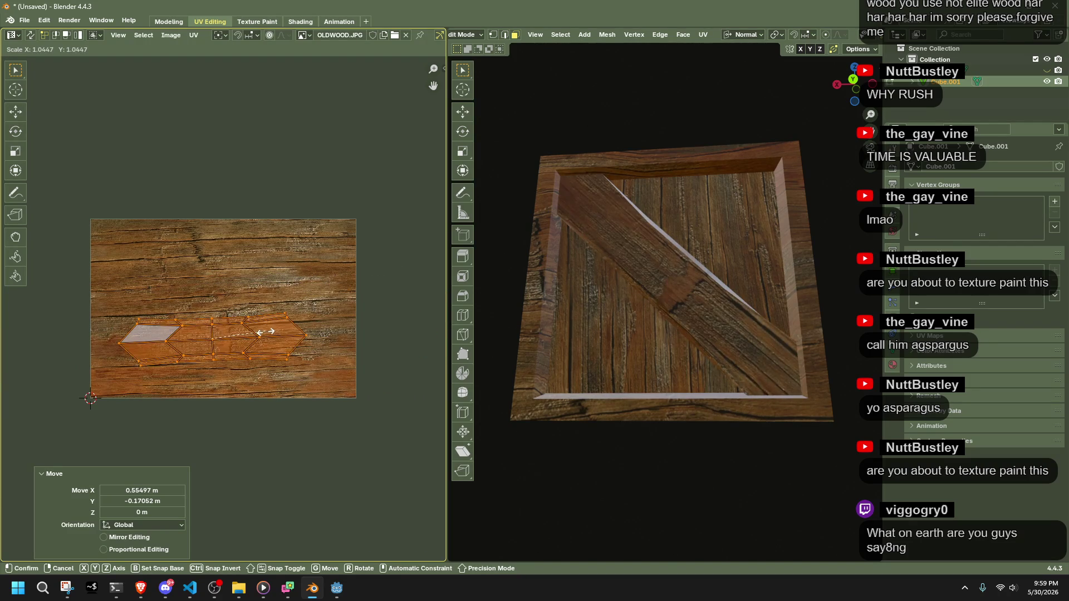
left_click(266, 335)
key("g")
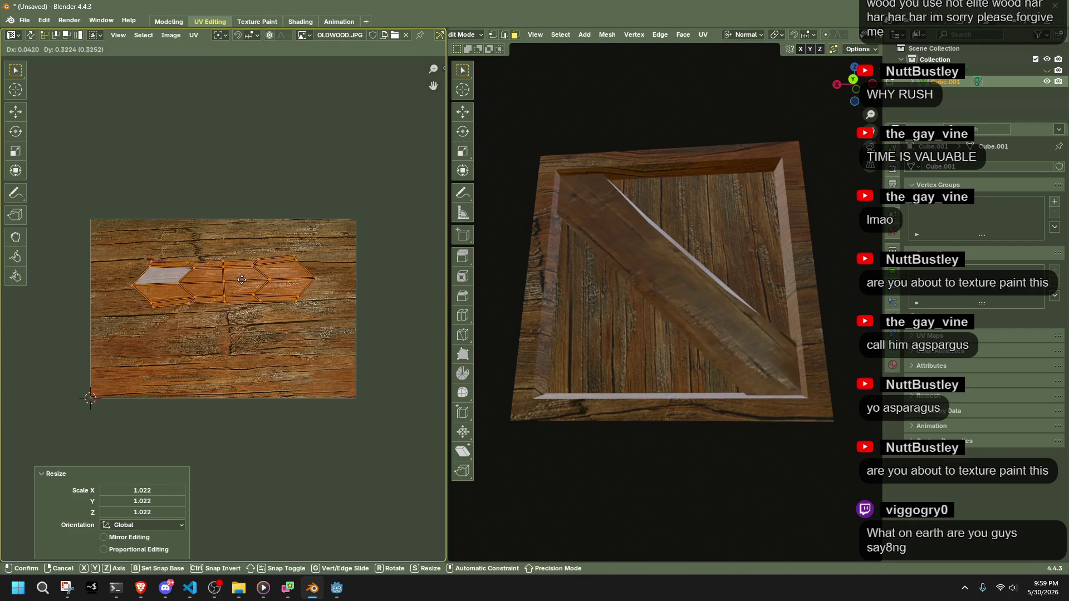
left_click(244, 281)
Check the crate from several angles and a front view, then return to Object Mode.
middle_click_drag(607, 447, 742, 482)
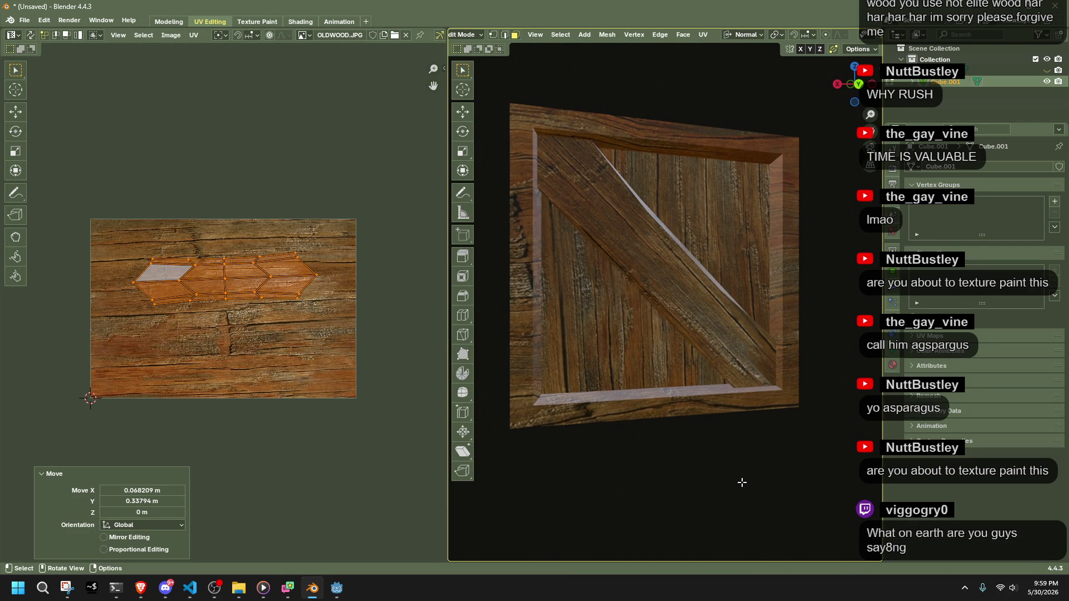
scroll(726, 457, "down", 4)
mouse_move(639, 458)
middle_mouse_down()
mouse_move(549, 446)
mouse_move(647, 403)
middle_mouse_up()
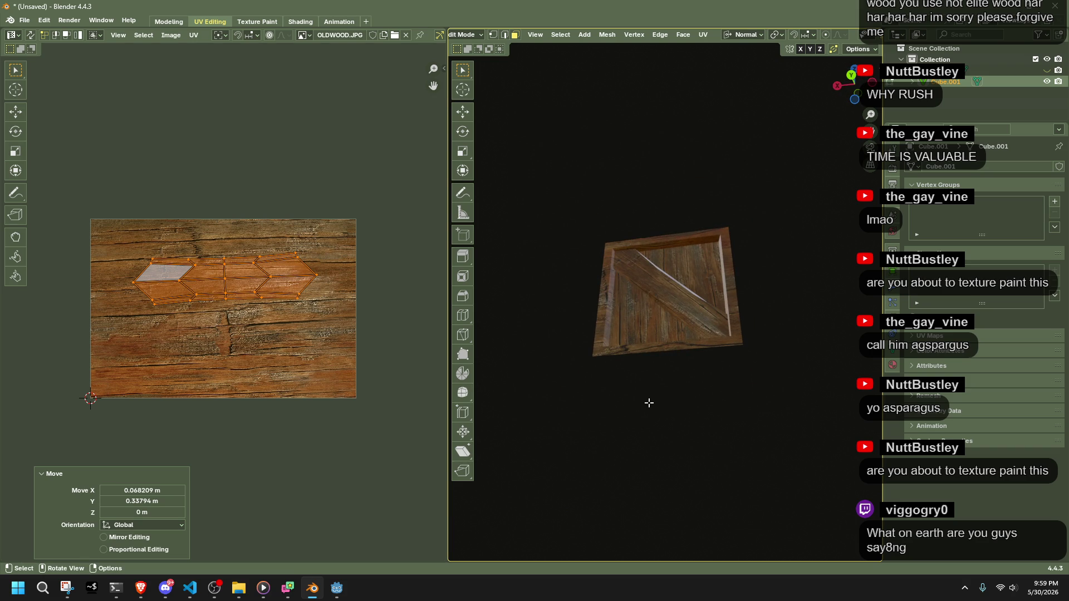
left_click(853, 77)
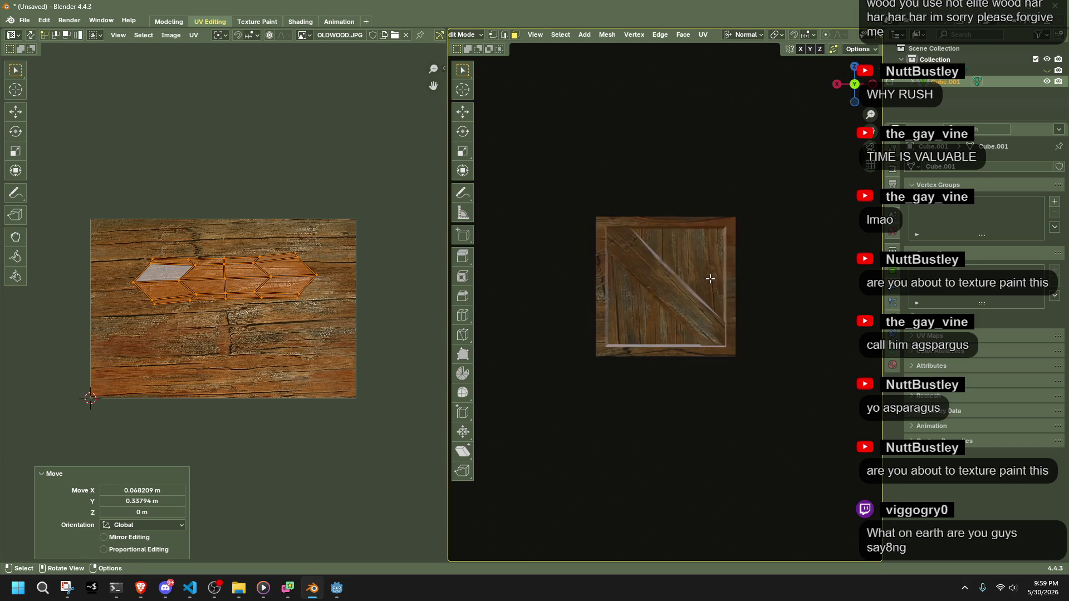
scroll(710, 279, "up", 5)
scroll(710, 278, "down", 3)
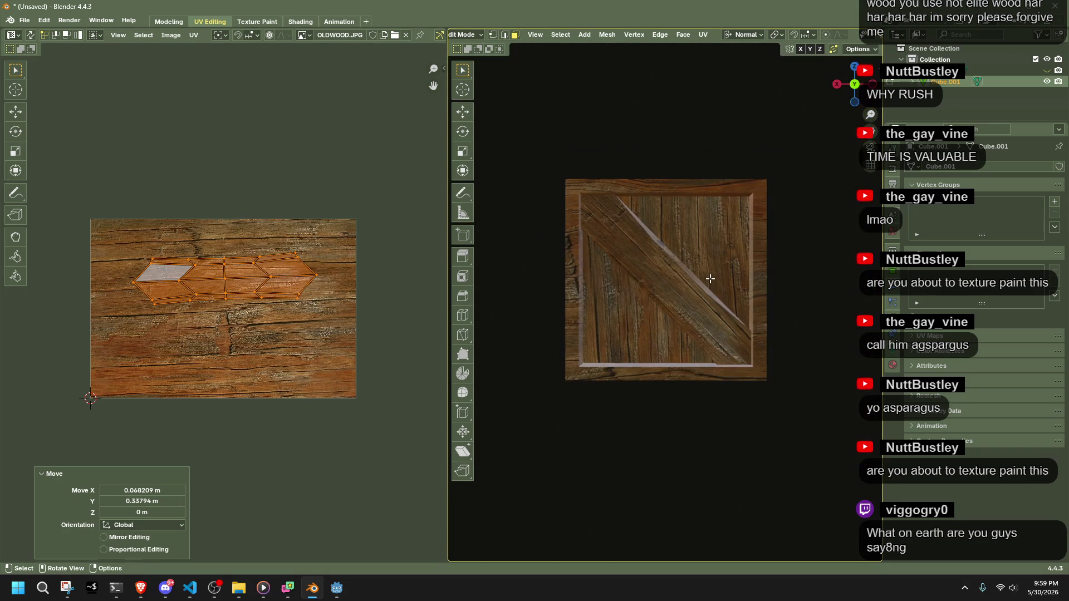
key("Tab")
scroll(803, 280, "up", 2)
middle_click_drag(711, 316, 742, 338)
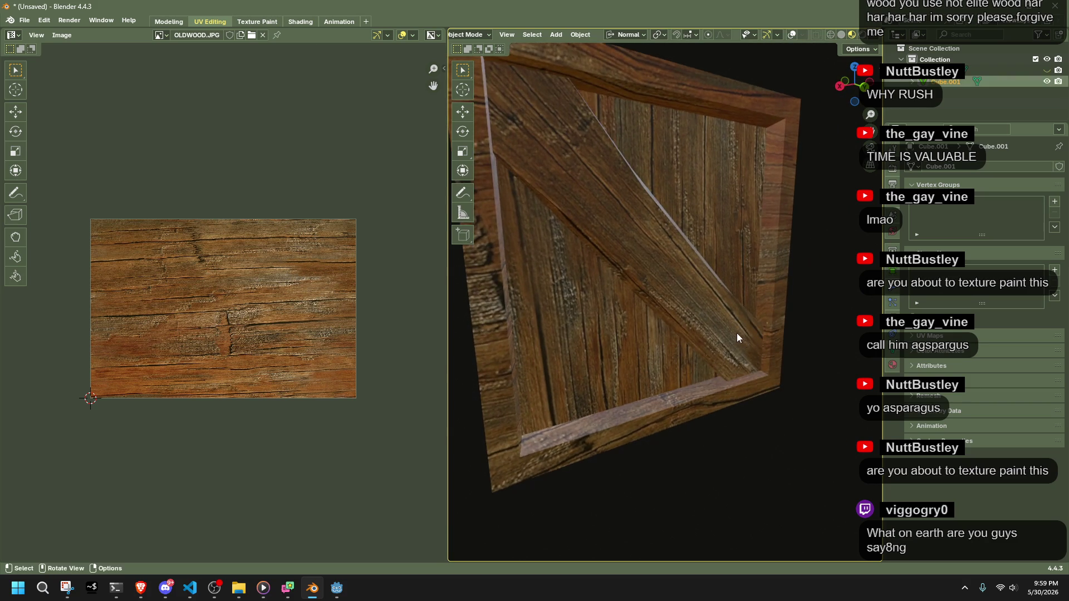
left_click(301, 20)
Raise the crate material's Principled BSDF Roughness to 0.782.
left_click_drag(468, 456, 485, 456)
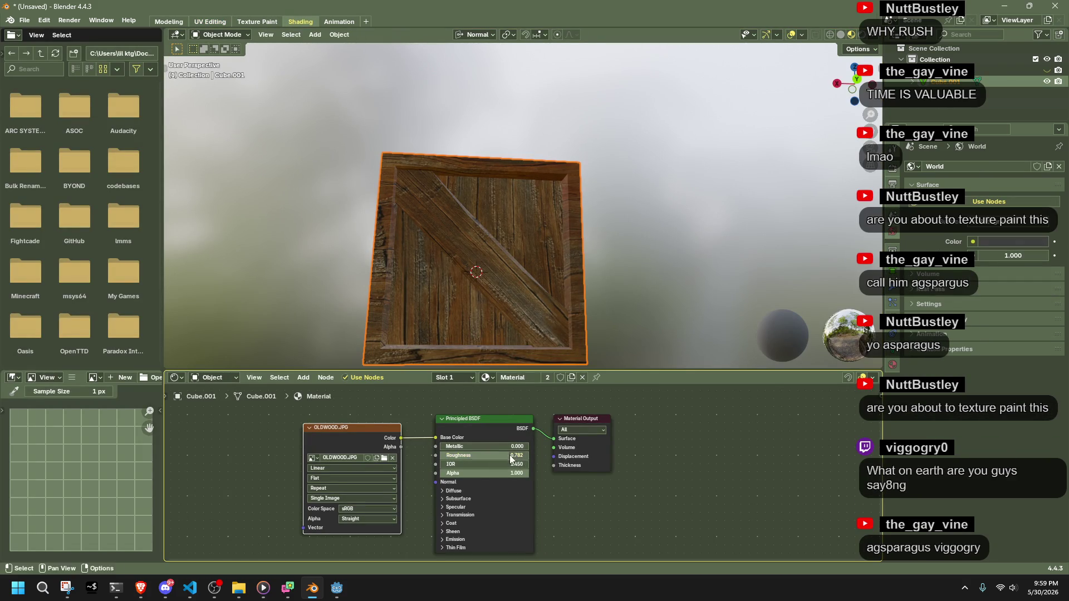
left_click(613, 262)
middle_click_drag(613, 261, 535, 289)
Add a Sun light and try moving it, undoing the move.
left_click(314, 35)
mouse_move(336, 183)
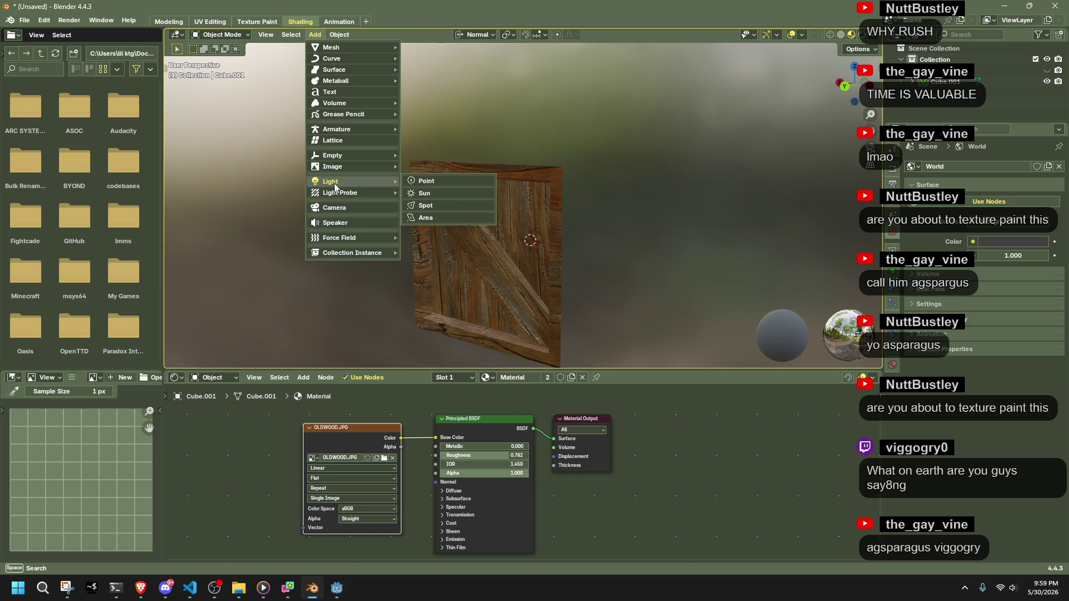
left_click(449, 195)
mouse_move(480, 222)
middle_mouse_down()
mouse_move(621, 300)
mouse_move(535, 304)
middle_mouse_up()
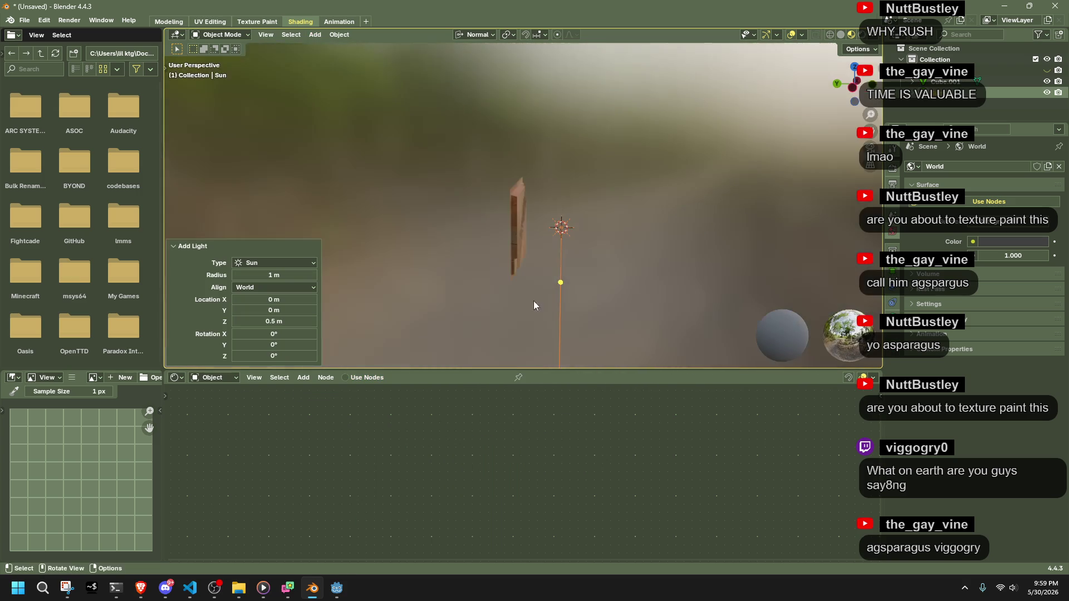
left_click(849, 98)
left_click_drag(558, 229, 543, 194)
key("g")
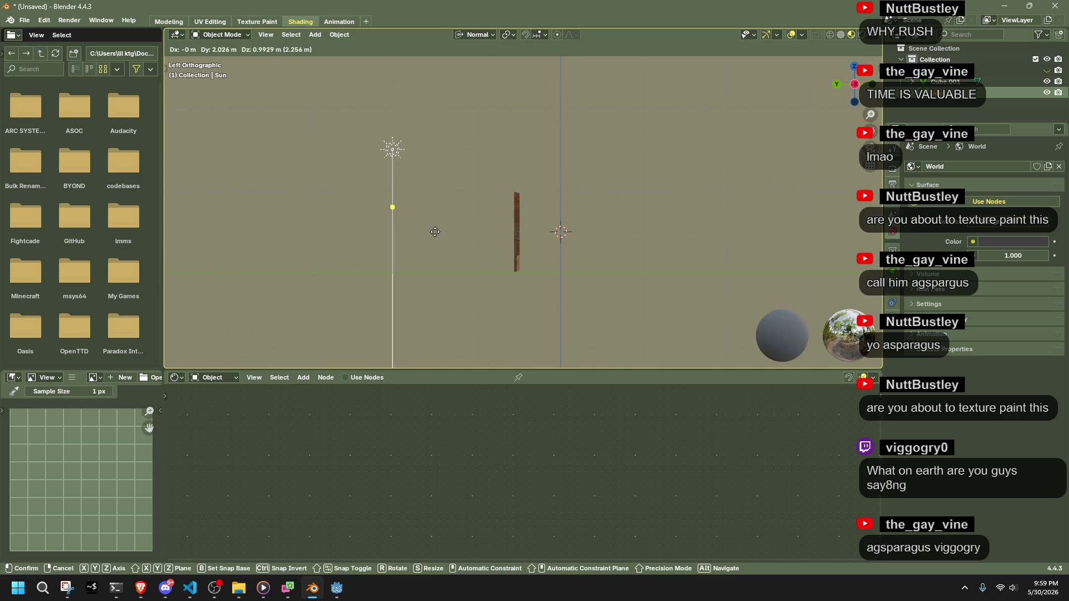
left_click(436, 232)
key("ctrl+z")
key("ctrl+z")
Switch to a straight-on Back Orthographic view of the crate panel.
mouse_move(435, 233)
middle_mouse_down()
mouse_move(496, 276)
mouse_move(603, 265)
middle_mouse_up()
left_click(315, 35)
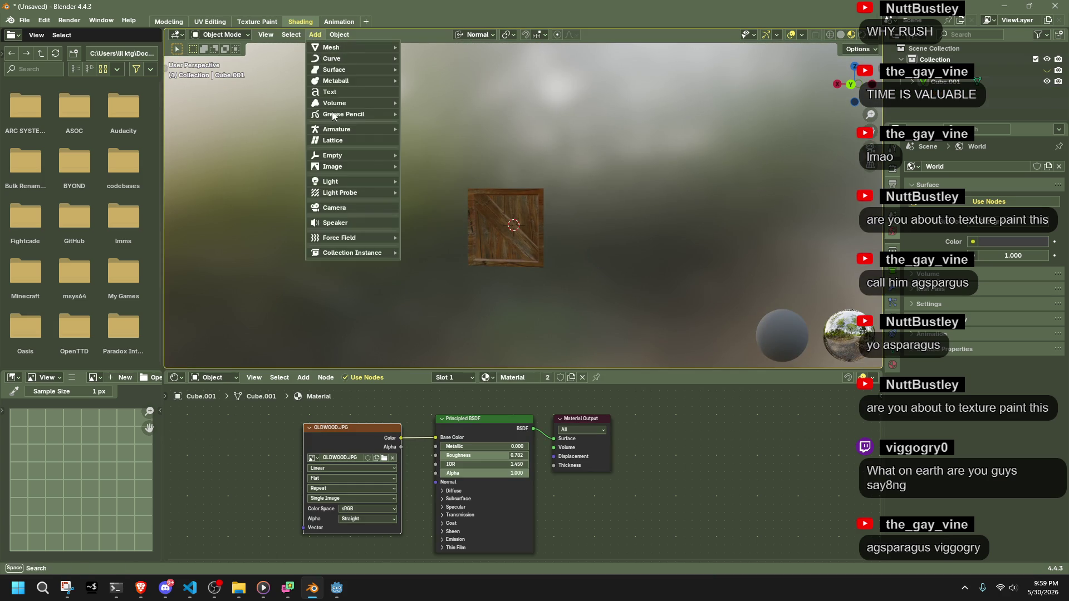
mouse_move(393, 155)
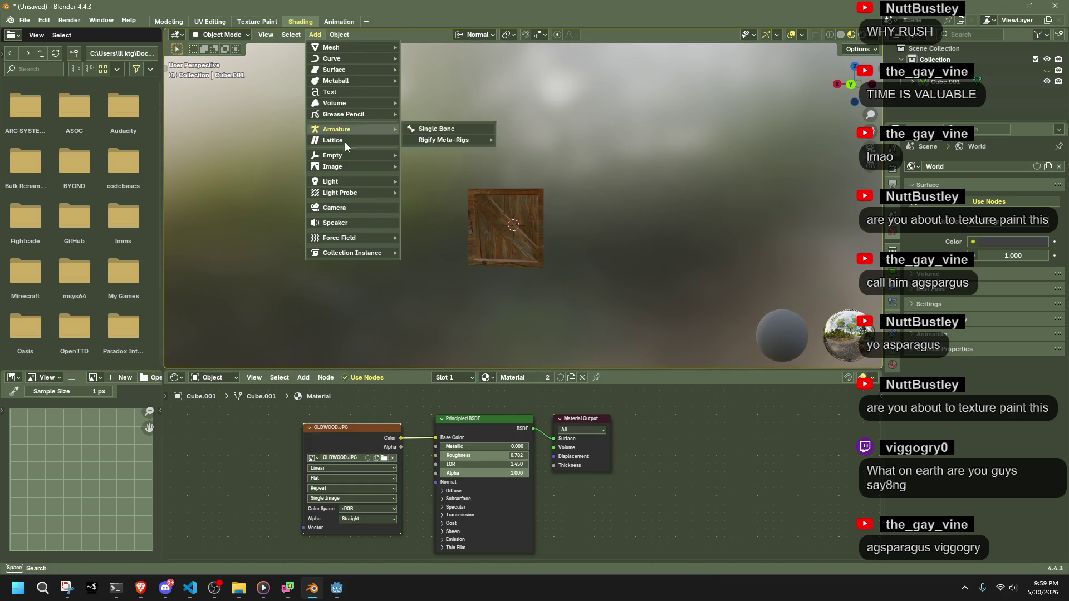
left_click(852, 87)
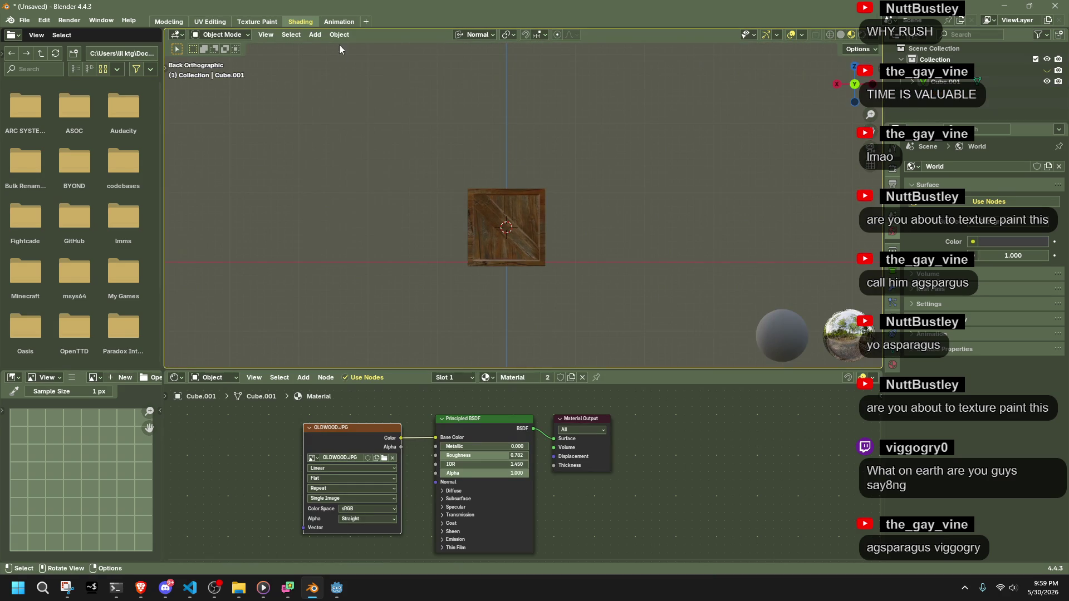
Add a camera and move it along its Y axis in Right Ortho view.
left_click(315, 35)
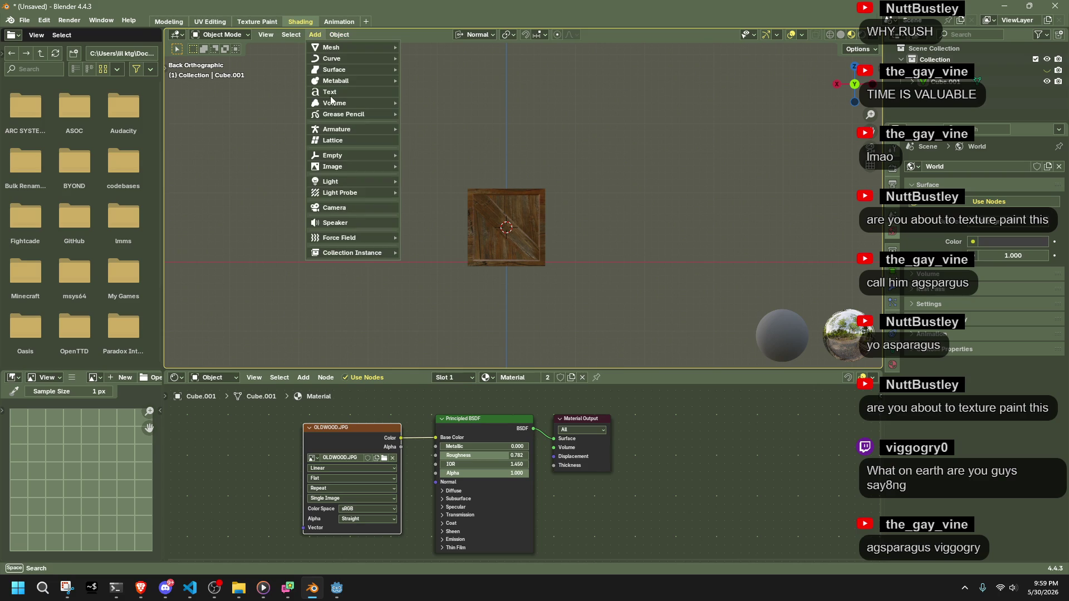
left_click(342, 207)
mouse_move(469, 218)
middle_mouse_down()
mouse_move(568, 250)
mouse_move(662, 202)
middle_mouse_up()
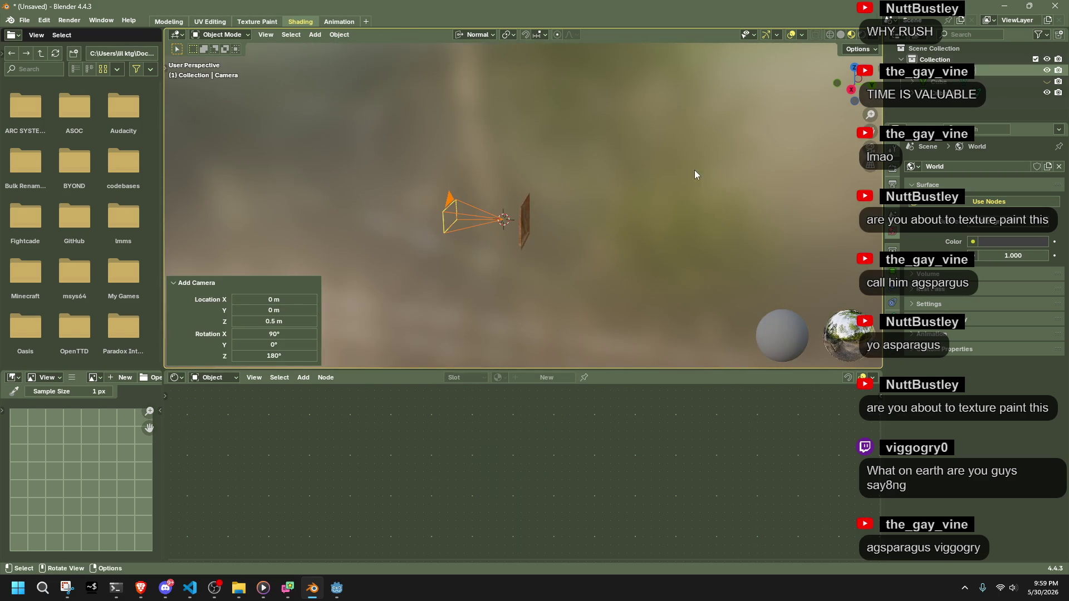
left_click(851, 90)
key("g")
key("y")
key("y")
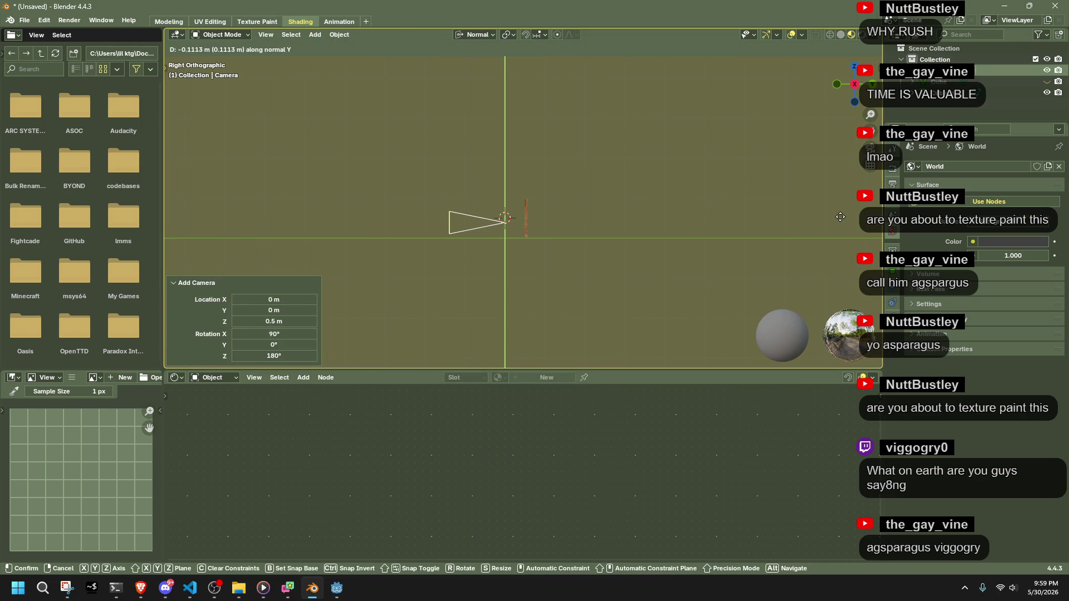
left_click(771, 195)
Switch transform orientation to Global and move the camera along global Y.
left_click(475, 34)
left_click(462, 70)
key("g")
key("y")
left_click(682, 225)
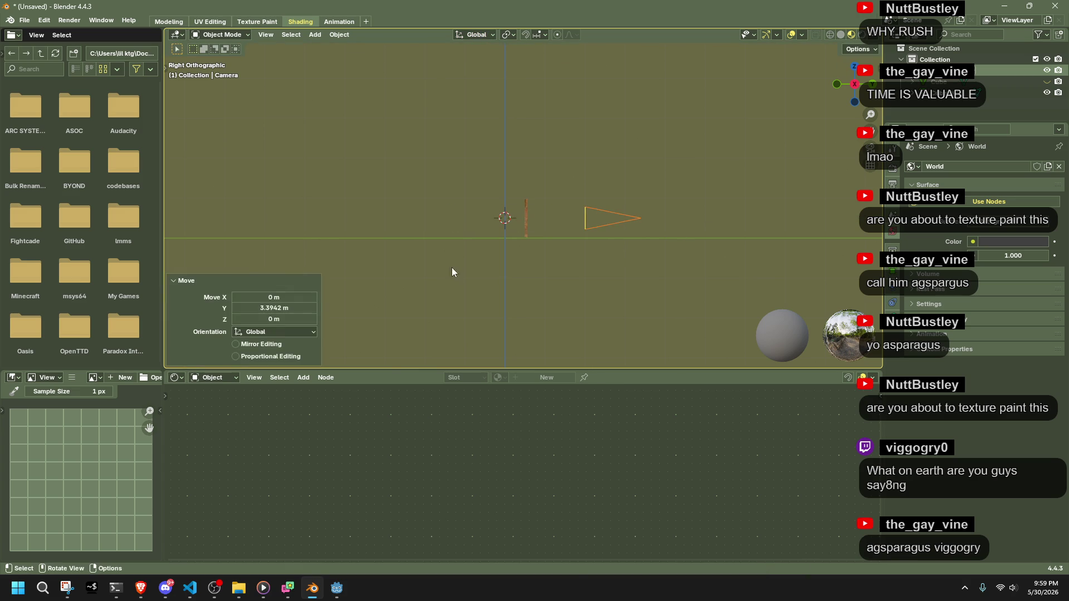
Set the camera's Y move to 4 m, nudge it, and look through the camera.
left_click(293, 308)
type("1")
key("Return")
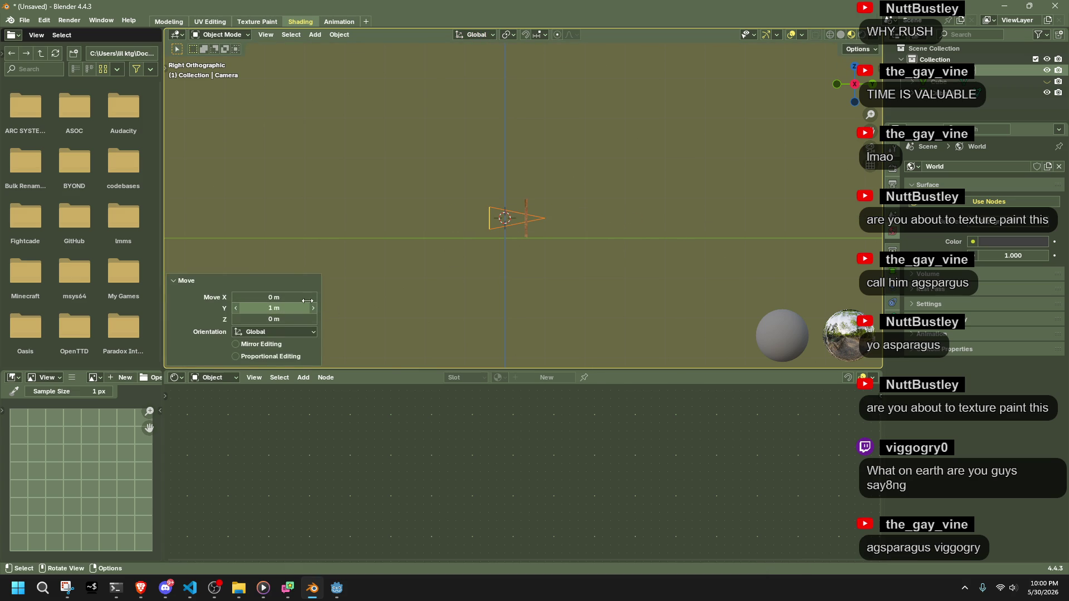
left_click(286, 309)
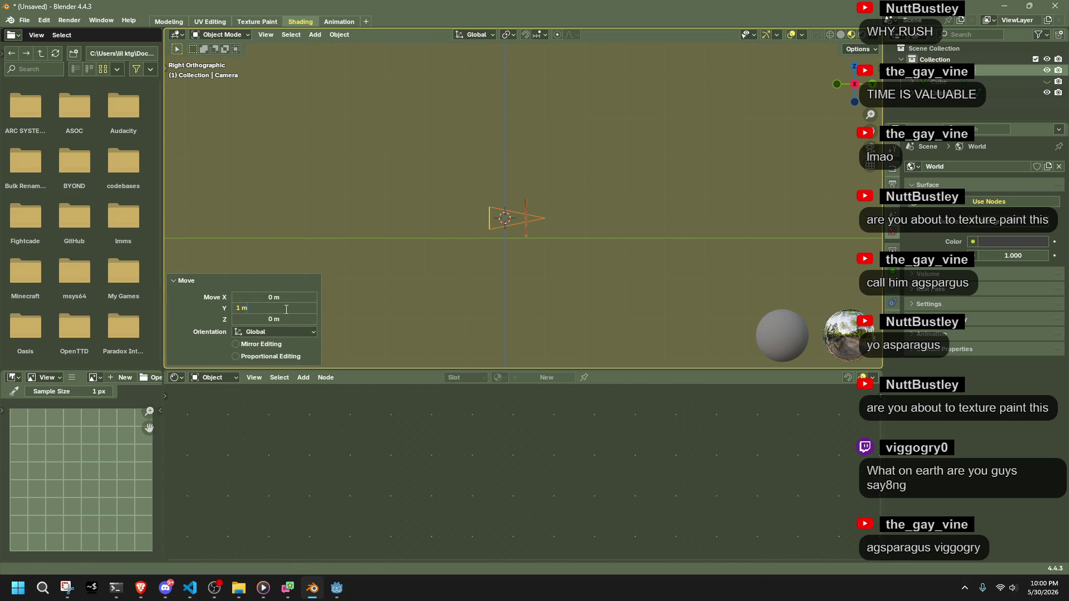
type("4")
key("Return")
key("g")
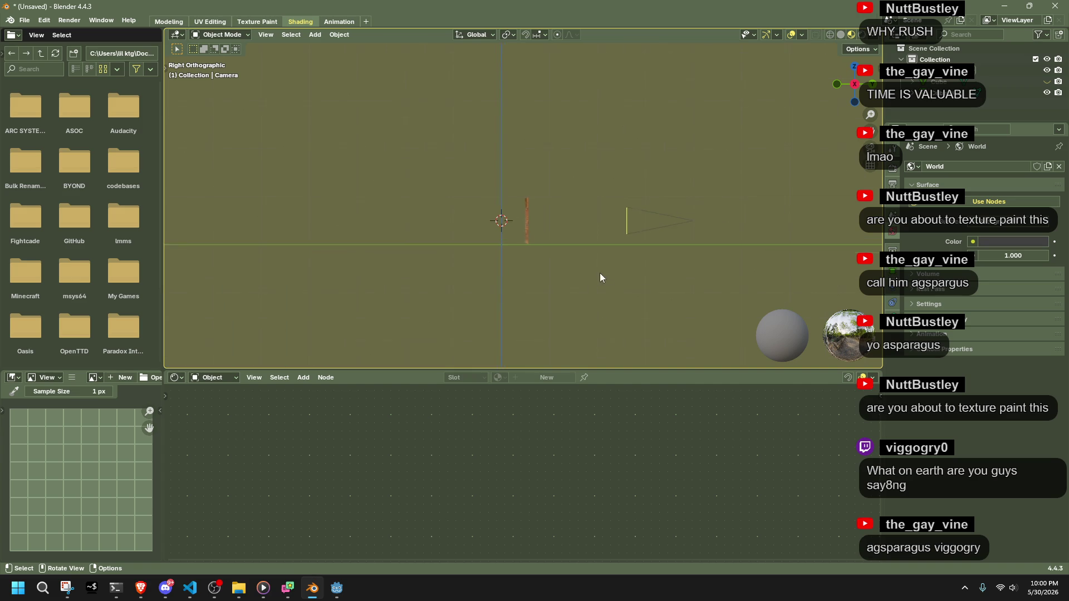
left_click(583, 272)
key("KP_0")
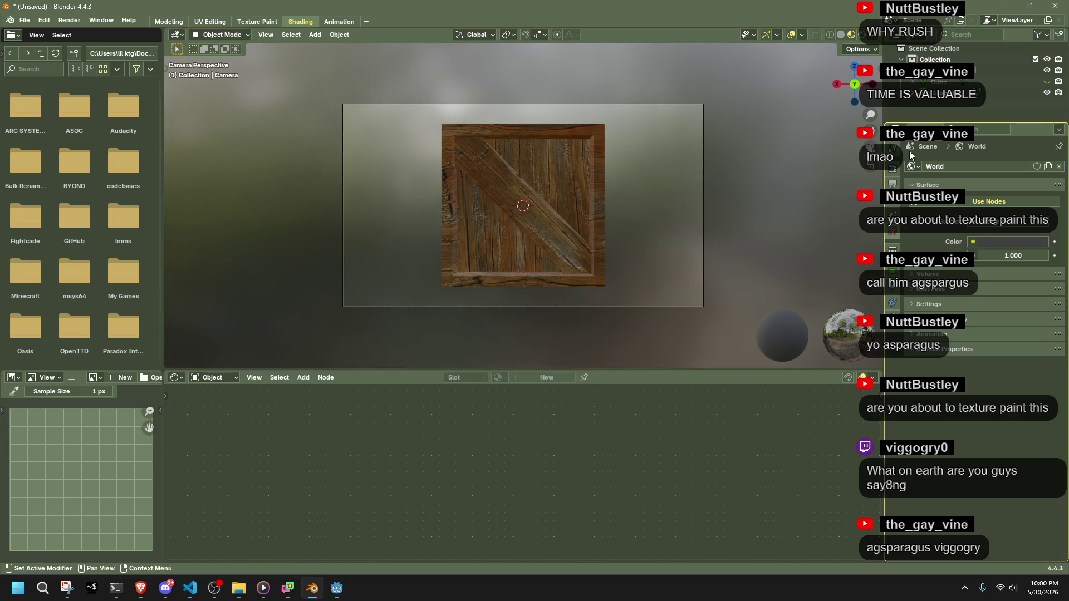
left_click(894, 167)
Set the render output resolution to 128 × 128 px.
left_click(893, 184)
left_click(1006, 183)
type("8")
key("Return")
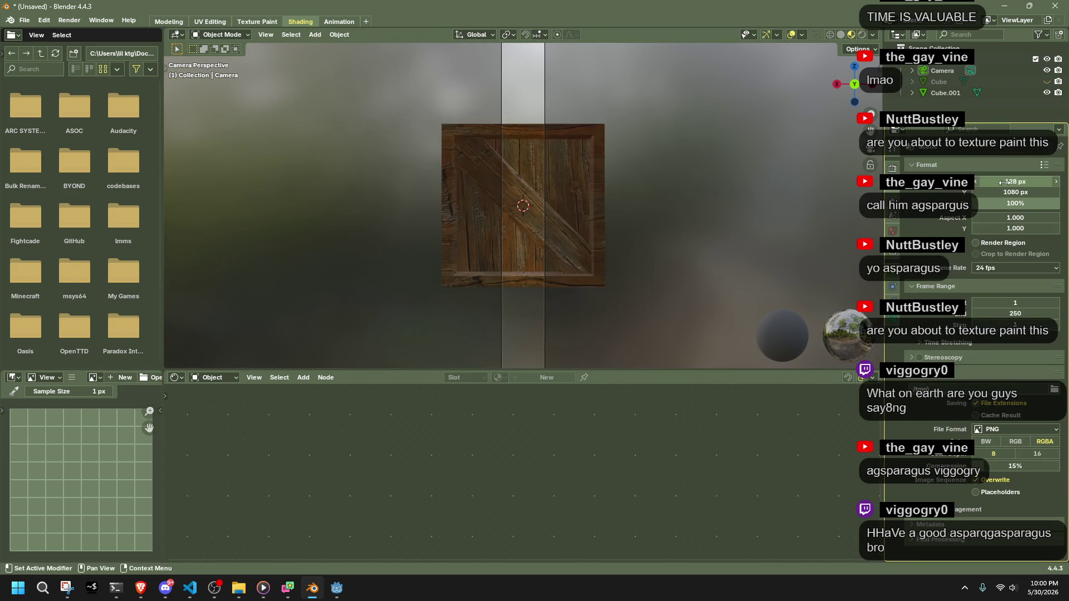
left_click(1018, 192)
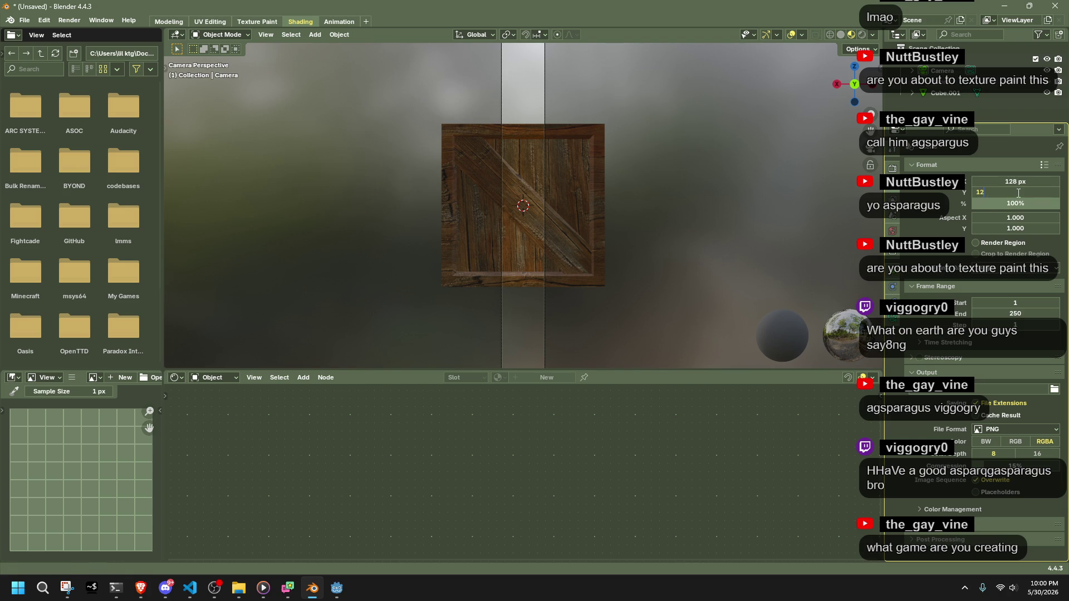
type("8")
key("Return")
Cancel a trial resize of the crate and bring up the Snap menu.
scroll(535, 206, "down", 3)
left_click(556, 210)
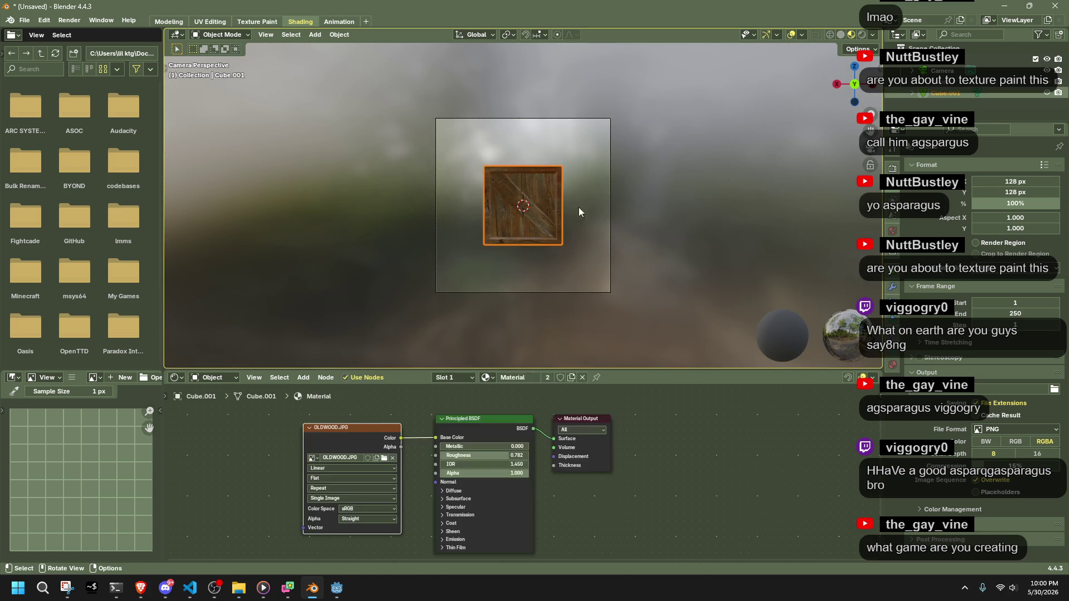
key("s")
left_click(720, 209)
key("ctrl+z")
key("shift+s")
Snap the 3D cursor to the world origin and set the crate's origin to its geometry.
key("1")
left_click(339, 35)
mouse_move(378, 58)
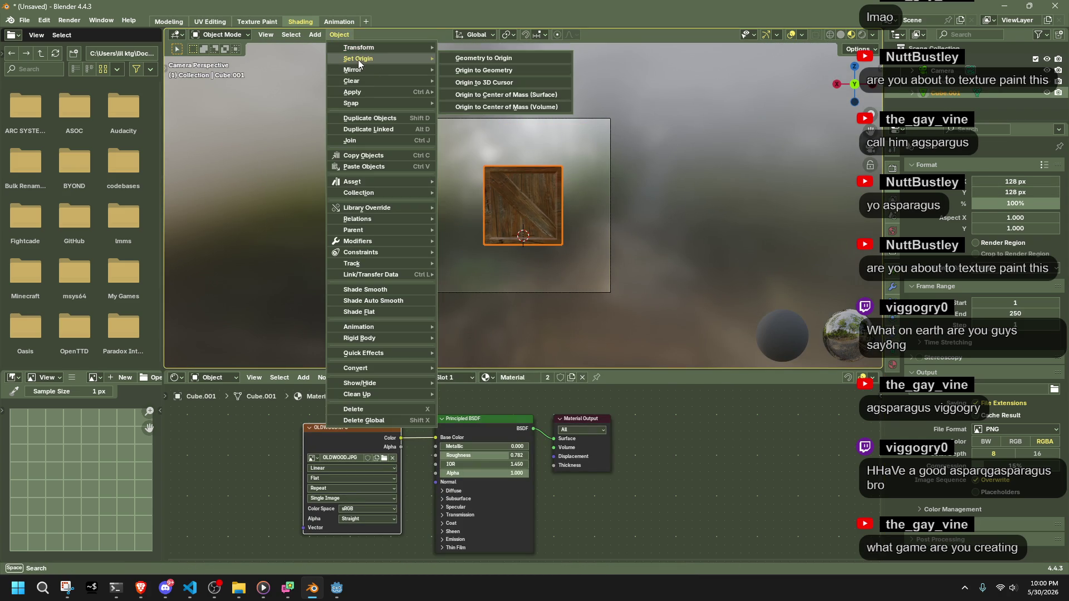
left_click(488, 70)
Scale the crate up about 2.25× to fill the camera frame.
key("s")
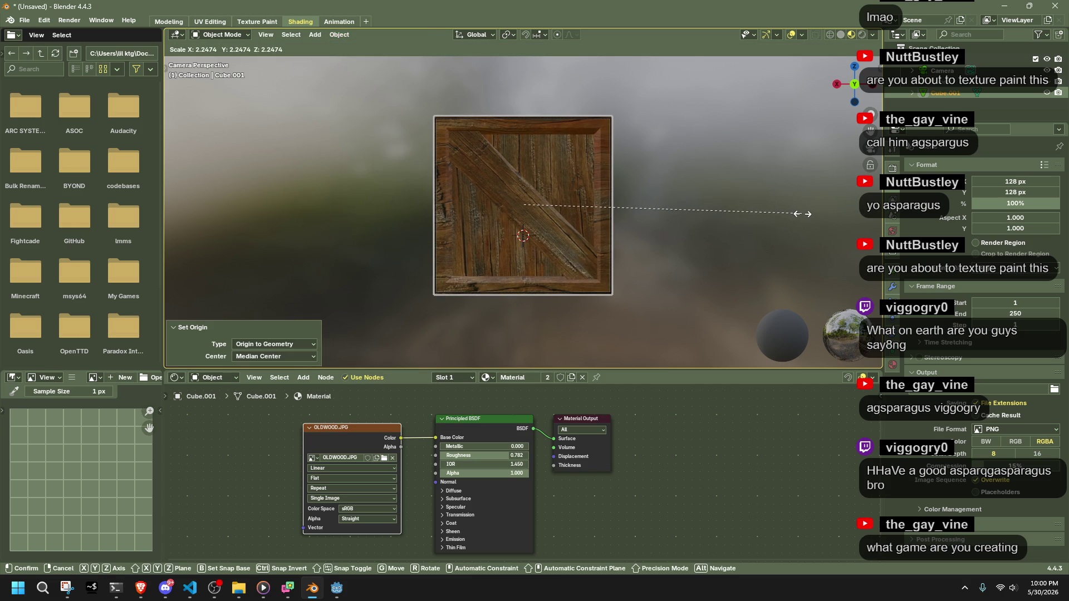
left_click(802, 214)
mouse_move(761, 233)
middle_mouse_down()
mouse_move(710, 249)
mouse_move(602, 228)
mouse_move(503, 243)
mouse_move(631, 269)
mouse_move(728, 271)
middle_mouse_up()
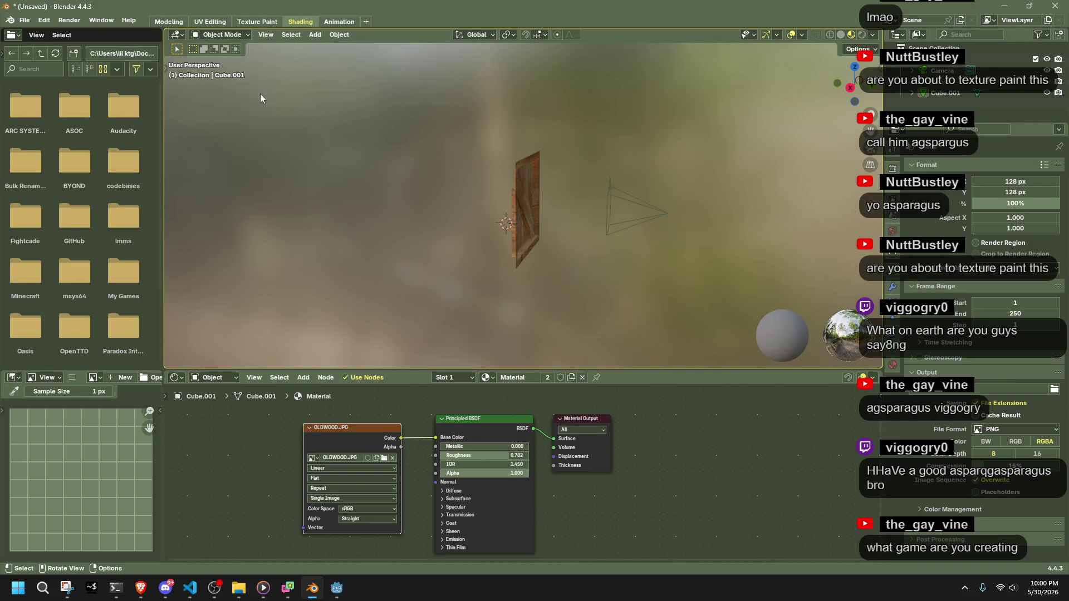
Add a Sun light to the scene and switch to Right Ortho view.
left_click(69, 20)
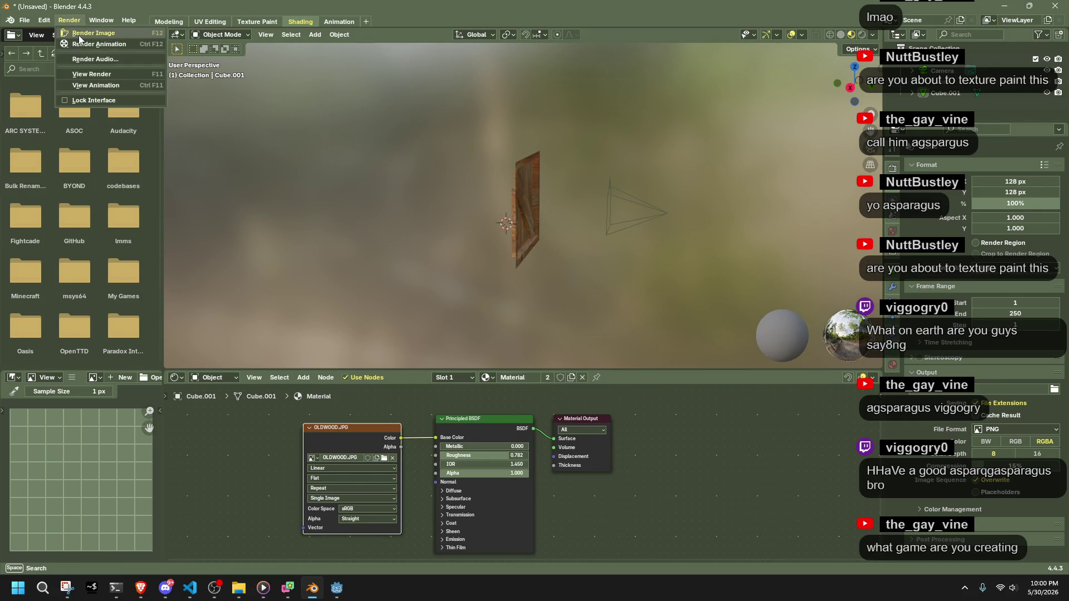
left_click(312, 35)
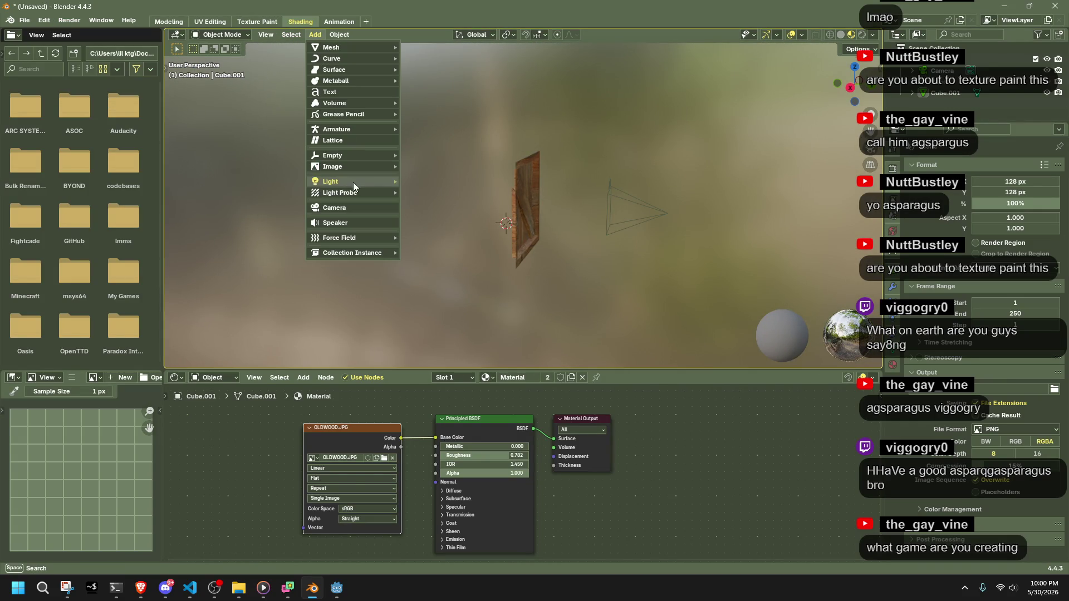
mouse_move(388, 182)
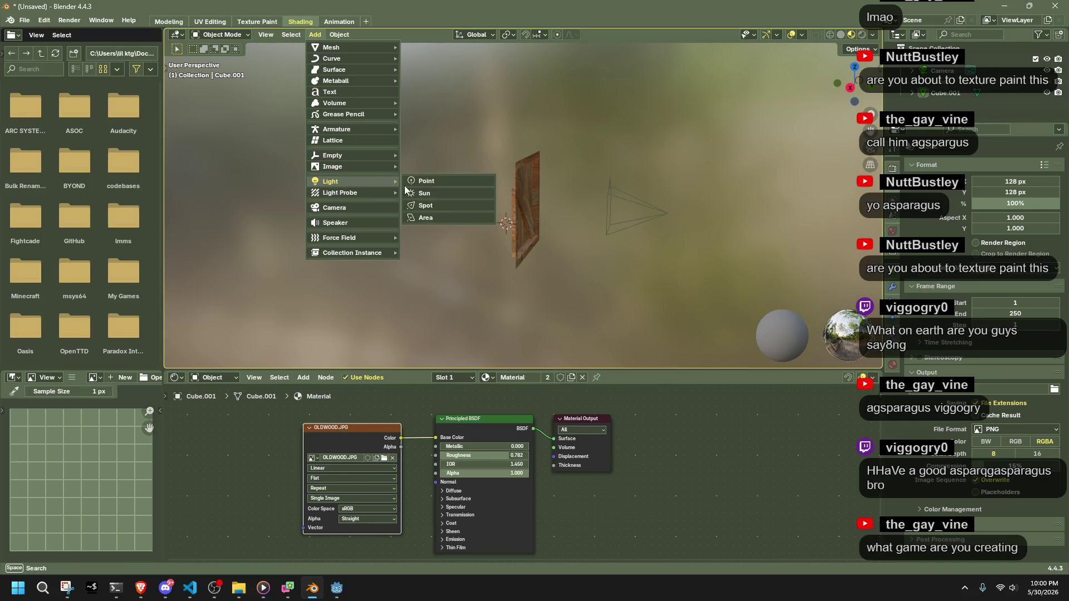
left_click(428, 191)
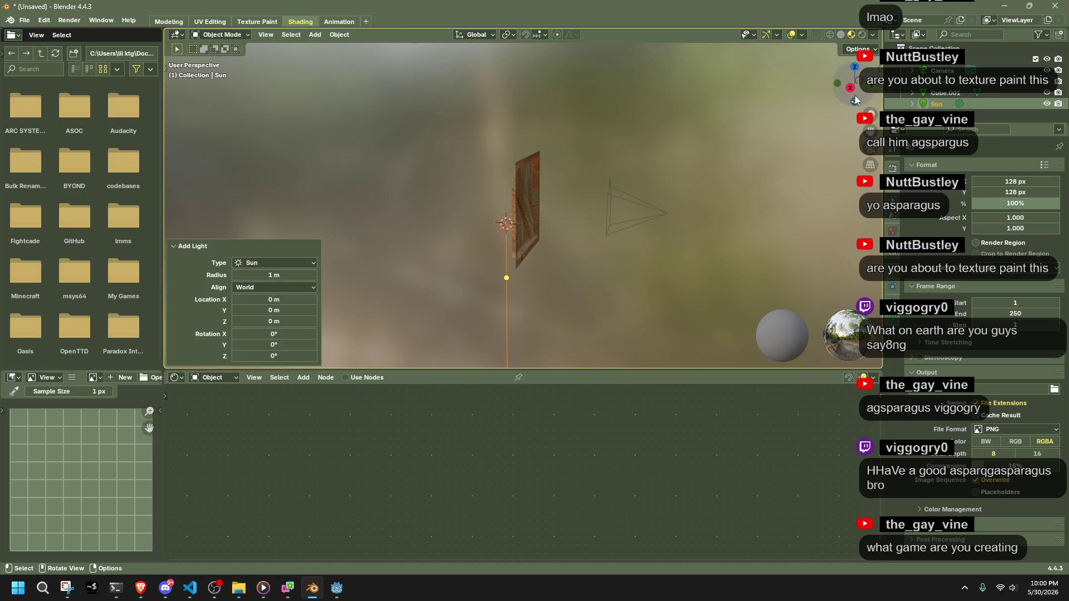
left_click(850, 88)
Rotate the sun exactly 90° to shine across the crate, then save with Ctrl+S.
key("r")
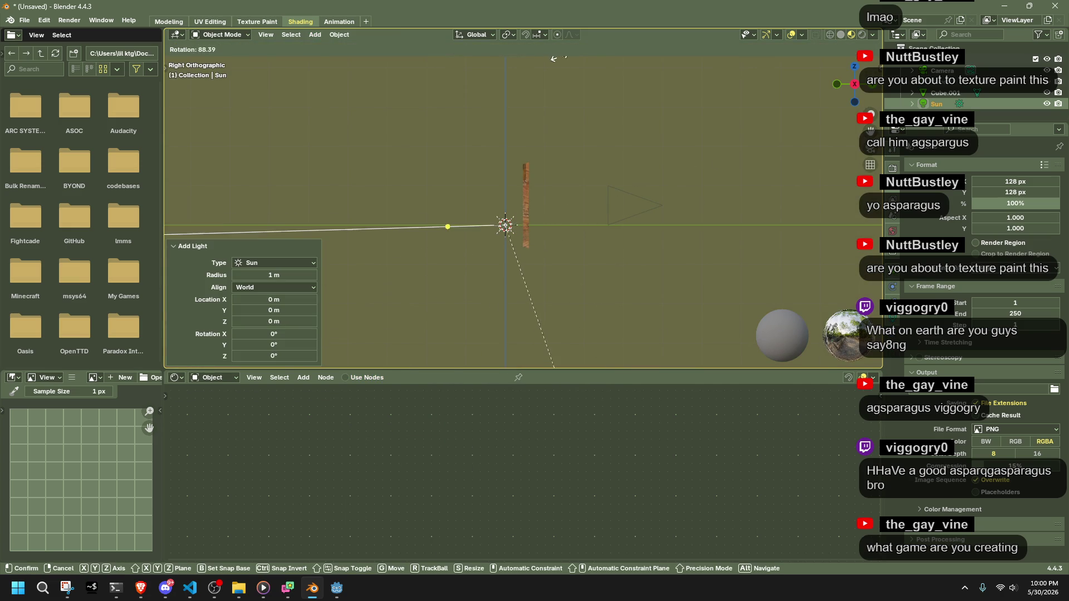
left_click(568, 401)
left_click(264, 293)
left_click(205, 352)
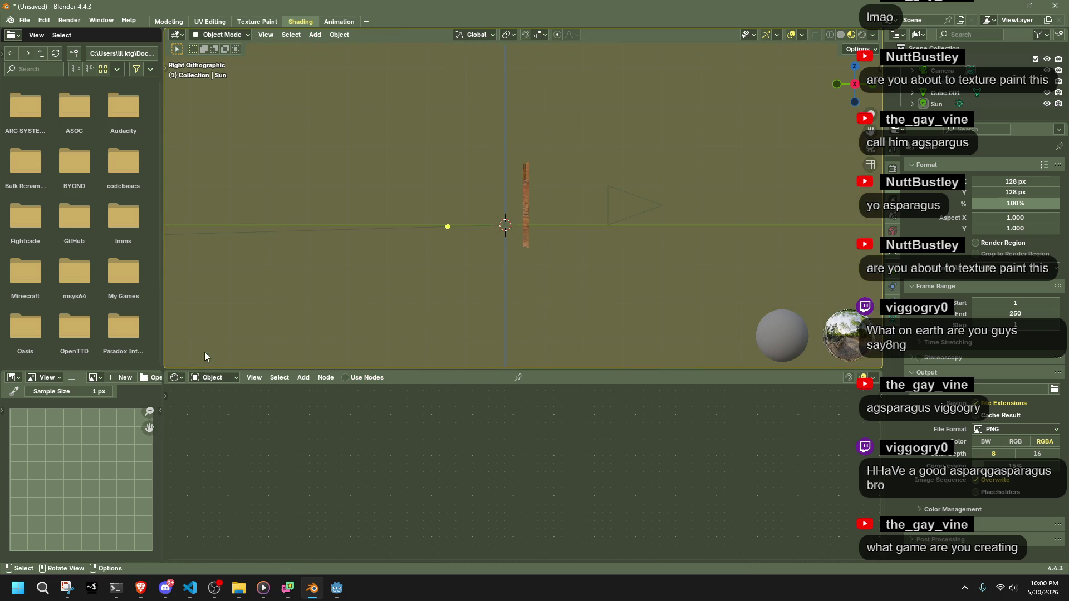
left_click_drag(430, 195, 513, 251)
key("r")
left_click(302, 312)
left_click(199, 359)
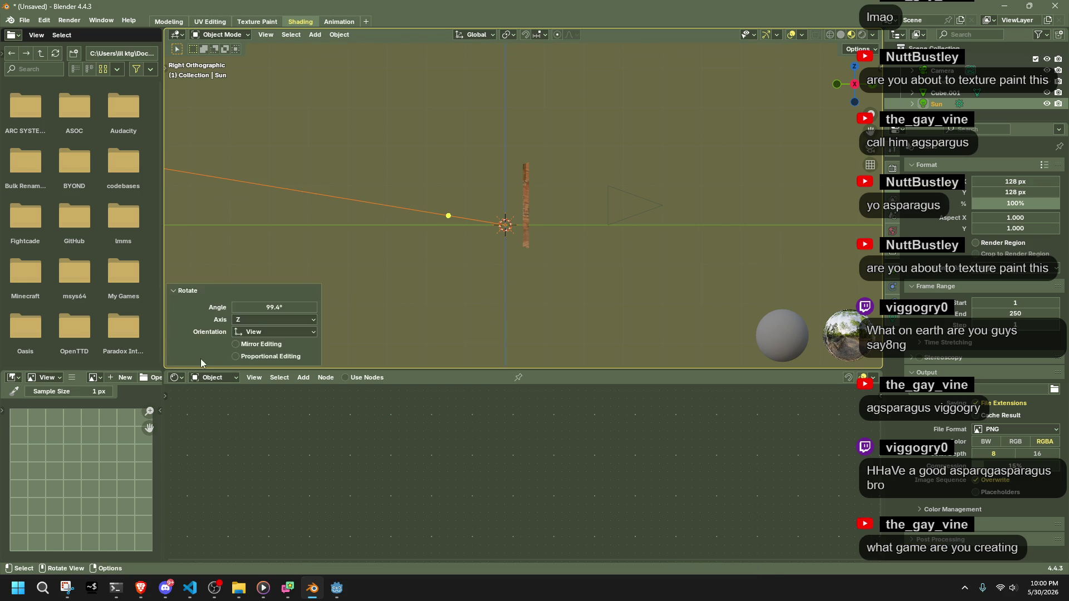
left_click(279, 309)
key("Return")
middle_click_drag(590, 266, 509, 269)
key("ctrl+s")
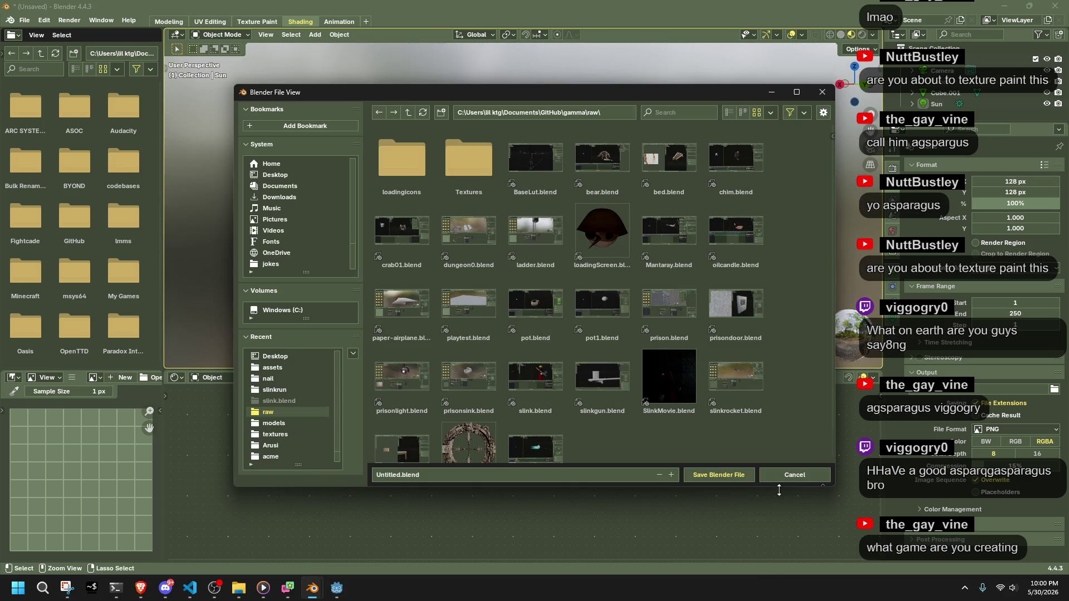
Cancel the save and preview the crate in Rendered shading from a couple of angles.
left_click(789, 482)
left_click(863, 35)
mouse_move(724, 145)
middle_mouse_down()
mouse_move(640, 206)
mouse_move(671, 215)
mouse_move(630, 177)
mouse_move(565, 161)
mouse_move(520, 167)
middle_mouse_up()
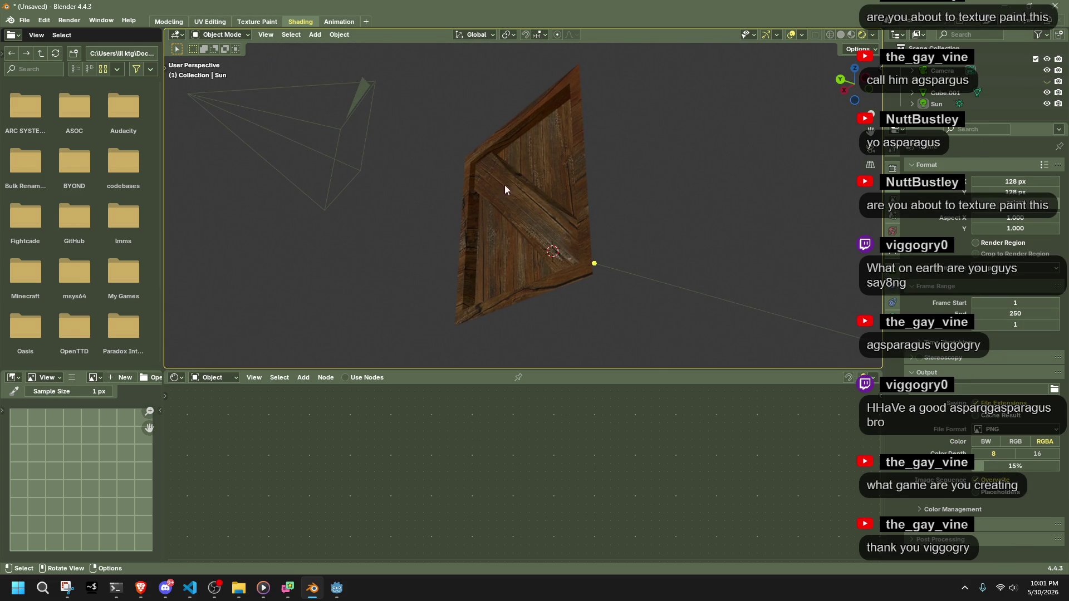
mouse_move(605, 223)
middle_mouse_down()
mouse_move(702, 249)
mouse_move(637, 236)
mouse_move(599, 270)
middle_mouse_up()
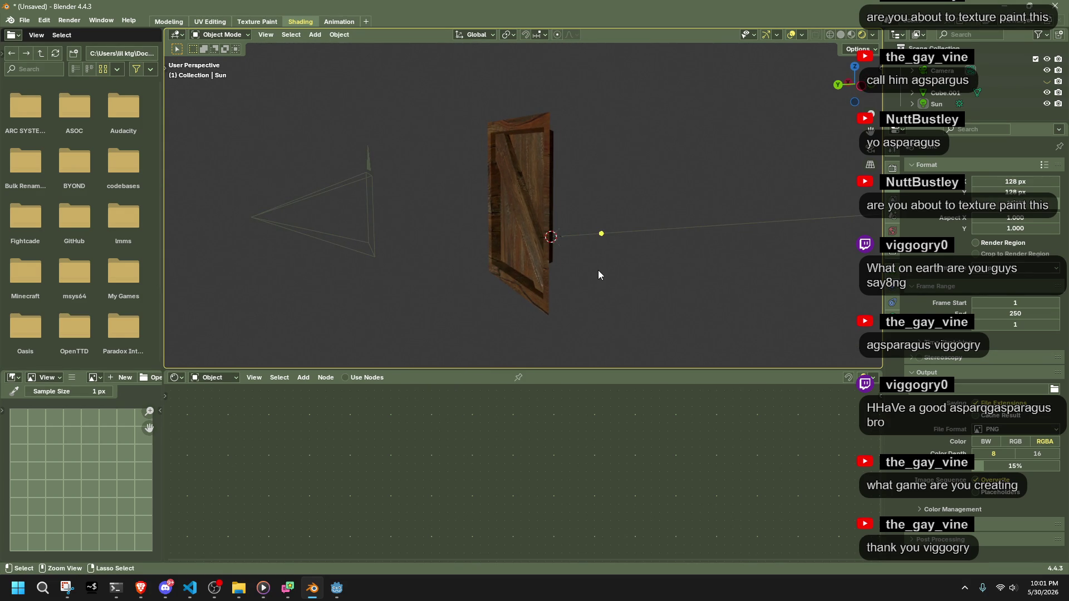
Open and close the file browser, then switch over to the Godot editor.
key("ctrl+o")
left_click(800, 476)
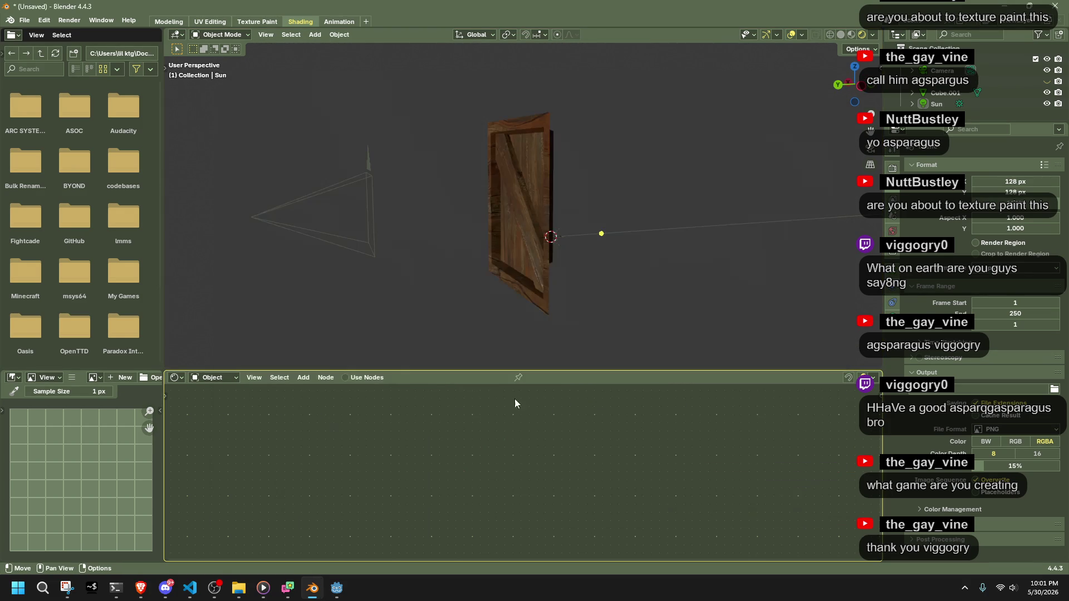
key("alt+Tab")
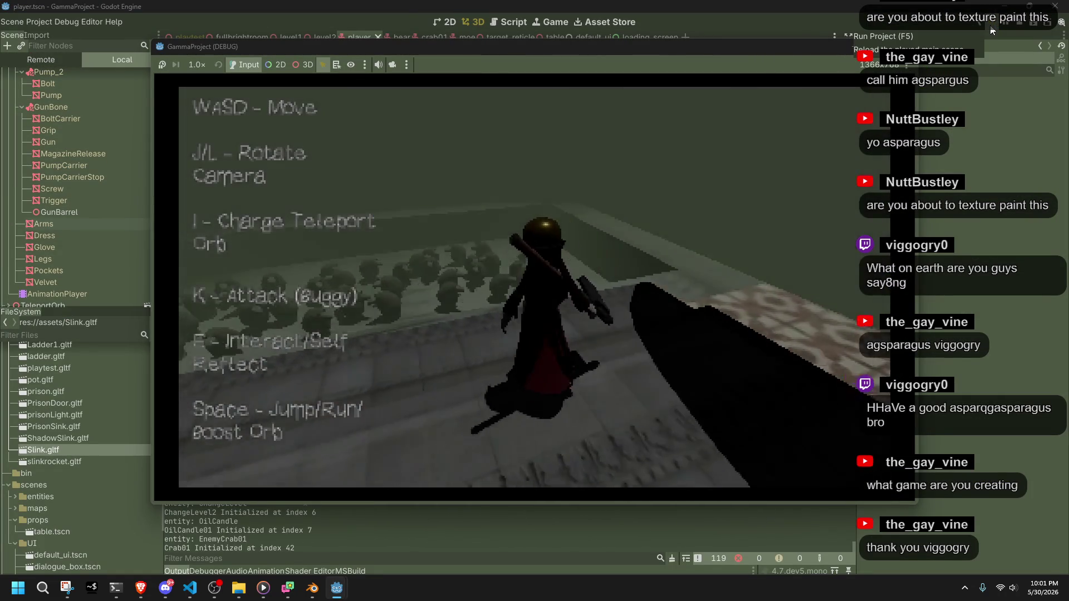
Playtest the game, running, rolling and jumping the character through the level with W, D and Space.
key("w")
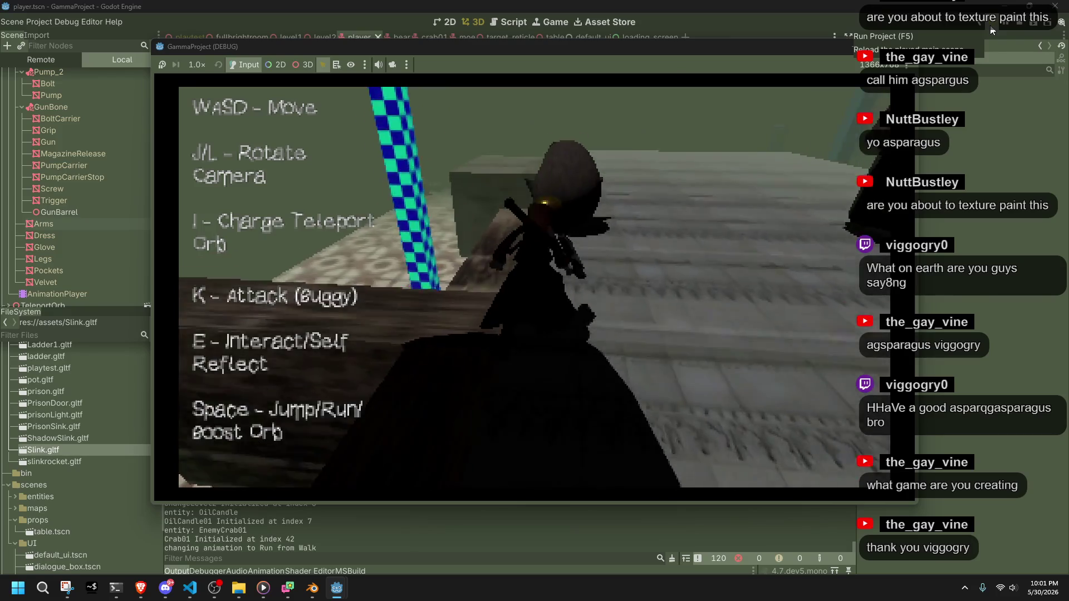
key("space")
key("d")
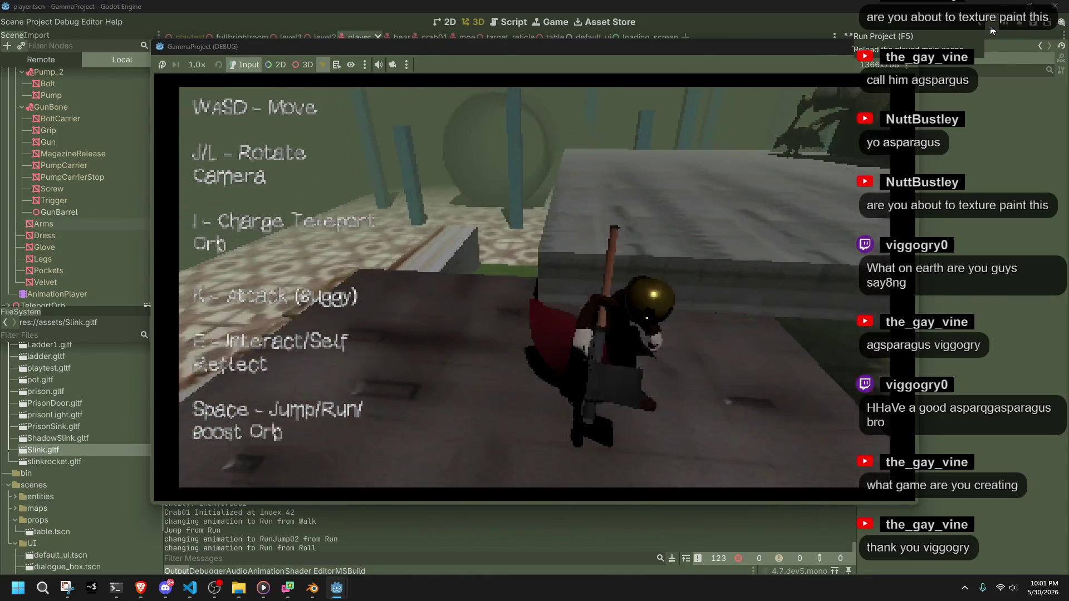
key("space")
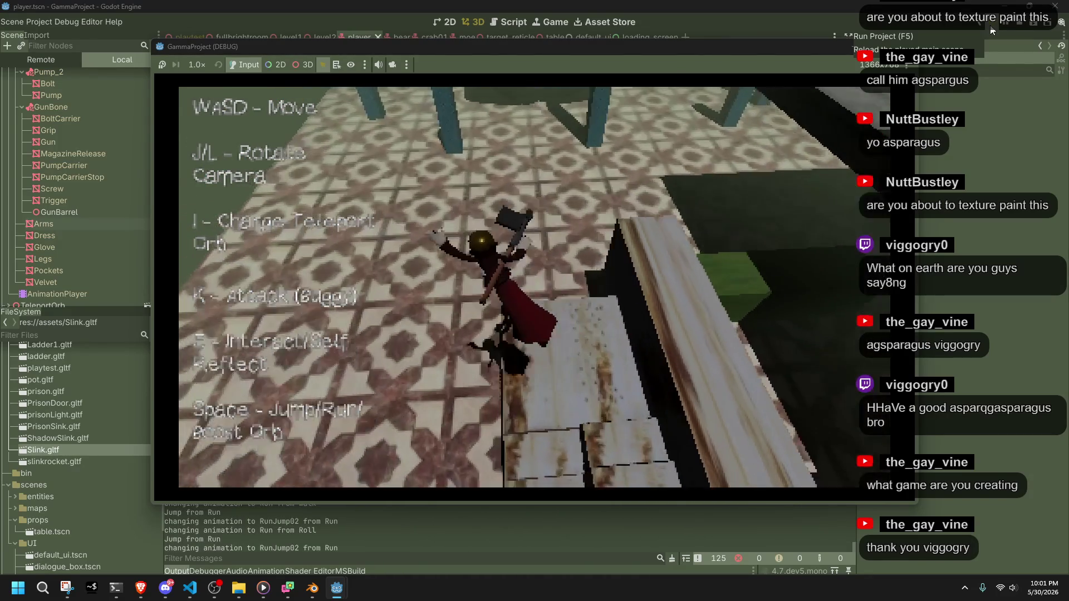
key("d")
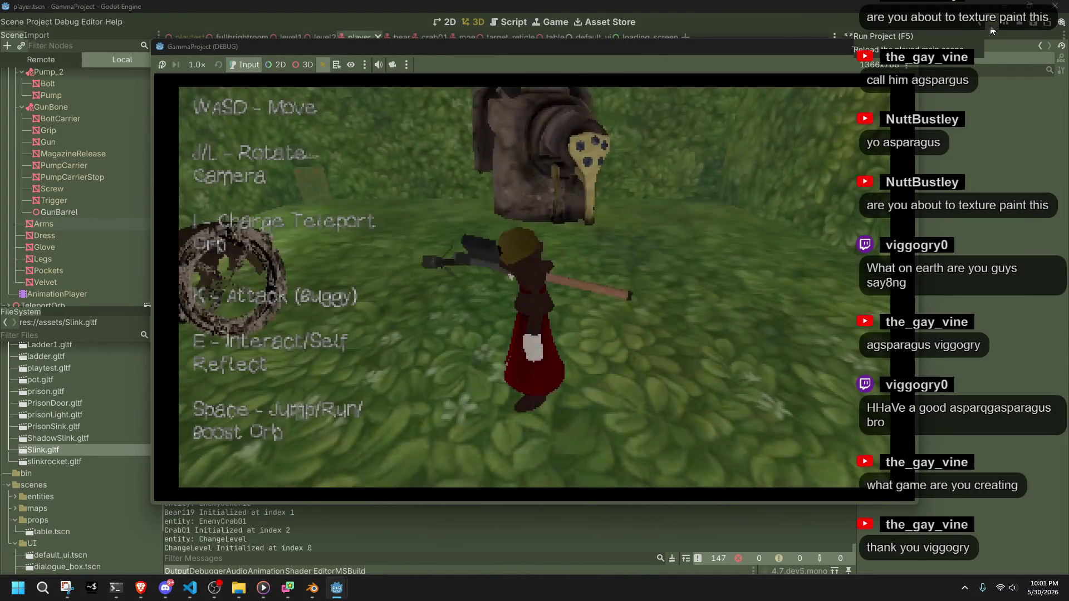
key("w")
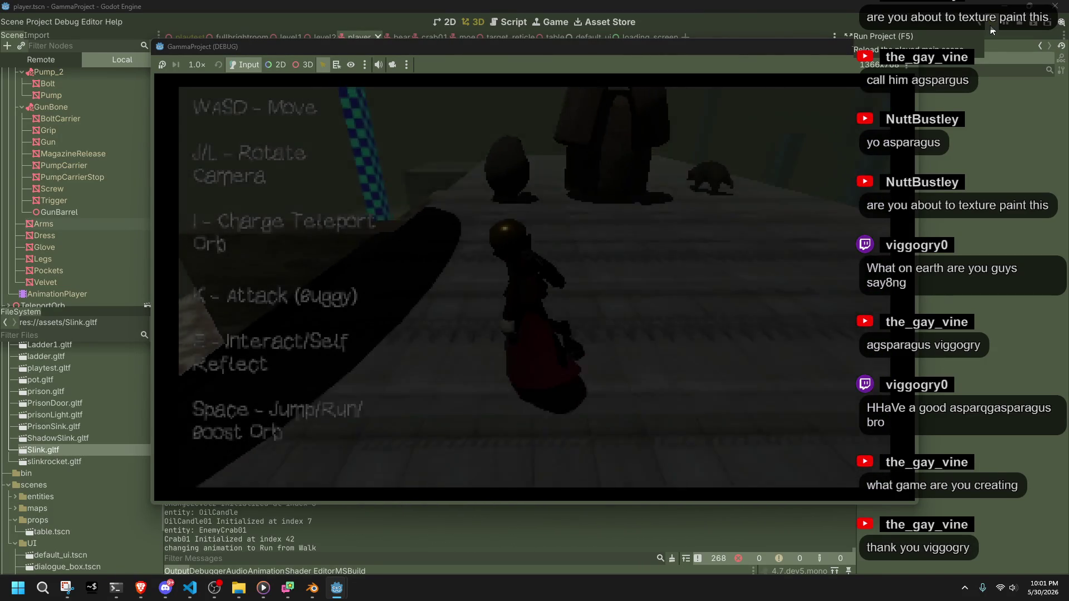
key("w")
Swing the game camera and attack creatures with a fire blast, staff strike and teleport orb.
key("l")
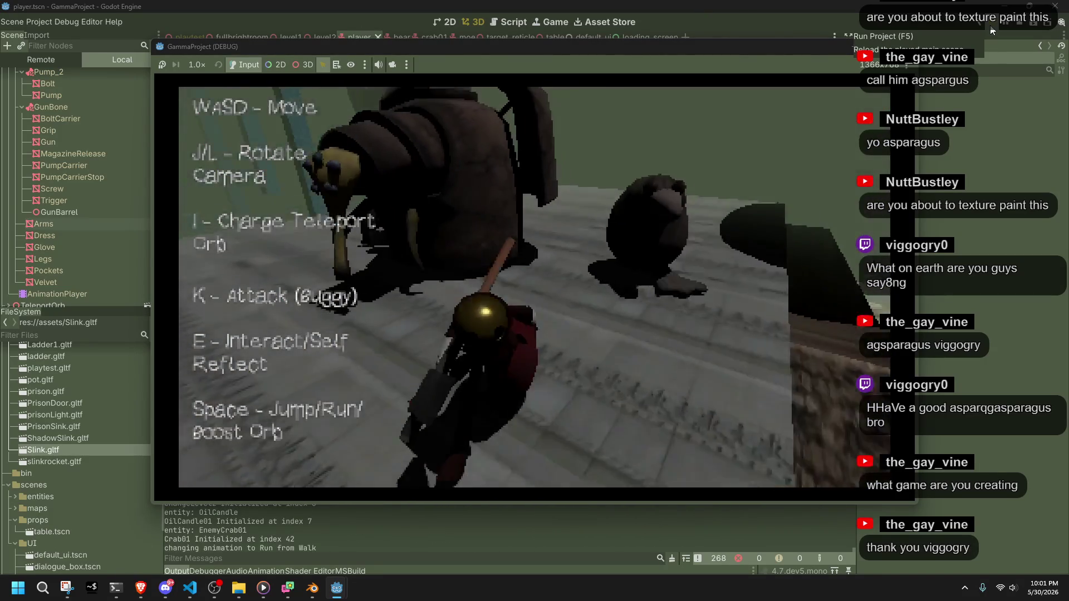
key("l")
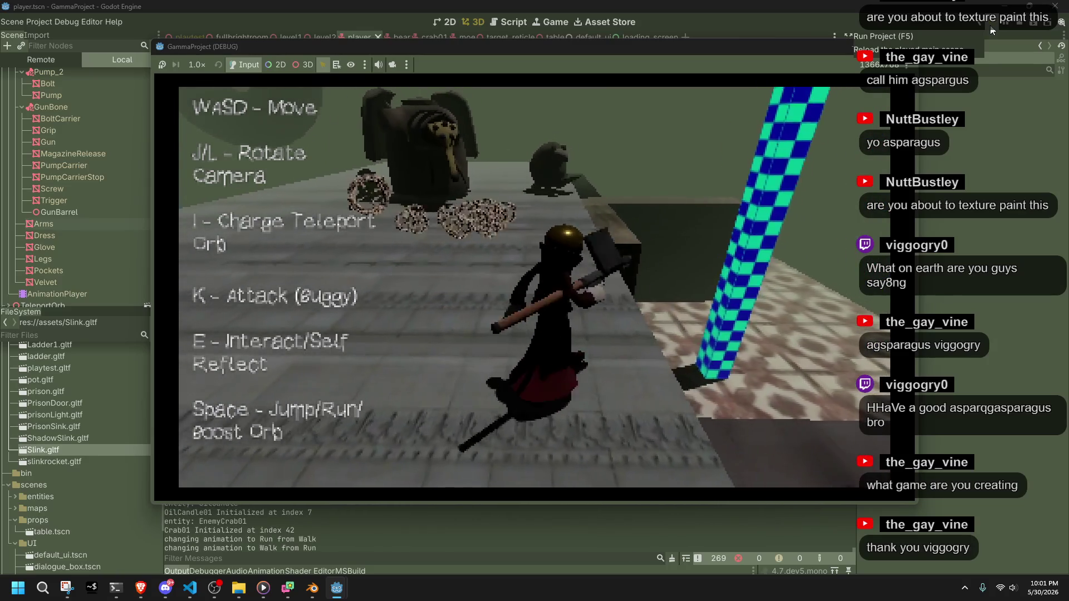
key("k")
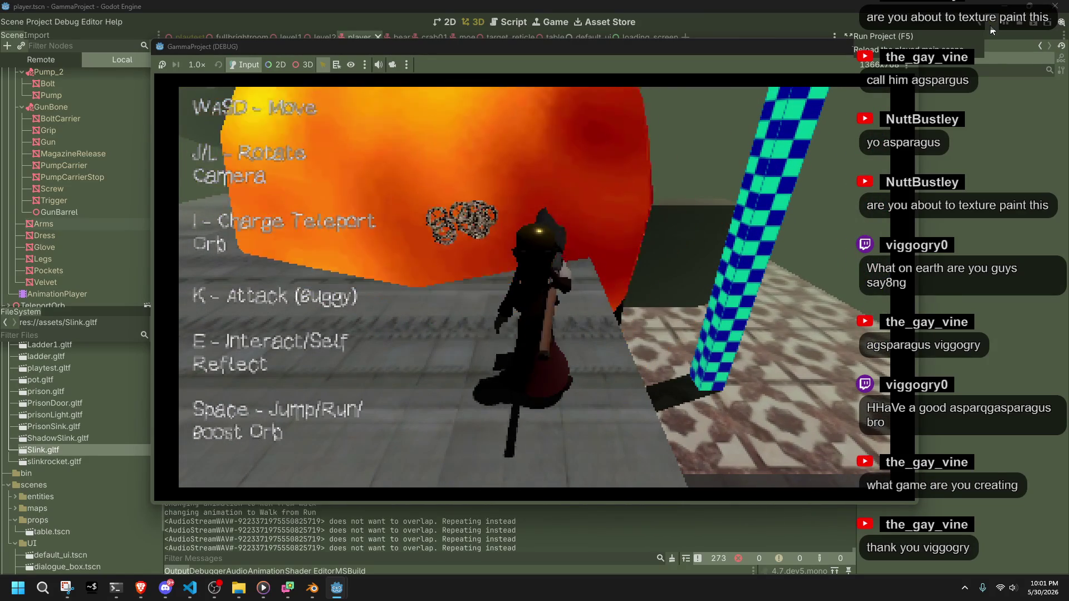
key("l")
key("space")
key("l")
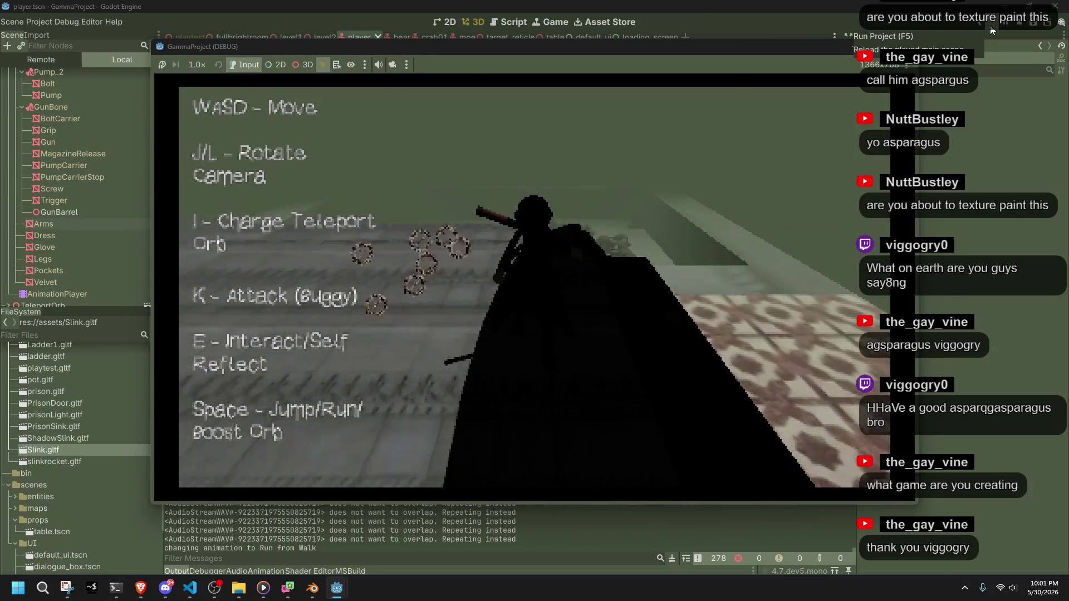
key("k")
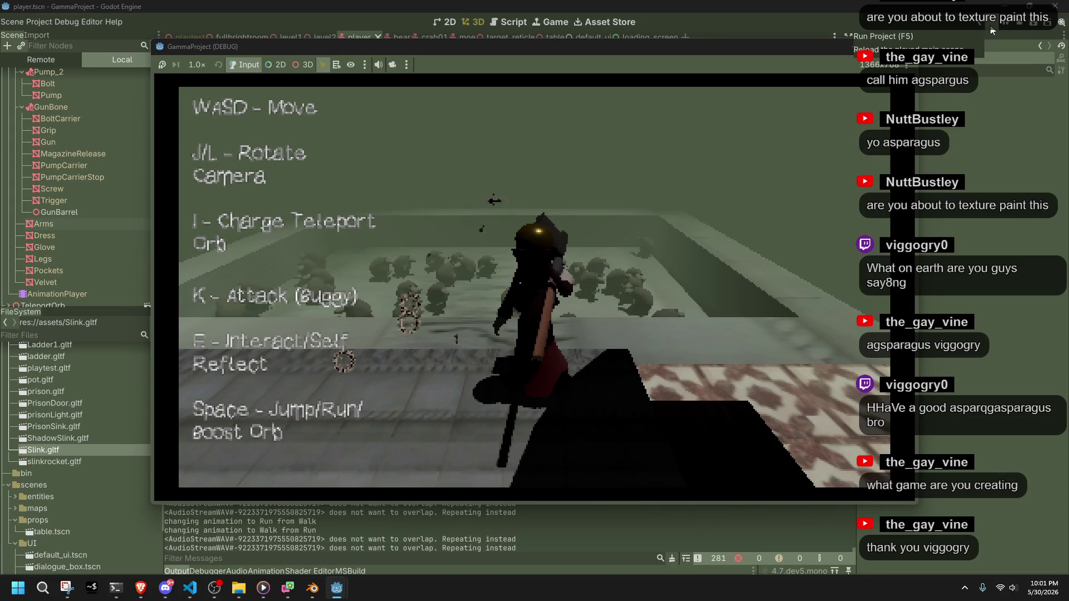
key("i")
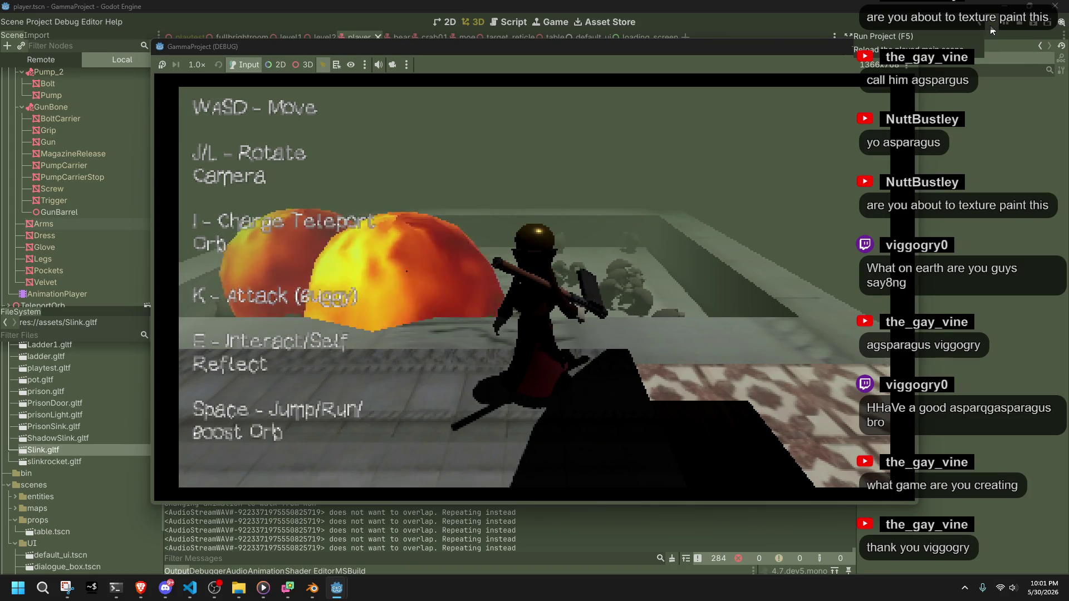
Stop the game test and return to Blender, viewing the crate from above.
left_click(992, 27)
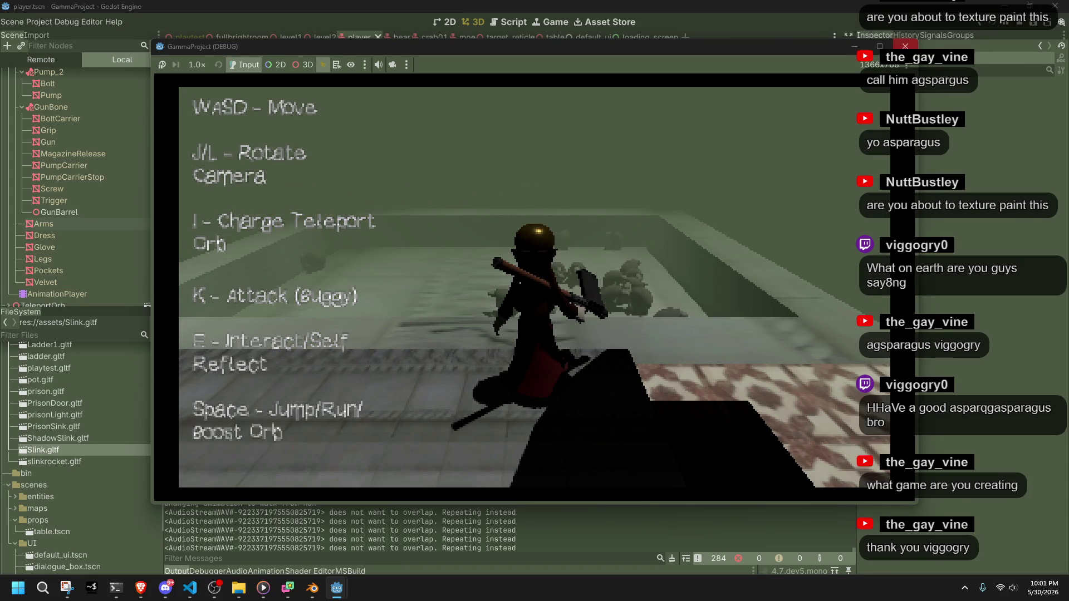
left_click(315, 588)
mouse_move(527, 295)
middle_mouse_down()
mouse_move(747, 238)
mouse_move(606, 200)
mouse_move(557, 262)
mouse_move(598, 283)
mouse_move(670, 284)
mouse_move(678, 248)
mouse_move(638, 189)
mouse_move(570, 178)
mouse_move(567, 252)
middle_mouse_up()
Select the crate panel, visit the Texture Paint workspace, and come back to Shading.
left_click(567, 252)
scroll(550, 261, "up", 5)
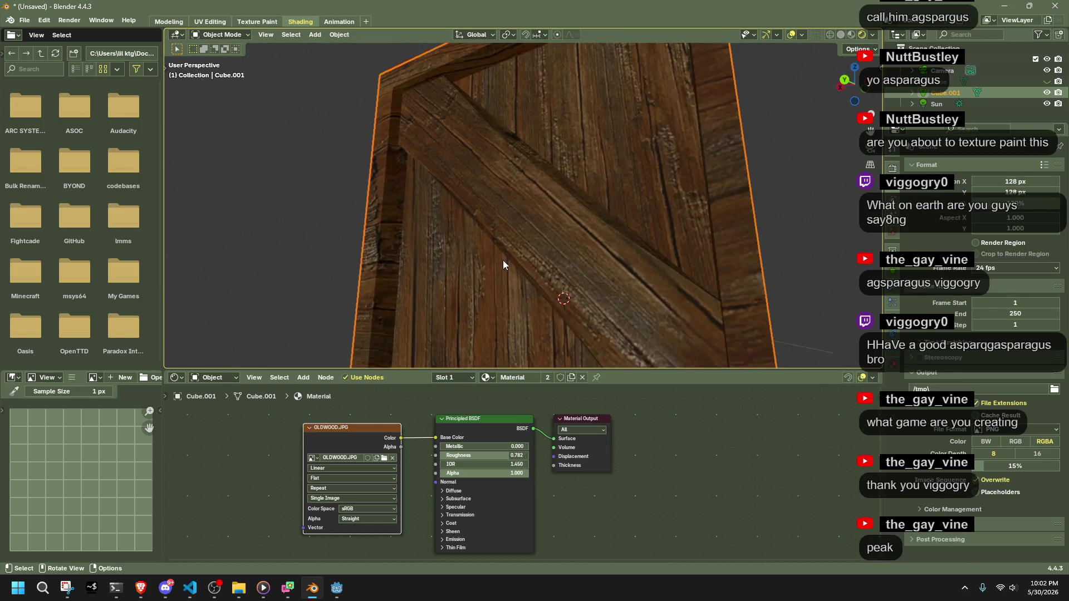
scroll(455, 208, "down", 1)
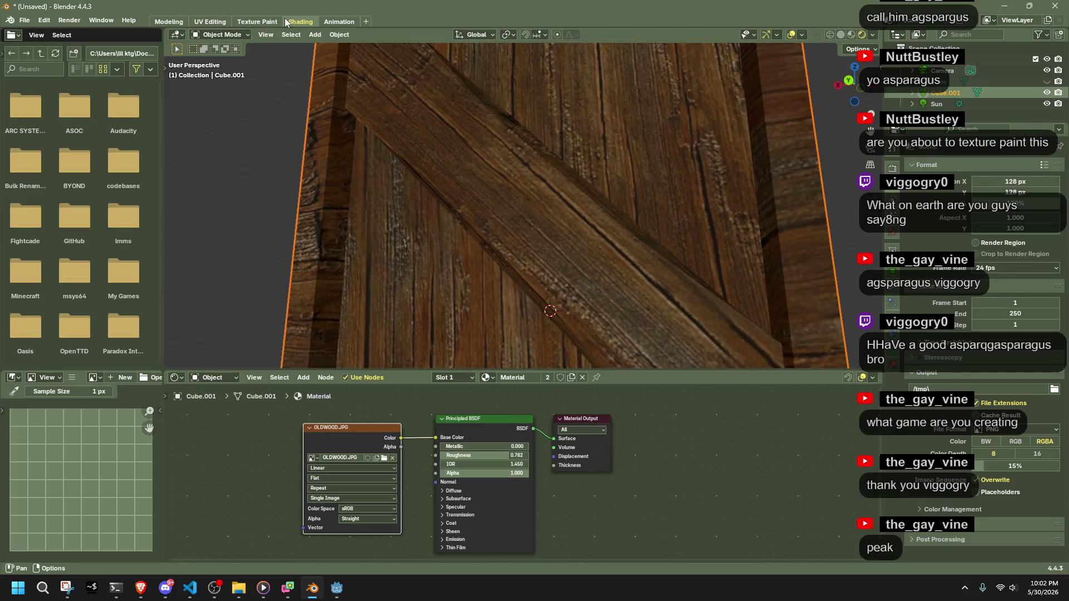
left_click(257, 22)
mouse_move(697, 293)
middle_mouse_down()
mouse_move(531, 236)
mouse_move(556, 250)
middle_mouse_up()
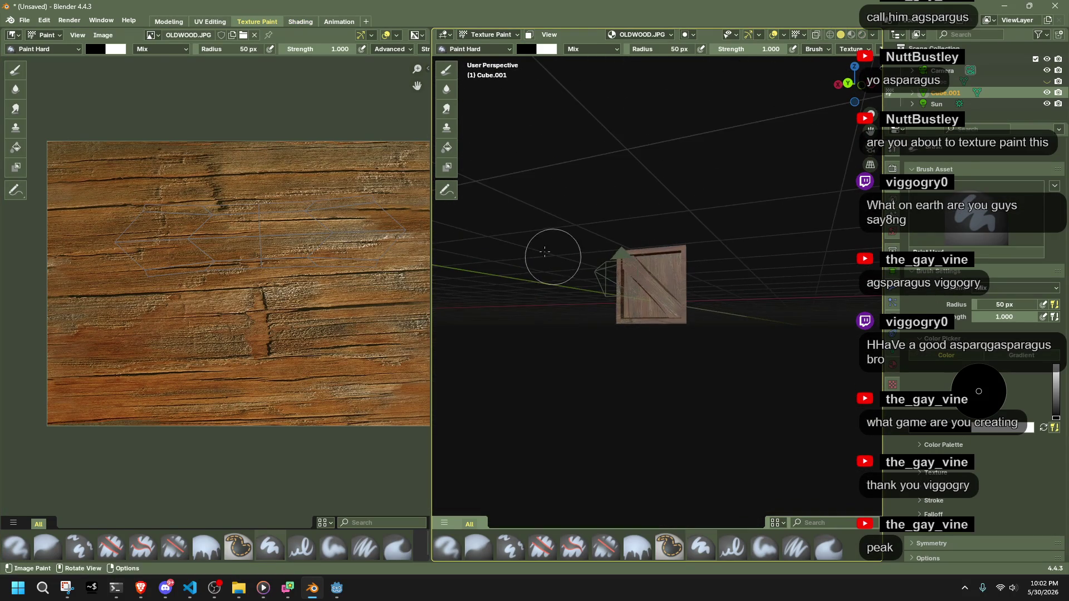
left_click(300, 22)
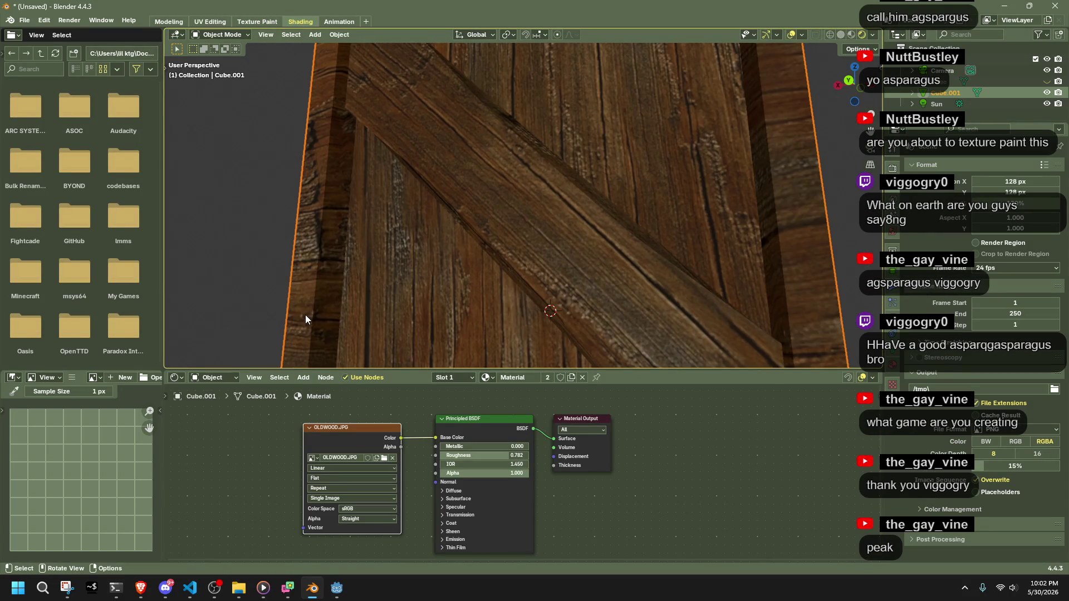
scroll(317, 323, "down", 8)
Select the sun light and drag its direction gizmo to aim at the crate's front.
mouse_move(316, 323)
middle_mouse_down()
mouse_move(413, 357)
mouse_move(576, 335)
middle_mouse_up()
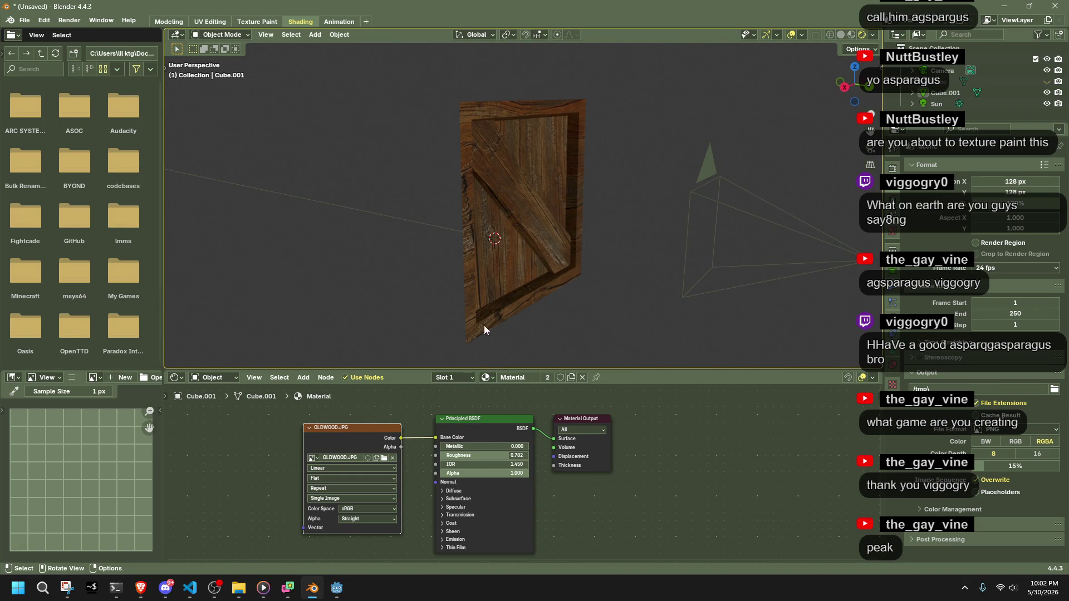
mouse_move(640, 196)
middle_mouse_down()
mouse_move(632, 210)
mouse_move(489, 246)
mouse_move(443, 233)
middle_mouse_up()
left_click(489, 246)
left_click_drag(457, 214, 454, 227)
mouse_move(453, 226)
middle_mouse_down()
mouse_move(376, 209)
mouse_move(459, 216)
middle_mouse_up()
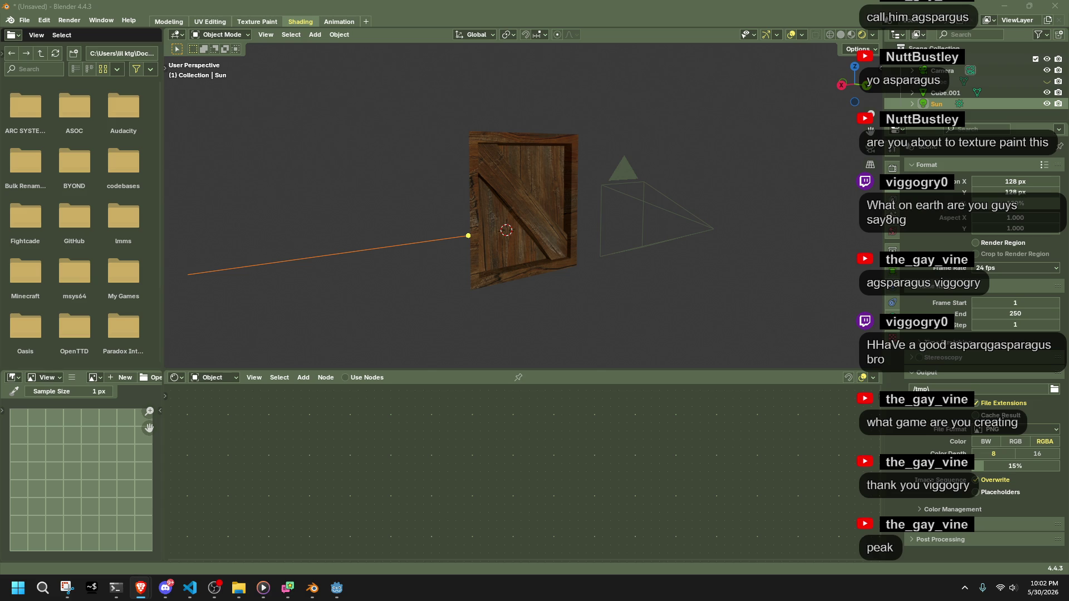
middle_click_drag(635, 301, 625, 290)
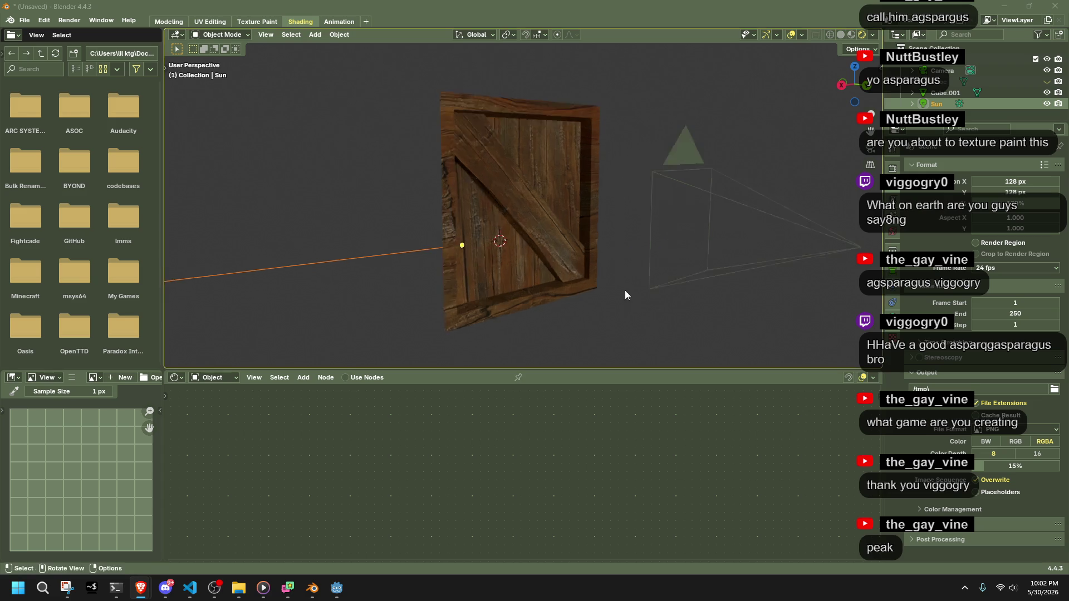
scroll(612, 278, "up", 3)
In Edit Mode, select the border and diagonal brace edge loops and mark them sharp.
left_click(453, 331)
key("Tab")
left_click(405, 324, "alt")
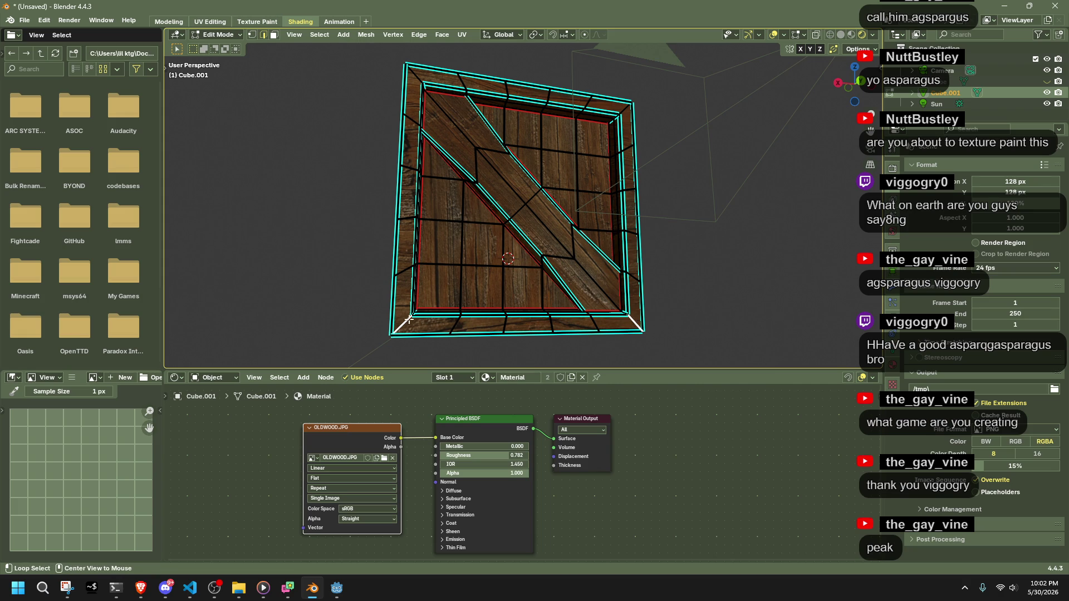
left_click(630, 323, "alt+shift")
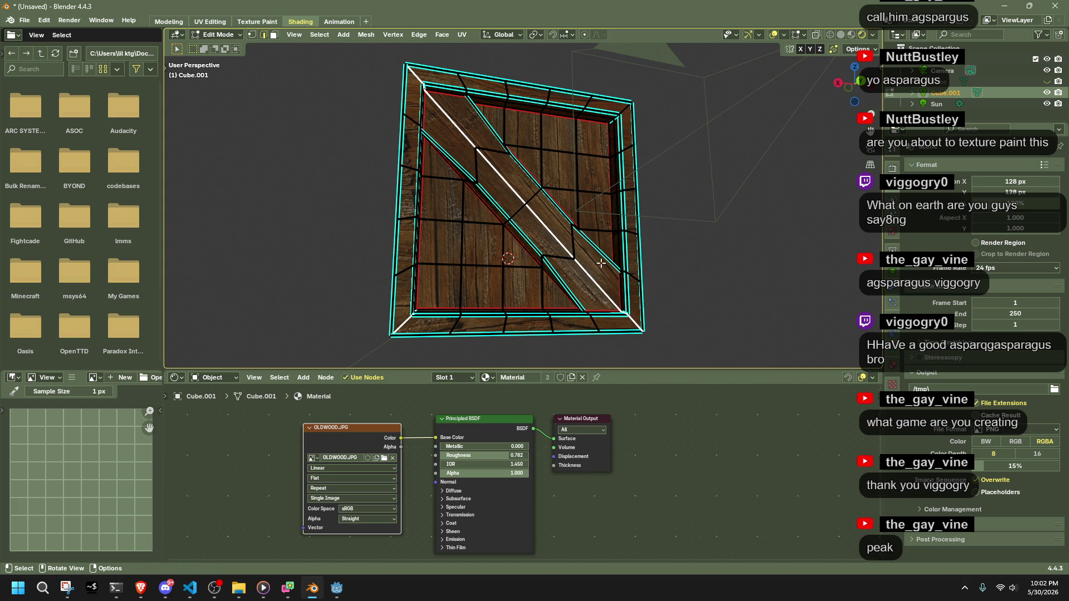
left_click(603, 294, "ctrl")
left_click(602, 293, "shift")
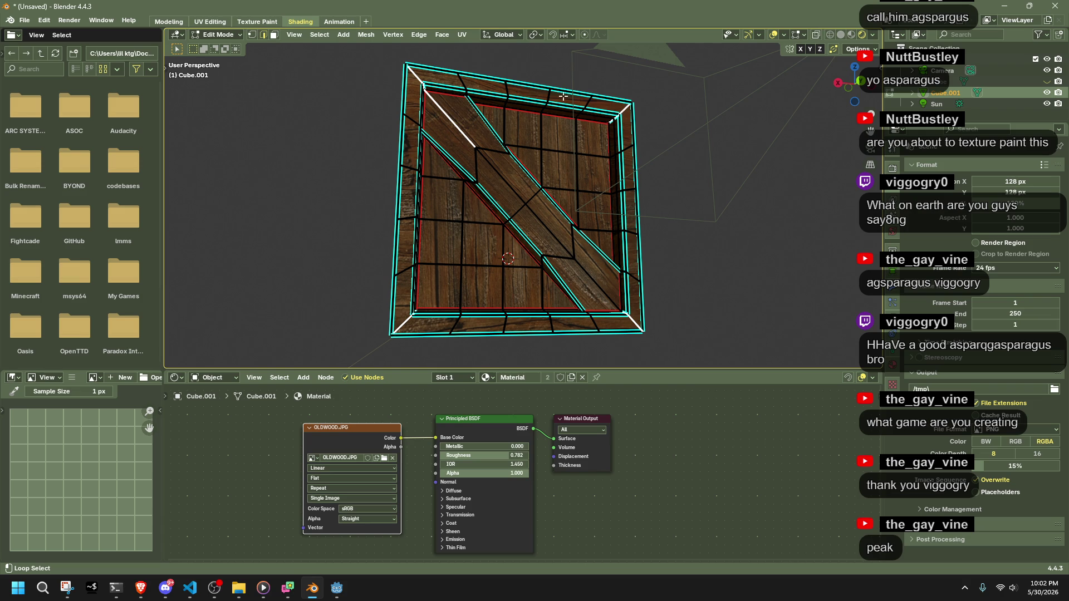
middle_click_drag(446, 107, 356, 117)
right_click(440, 207)
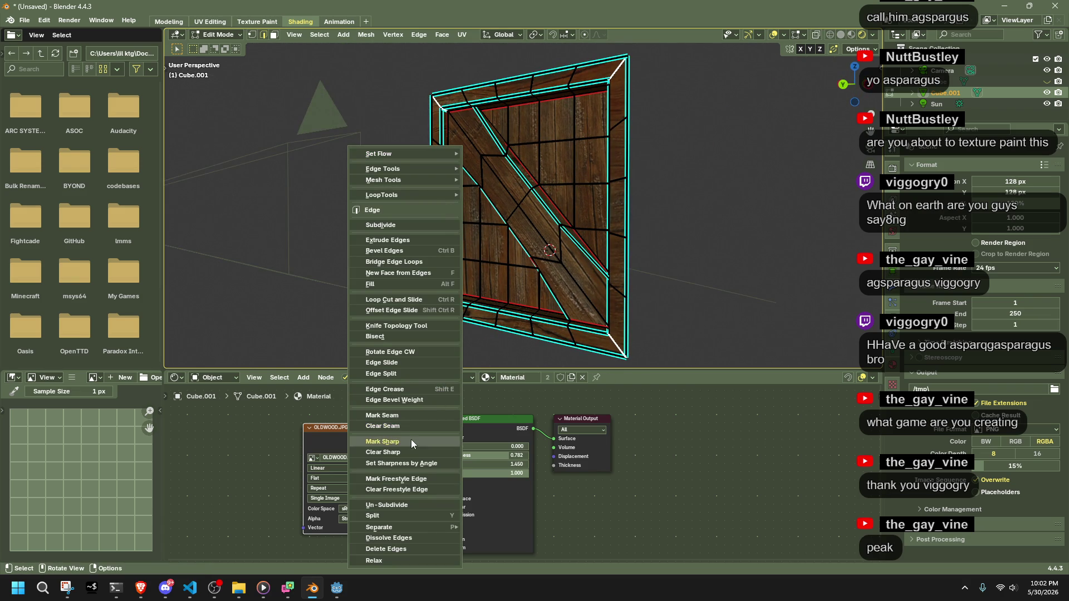
left_click(405, 415)
mouse_move(719, 300)
middle_mouse_down()
mouse_move(728, 310)
mouse_move(706, 349)
middle_mouse_up()
Select the outer border faces and UV unwrap them with Minimum Stretch.
left_click(634, 276, "alt")
mouse_move(634, 276)
middle_mouse_down()
mouse_move(624, 134)
mouse_move(707, 226)
mouse_move(610, 227)
mouse_move(497, 156)
mouse_move(649, 205)
middle_mouse_up()
mouse_move(611, 241)
middle_mouse_down()
mouse_move(544, 248)
mouse_move(503, 234)
mouse_move(563, 321)
mouse_move(633, 323)
mouse_move(348, 343)
mouse_move(427, 263)
mouse_move(616, 255)
mouse_move(691, 295)
mouse_move(588, 286)
middle_mouse_up()
right_click(588, 286)
mouse_move(586, 413)
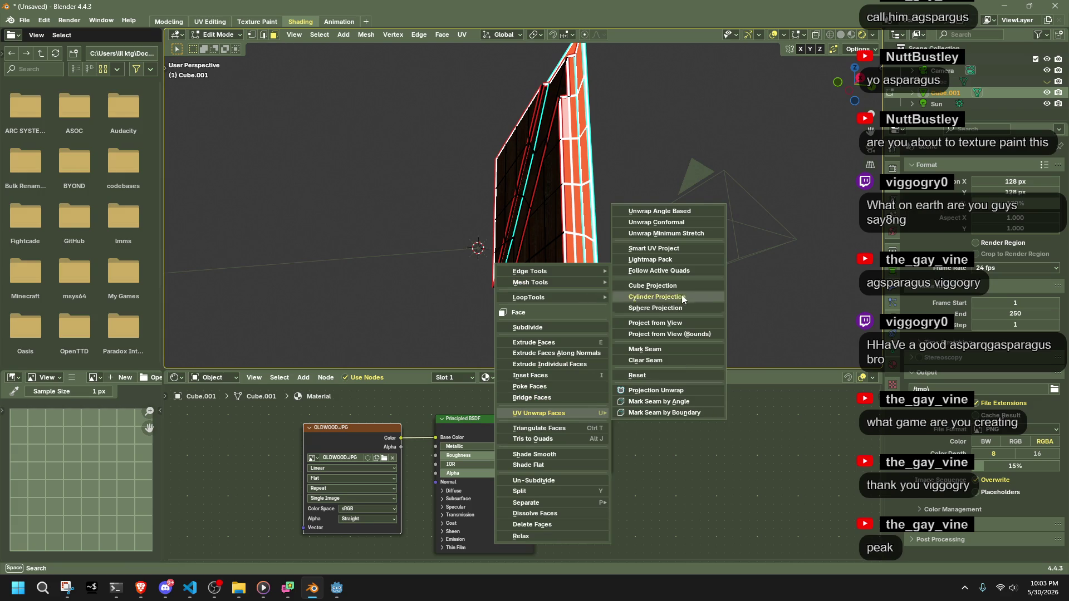
left_click(664, 233)
mouse_move(664, 237)
middle_mouse_down()
mouse_move(653, 256)
mouse_move(585, 234)
middle_mouse_up()
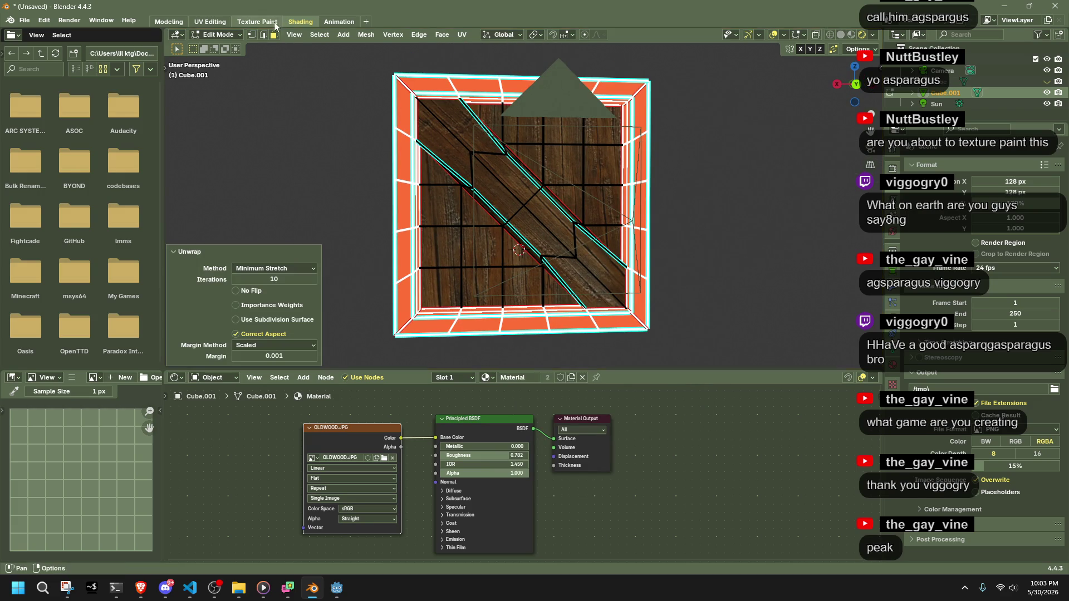
In UV Editing, straighten the frame's UV islands into grids and stack them.
left_click(210, 21)
scroll(300, 422, "down", 2)
left_click_drag(288, 412, 200, 241)
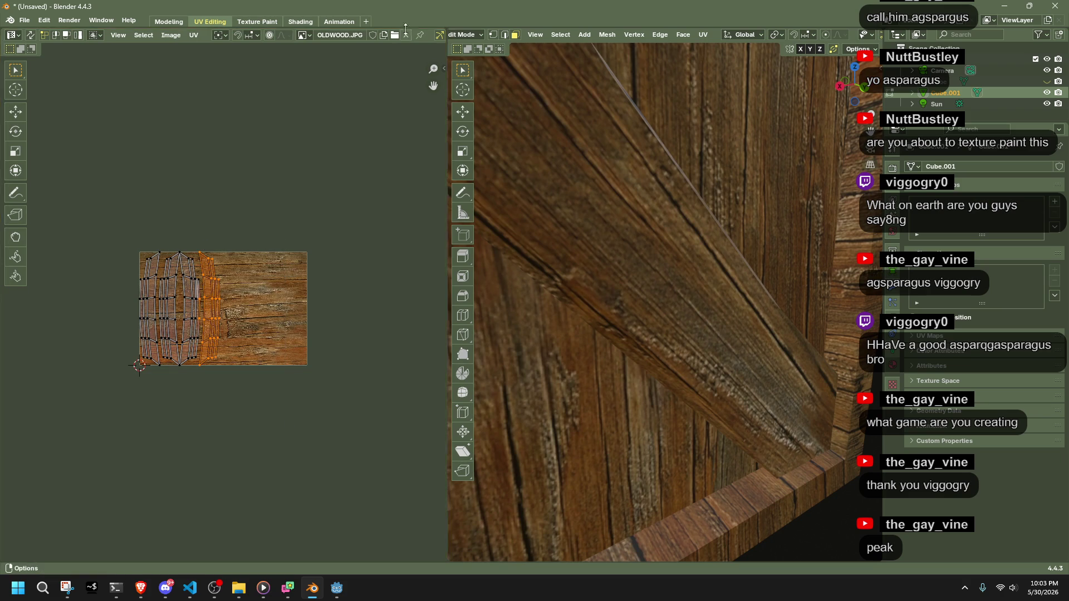
left_click(444, 68)
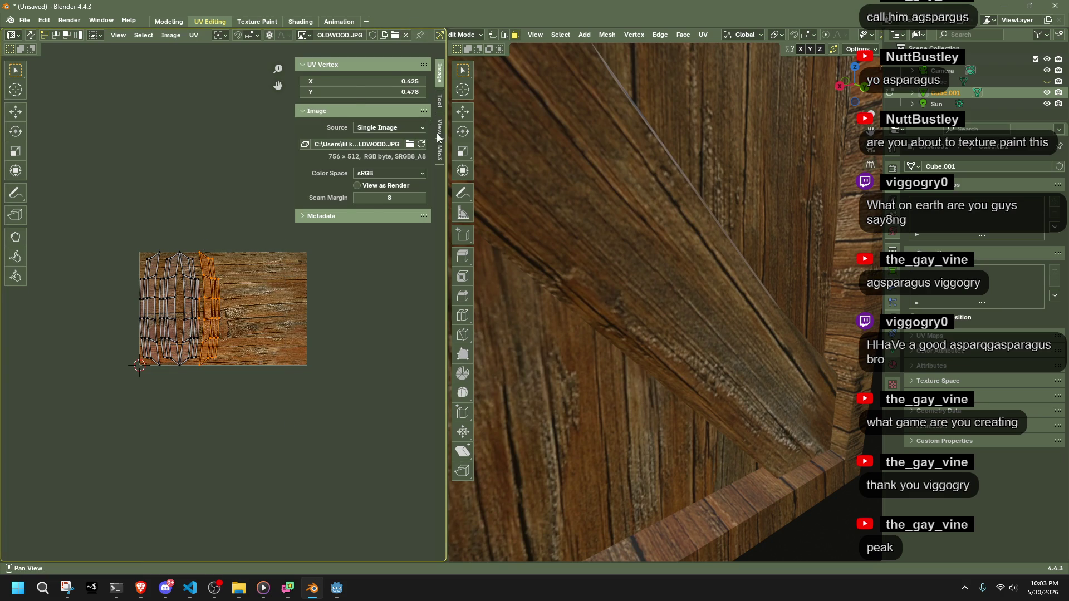
left_click(440, 153)
left_click(351, 120)
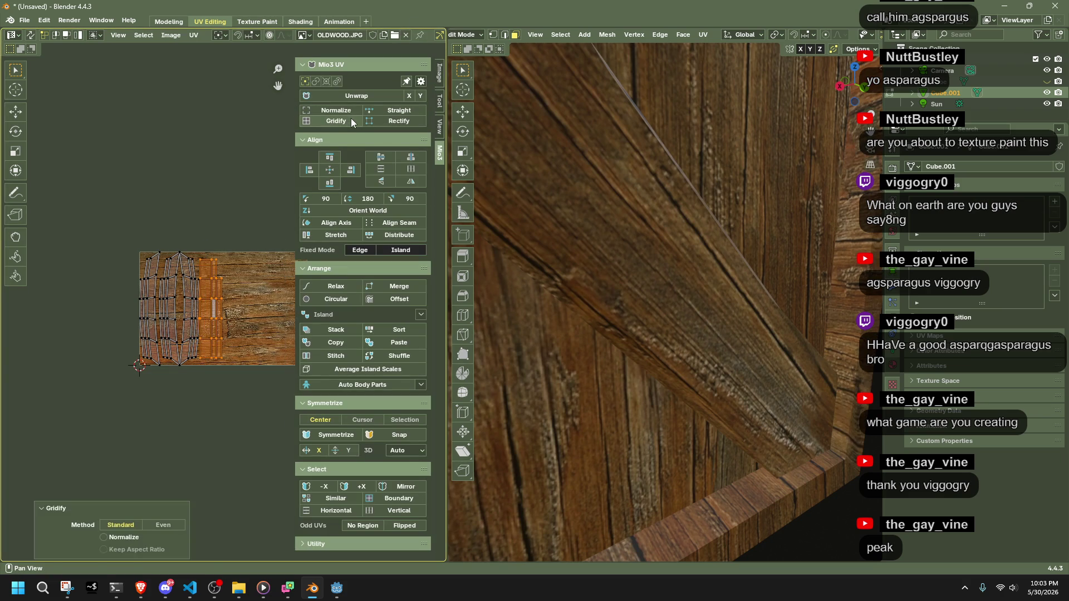
key("a")
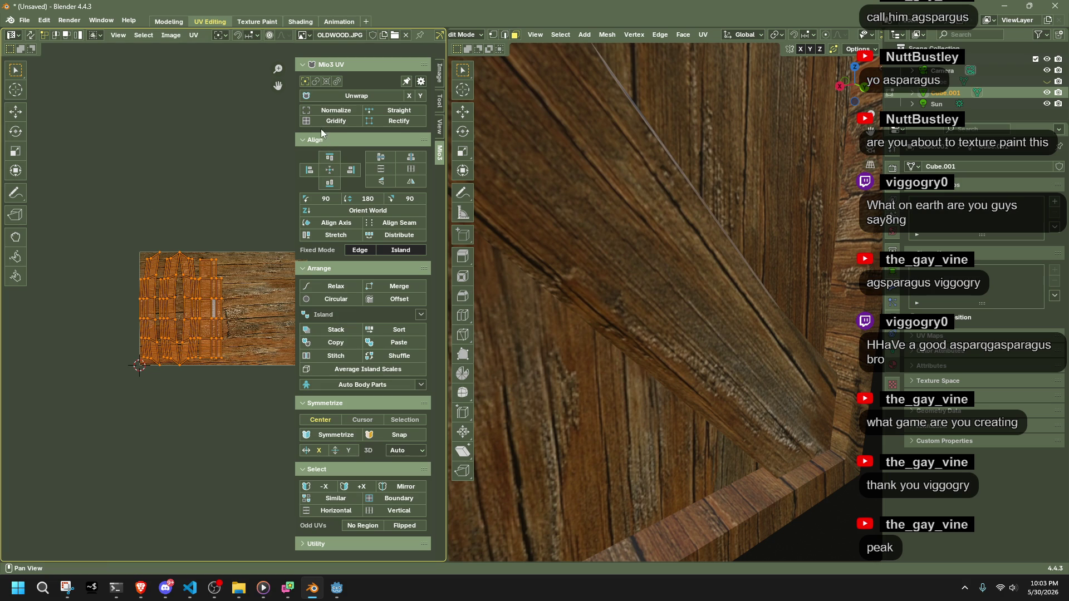
left_click(319, 121)
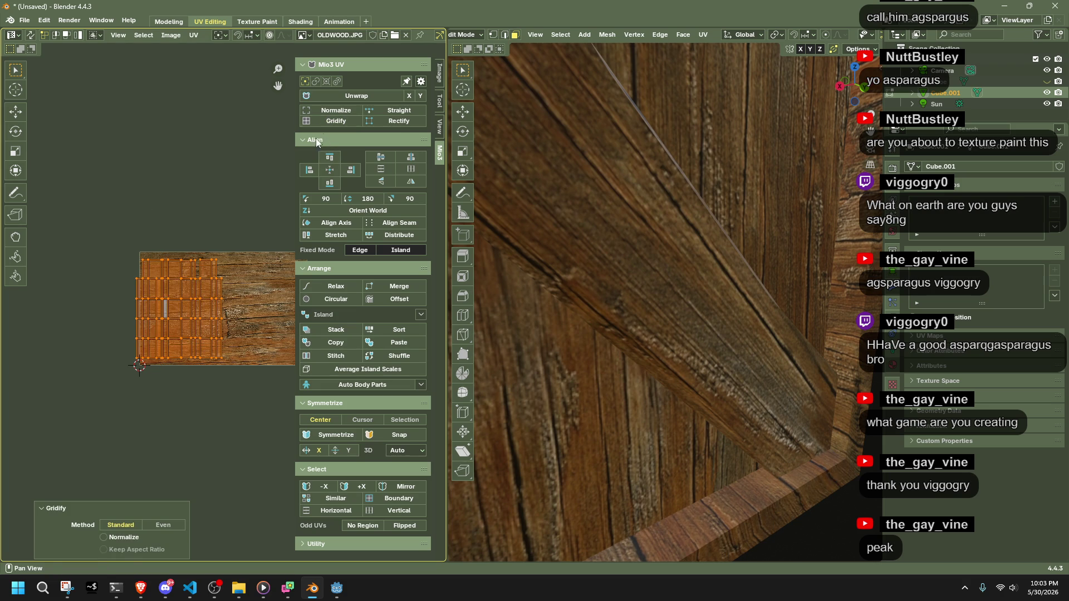
left_click(327, 330)
left_click(190, 240)
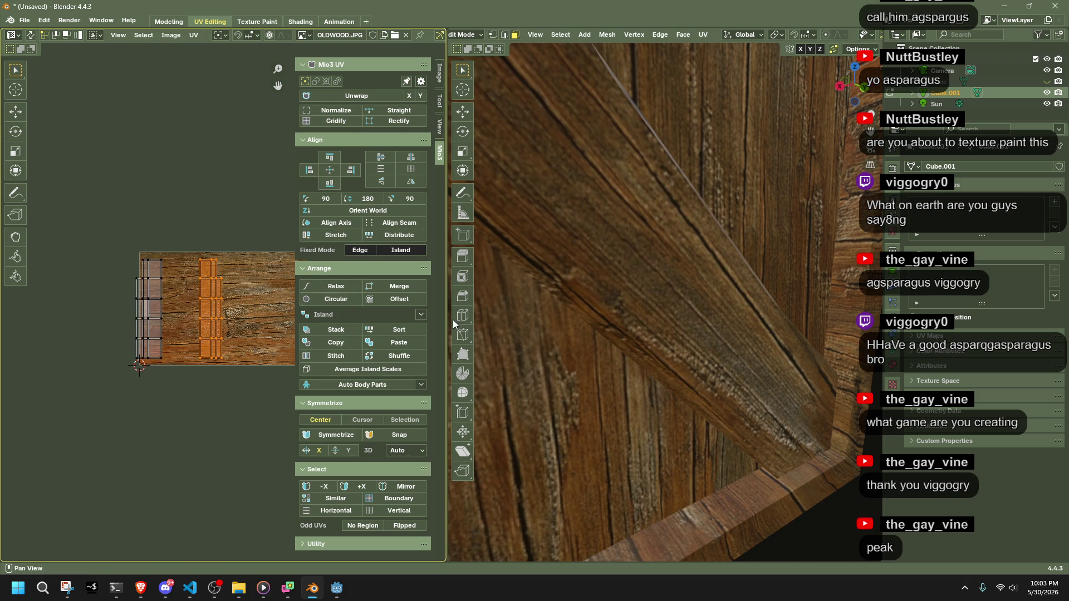
Rotate all UV islands exactly 90° and shift them 0.21655 along X.
scroll(252, 296, "up", 2)
scroll(223, 309, "down", 2)
key("a")
key("r")
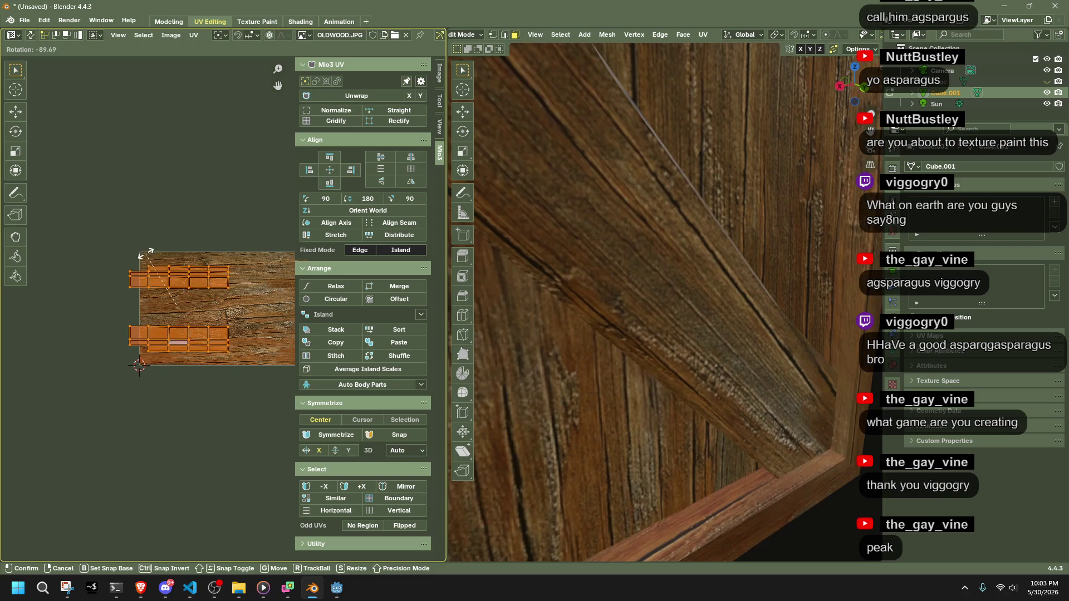
left_click(230, 346)
left_click(132, 501)
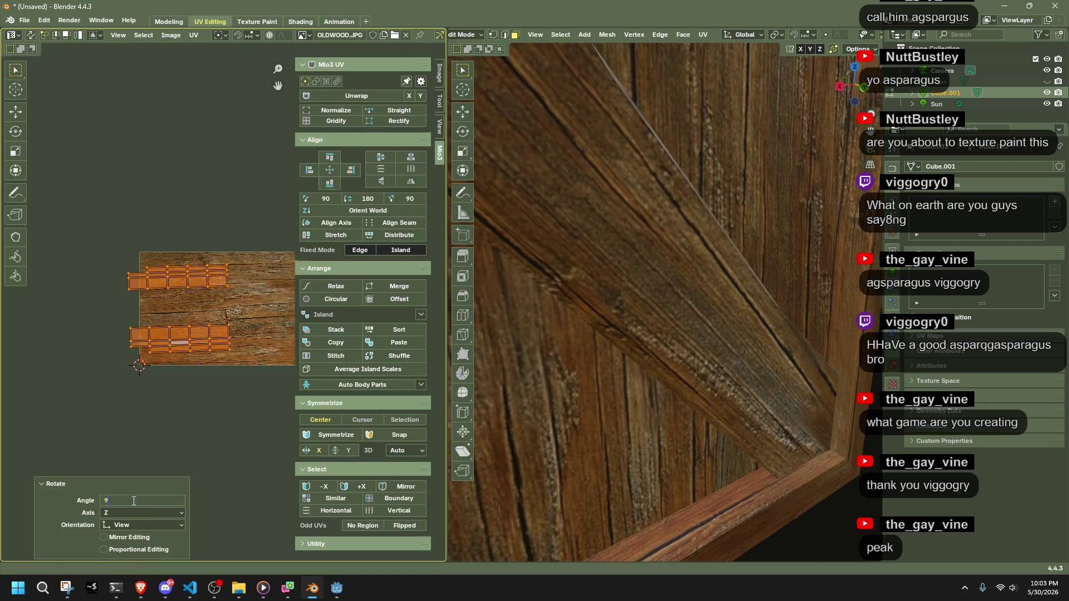
type("0")
key("Return")
key("g")
key("x")
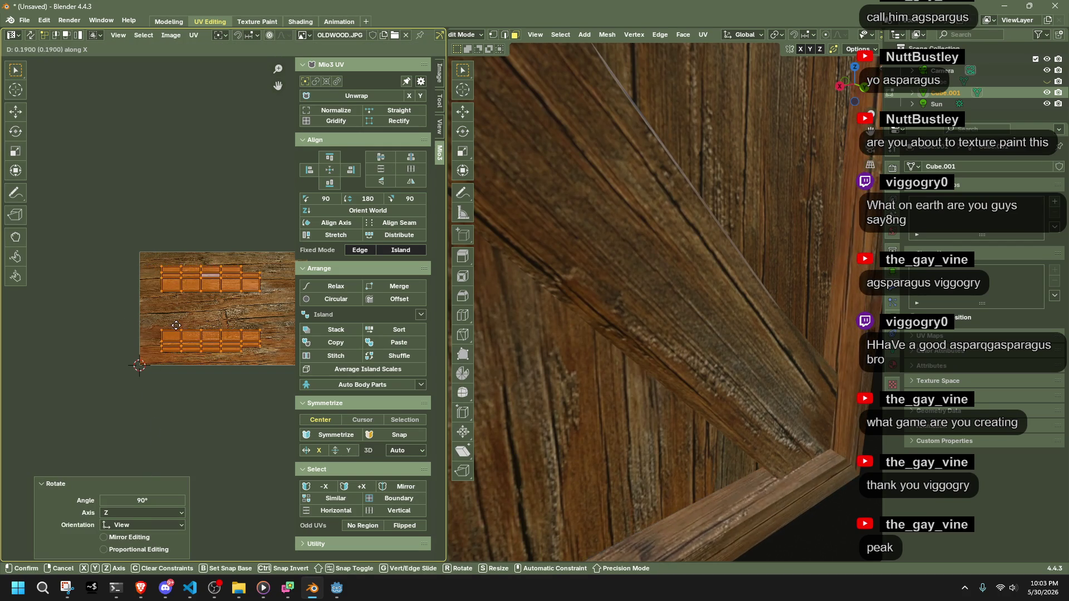
key("Return")
Check the wood texture in Object Mode, then return to Edit Mode and select a top-left frame face.
scroll(696, 406, "down", 5)
mouse_move(696, 406)
middle_mouse_down()
mouse_move(553, 417)
mouse_move(610, 426)
middle_mouse_up()
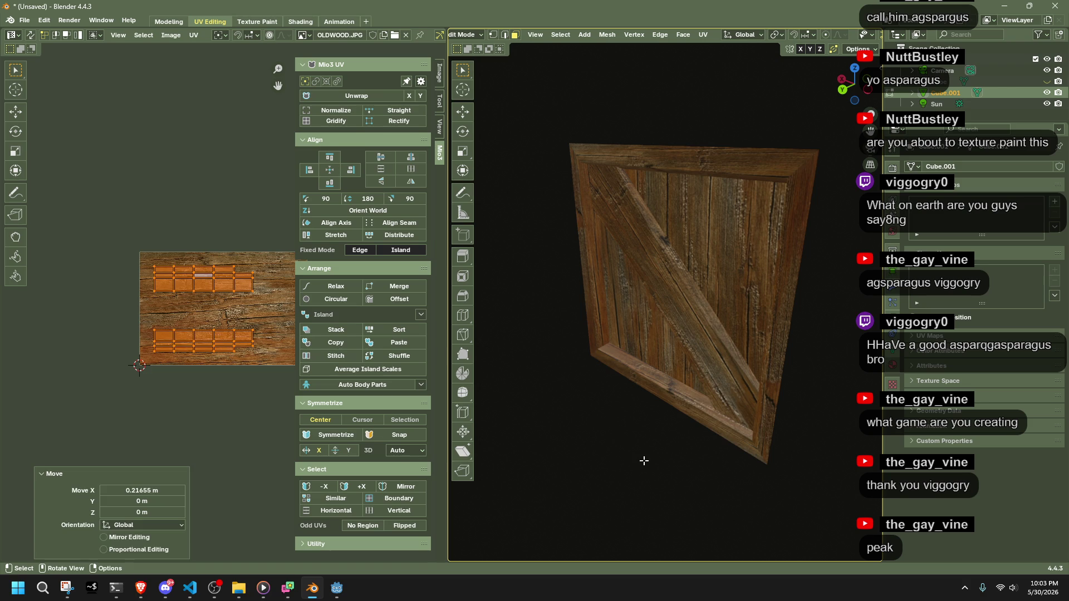
key("Tab")
mouse_move(644, 461)
middle_mouse_down()
mouse_move(787, 443)
mouse_move(731, 422)
middle_mouse_up()
key("Tab")
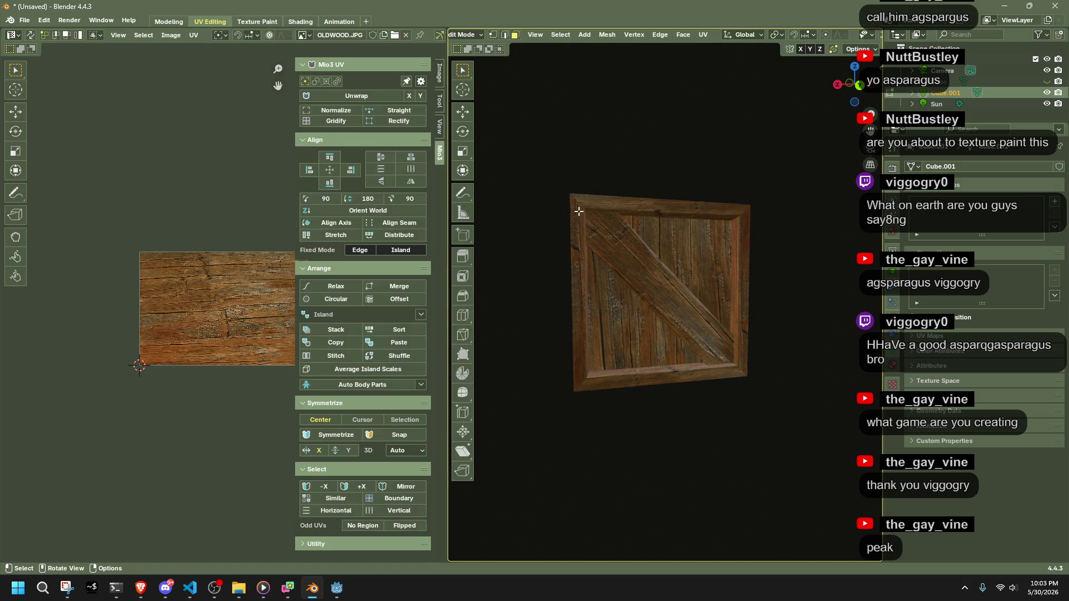
mouse_move(579, 211)
middle_mouse_down()
mouse_move(599, 184)
mouse_move(557, 186)
middle_mouse_up()
left_click(531, 178)
Add the remaining frame faces around the crate border to the selection.
left_click(598, 179, "shift")
left_click(762, 158, "shift")
left_click(795, 184, "shift")
left_click(795, 404, "shift")
left_click(737, 417, "shift")
left_click(566, 404, "shift")
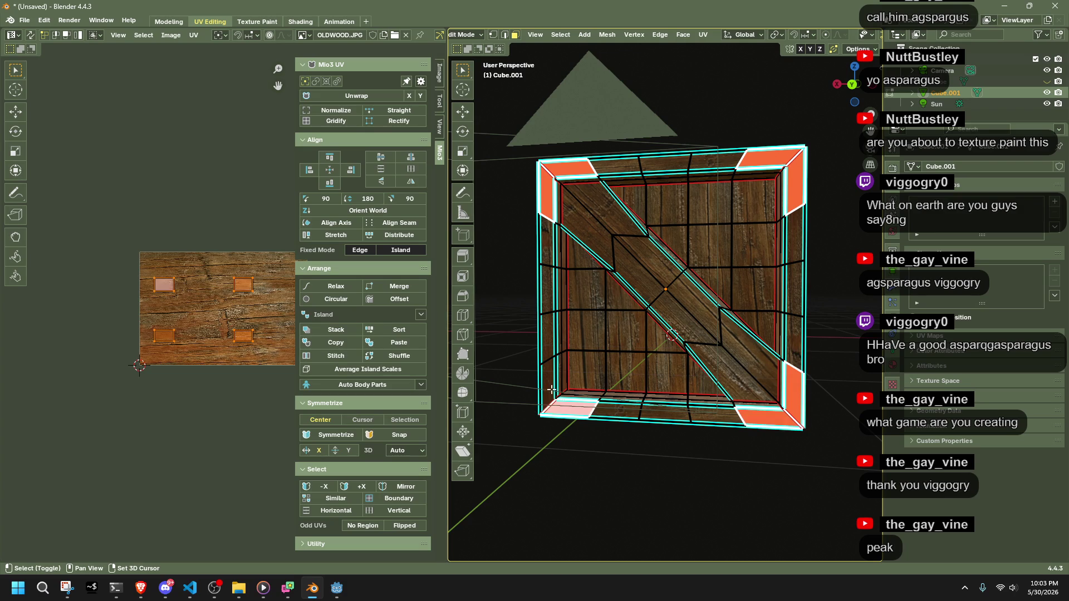
left_click(547, 386, "shift")
middle_click_drag(514, 297, 531, 212)
Select only the top-left corner bevel face, snap the 3D cursor to it, and return to Object Mode.
left_click(576, 33)
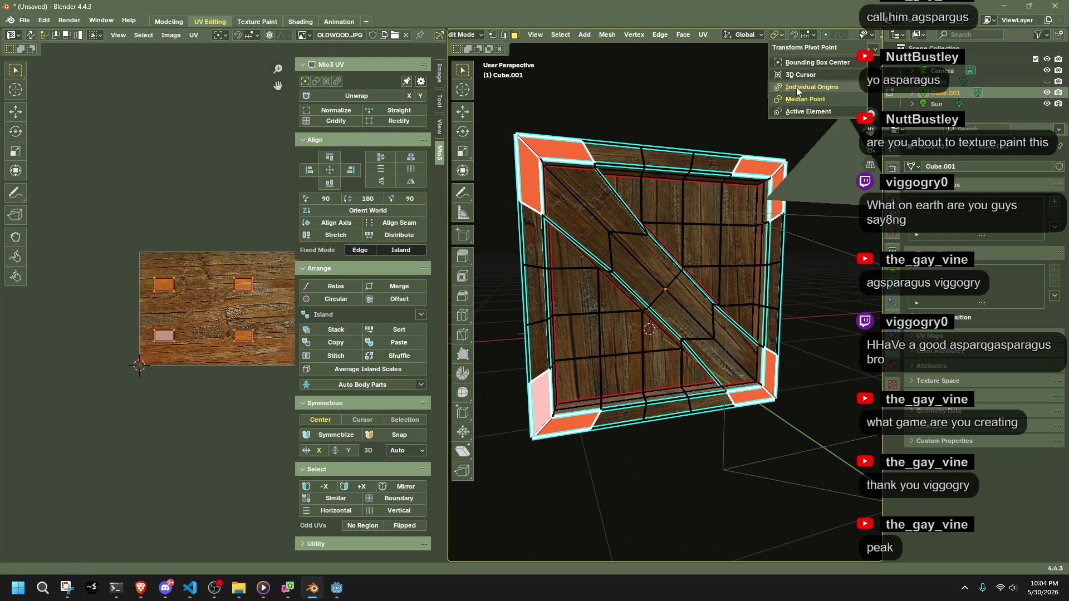
left_click(596, 92)
left_click(552, 146)
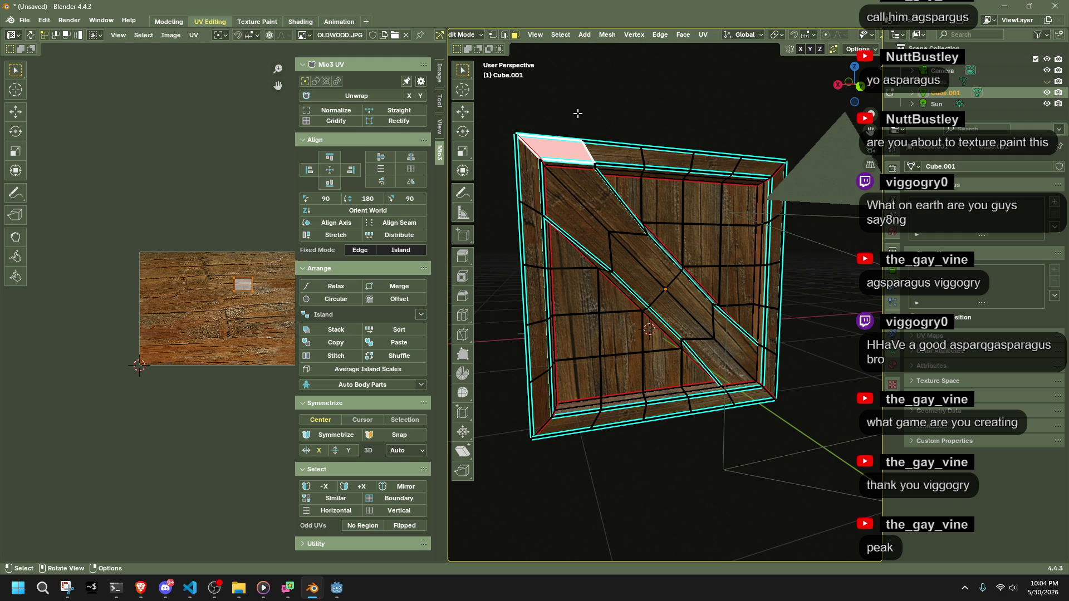
left_click(580, 39)
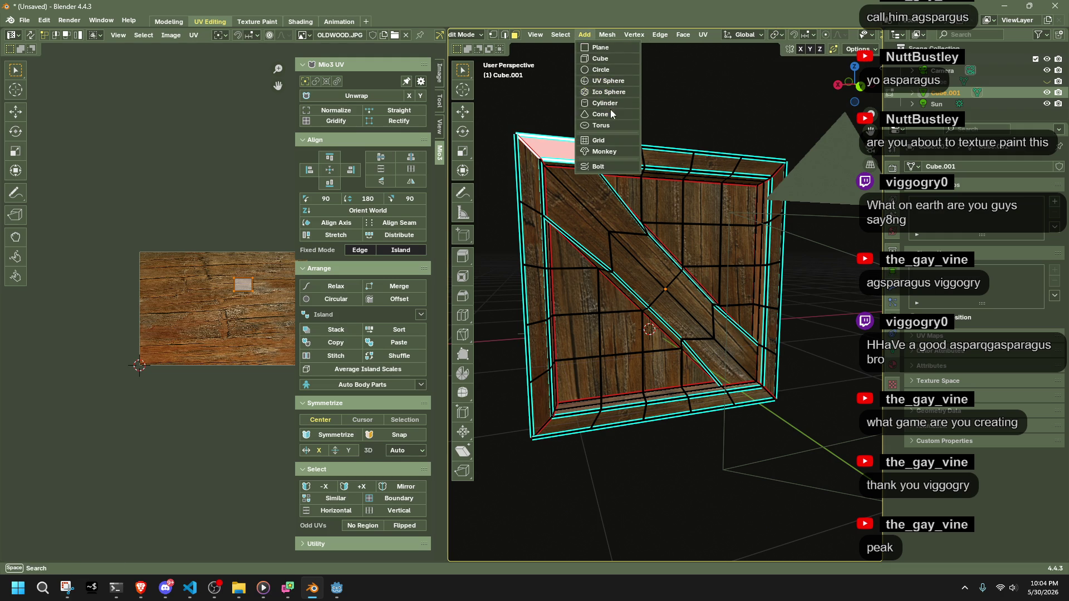
left_click(611, 39)
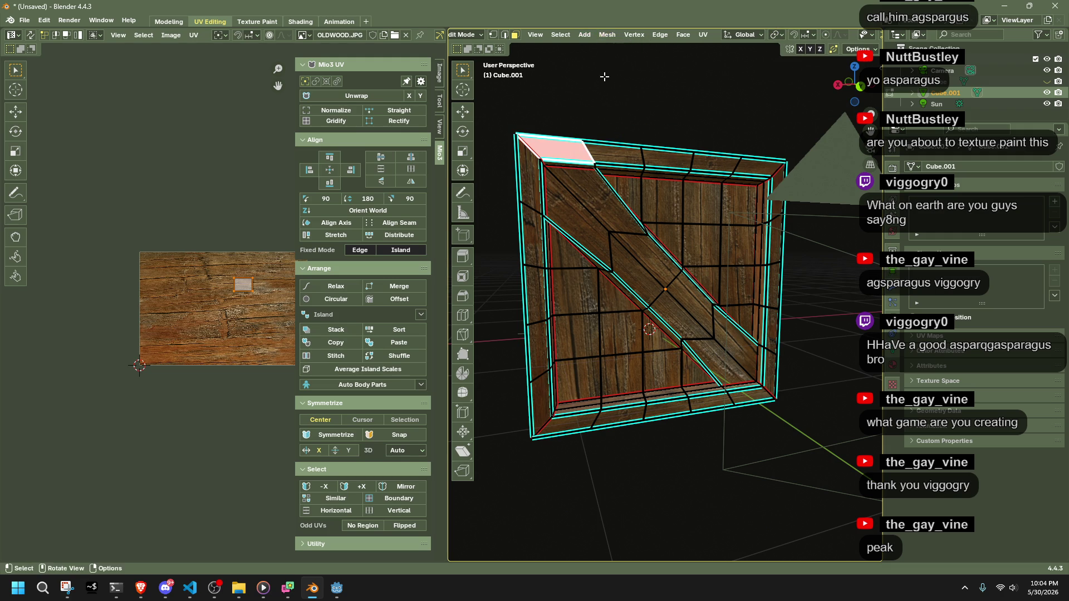
key("Tab")
key("Tab")
From Add > Mesh, place a new Bolt object at the 3D cursor on the top-left corner.
right_click(559, 149, "shift")
key("Tab")
left_click(556, 35)
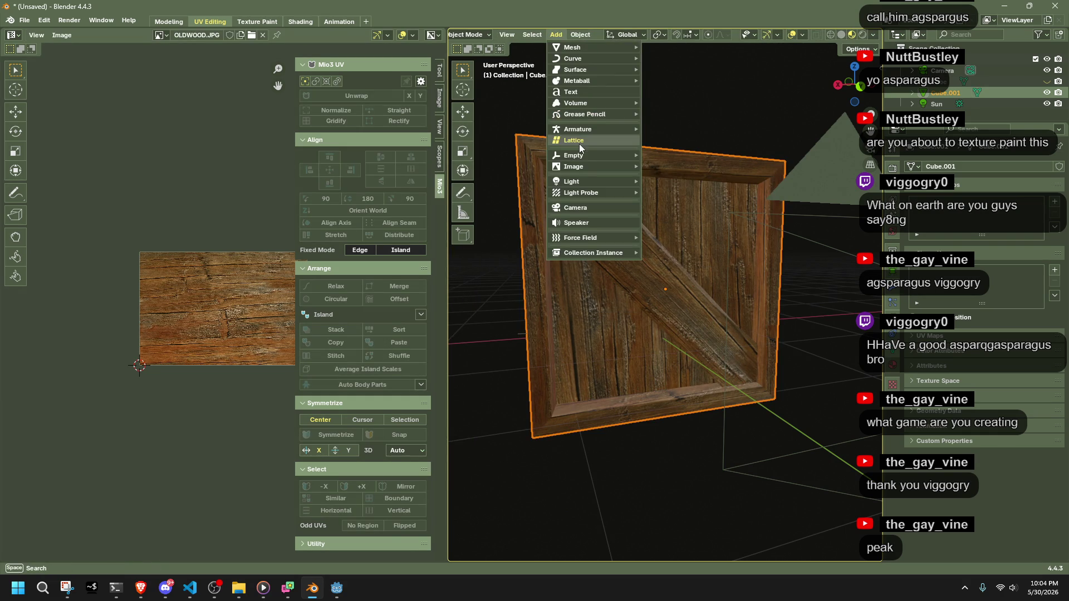
mouse_move(588, 186)
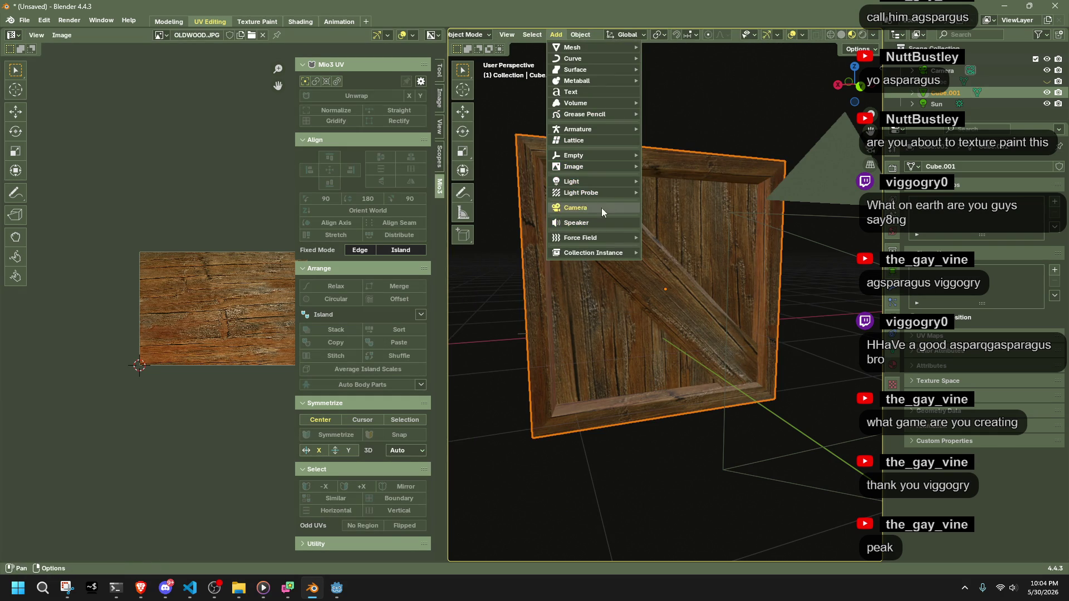
mouse_move(596, 124)
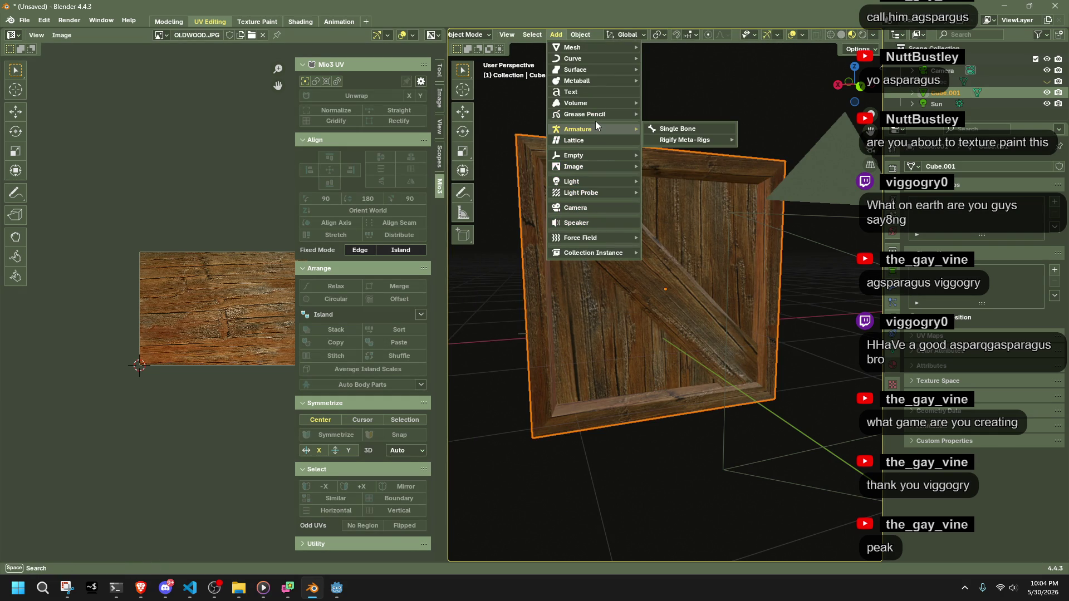
mouse_move(579, 155)
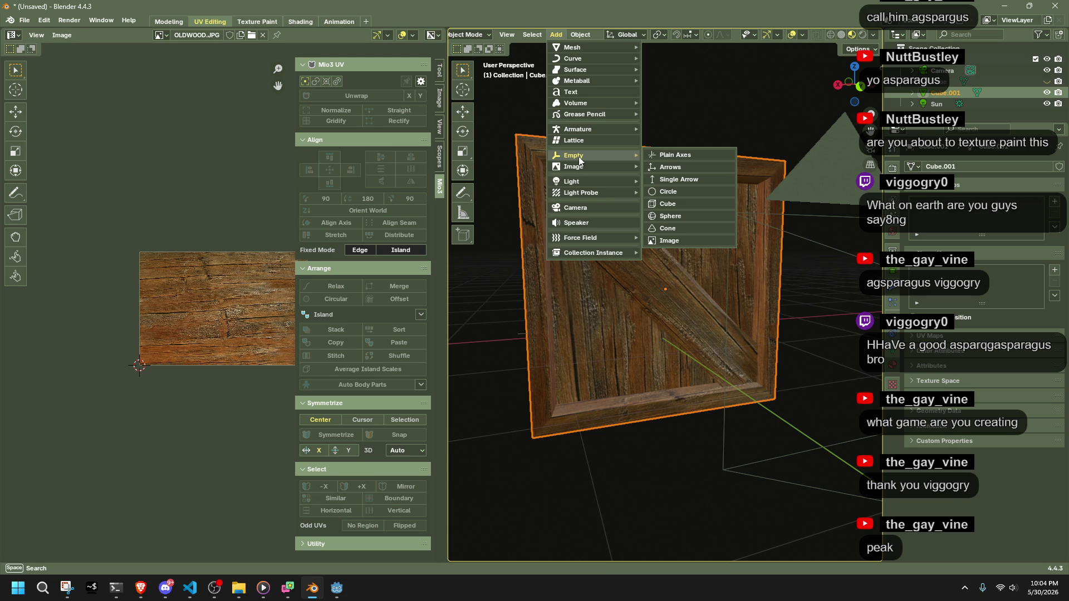
mouse_move(590, 195)
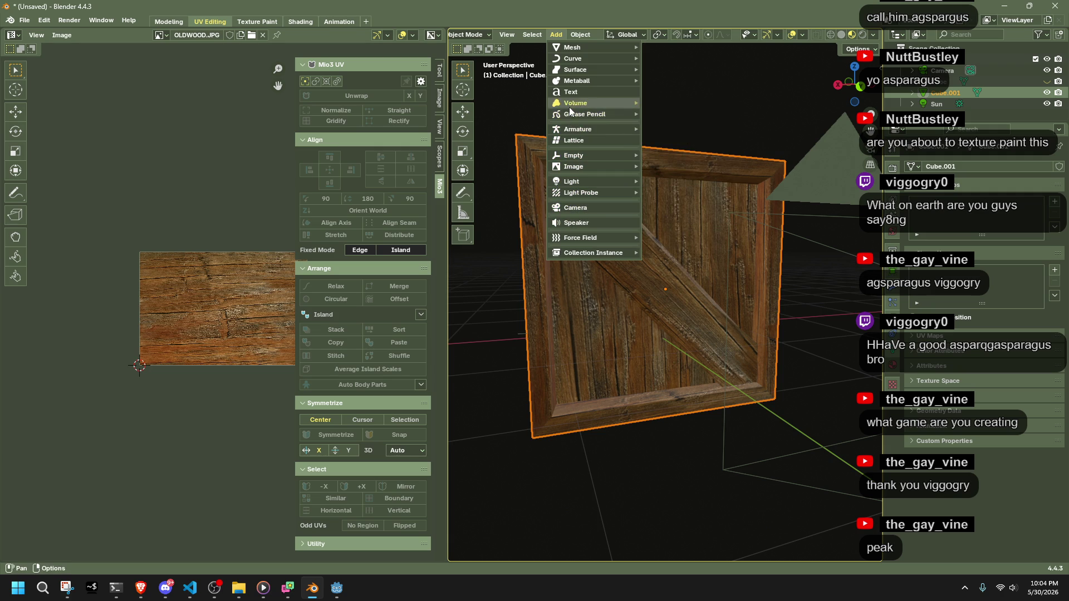
mouse_move(591, 41)
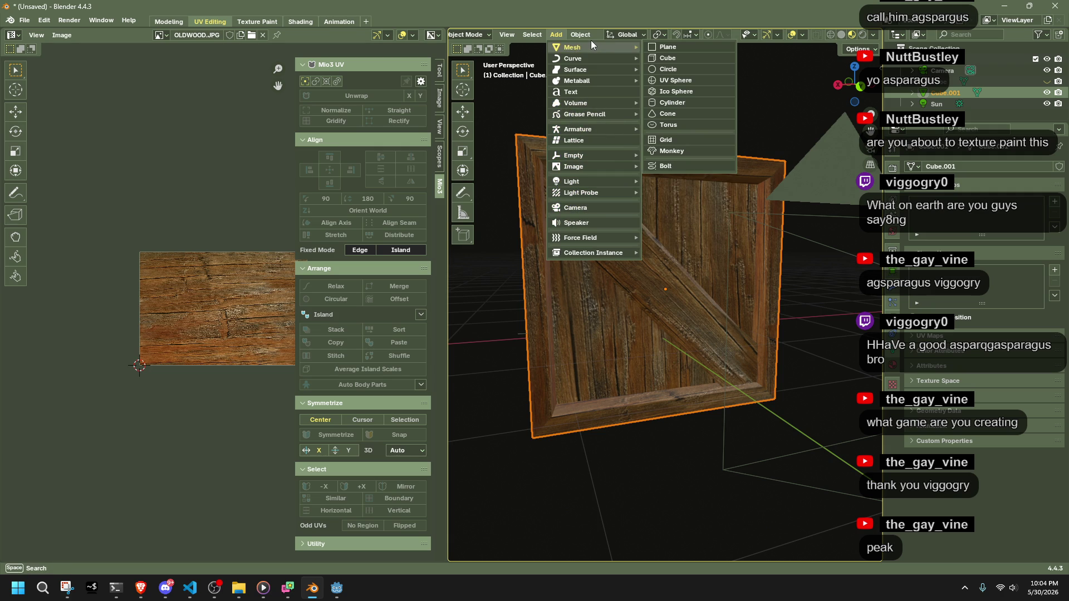
left_click(542, 35)
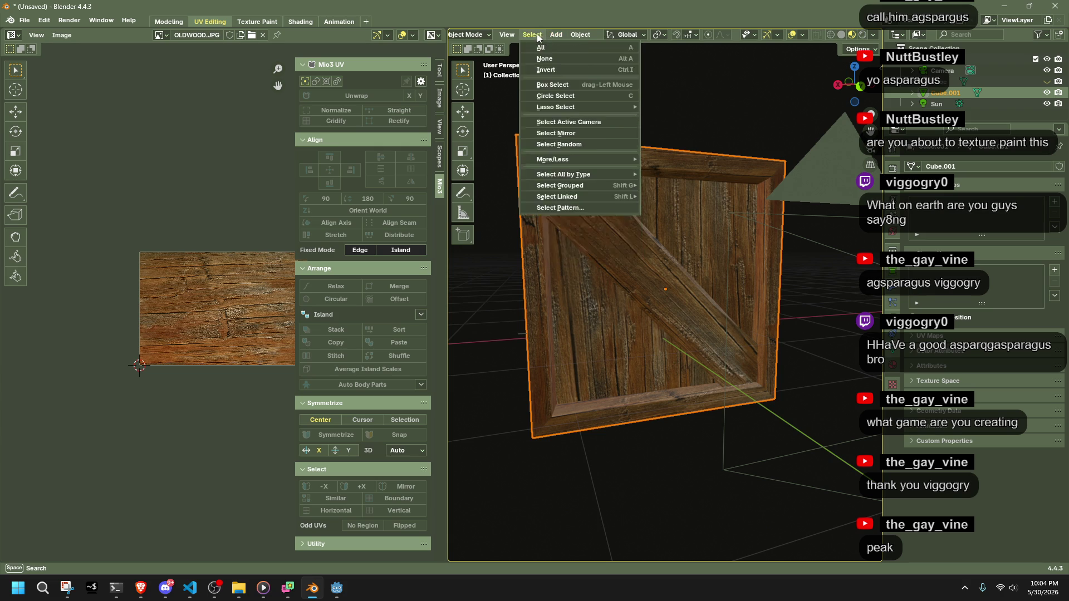
mouse_move(560, 34)
left_click(700, 163)
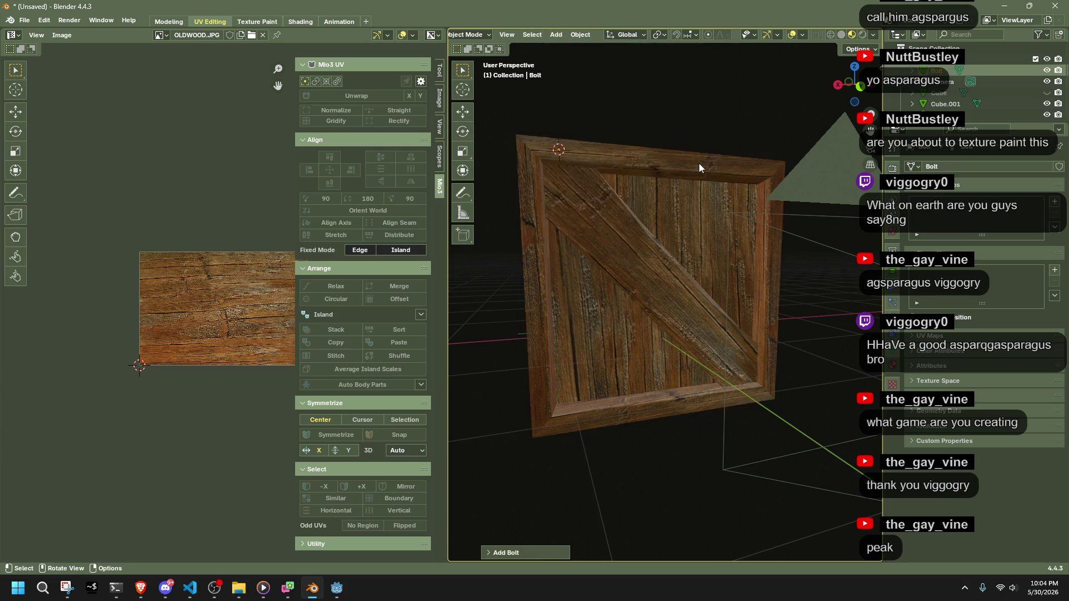
Edit the bolt's Head Height and Flat Dist values in the Add Bolt panel.
mouse_move(626, 215)
middle_mouse_down()
mouse_move(713, 248)
mouse_move(657, 165)
mouse_move(660, 253)
mouse_move(660, 234)
mouse_move(671, 249)
mouse_move(626, 349)
middle_mouse_up()
left_click(495, 551)
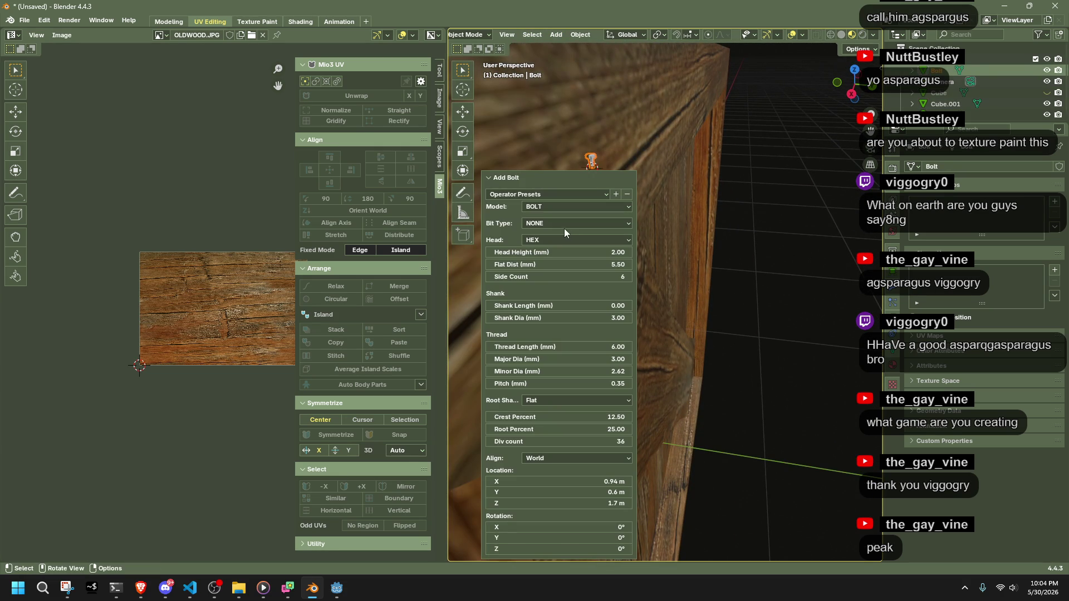
left_click_drag(542, 252, 583, 251)
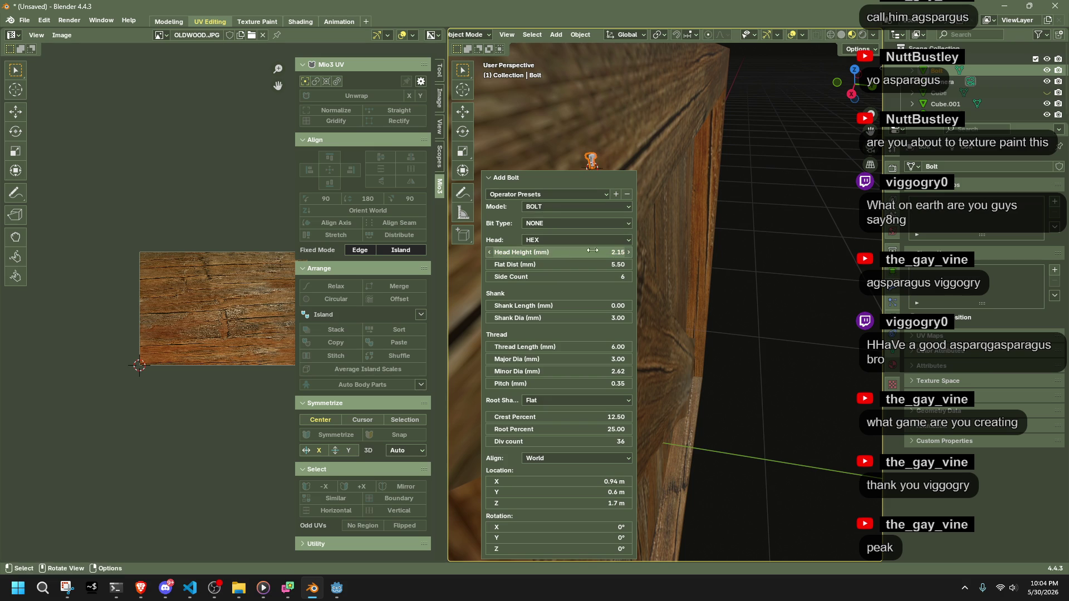
left_click(619, 252)
type("* 4")
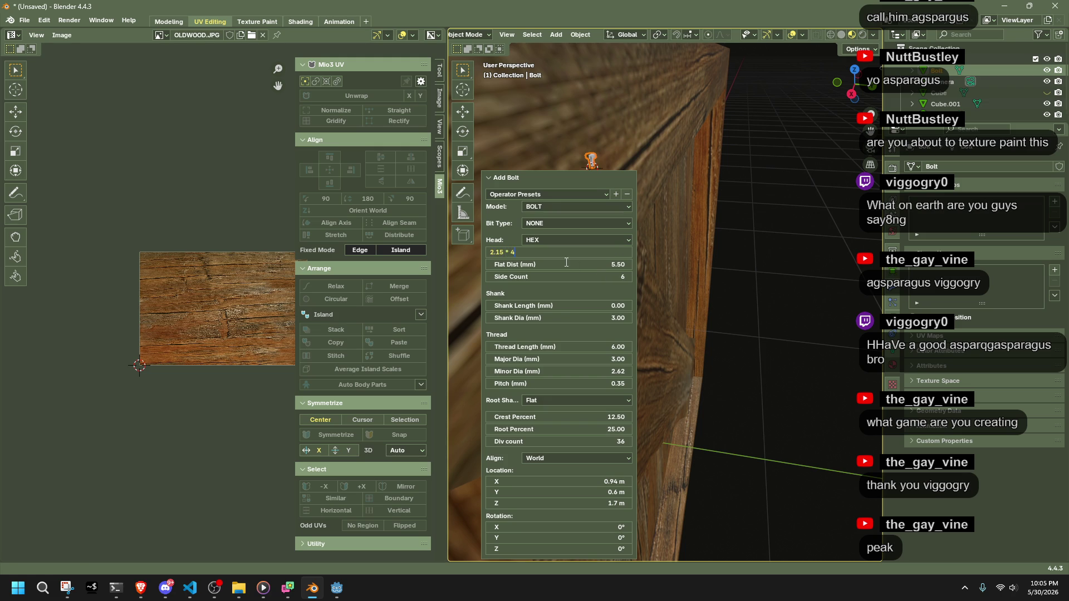
key("Tab")
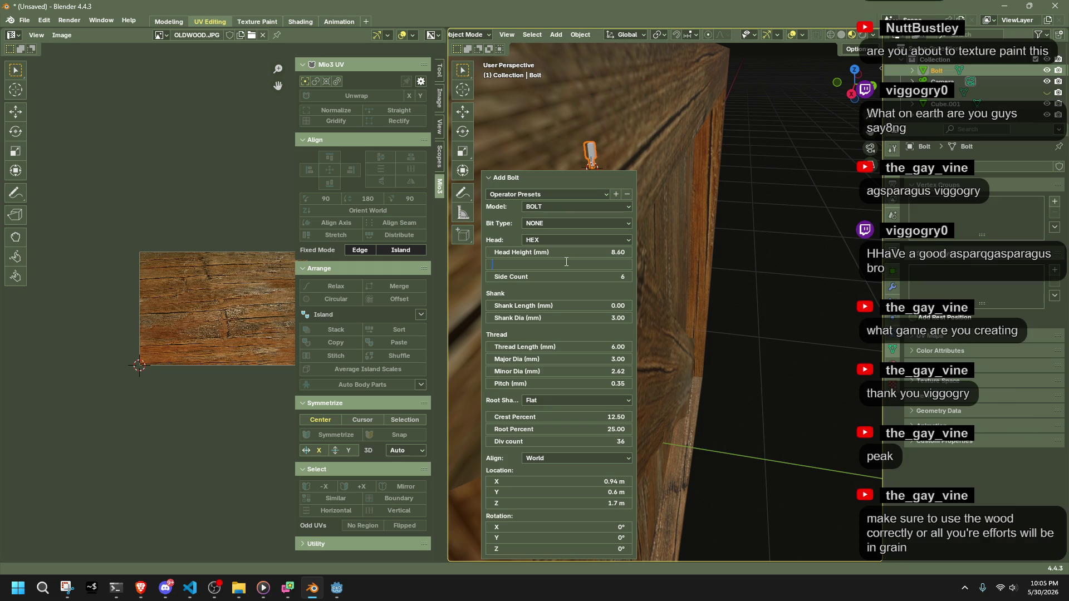
type("4")
key("Return")
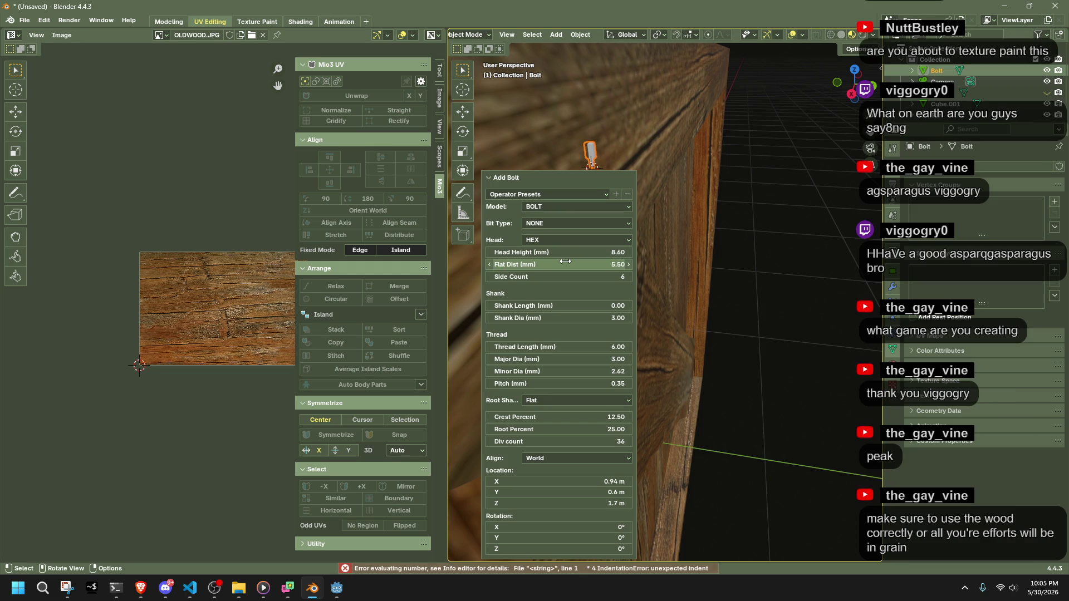
left_click(565, 262)
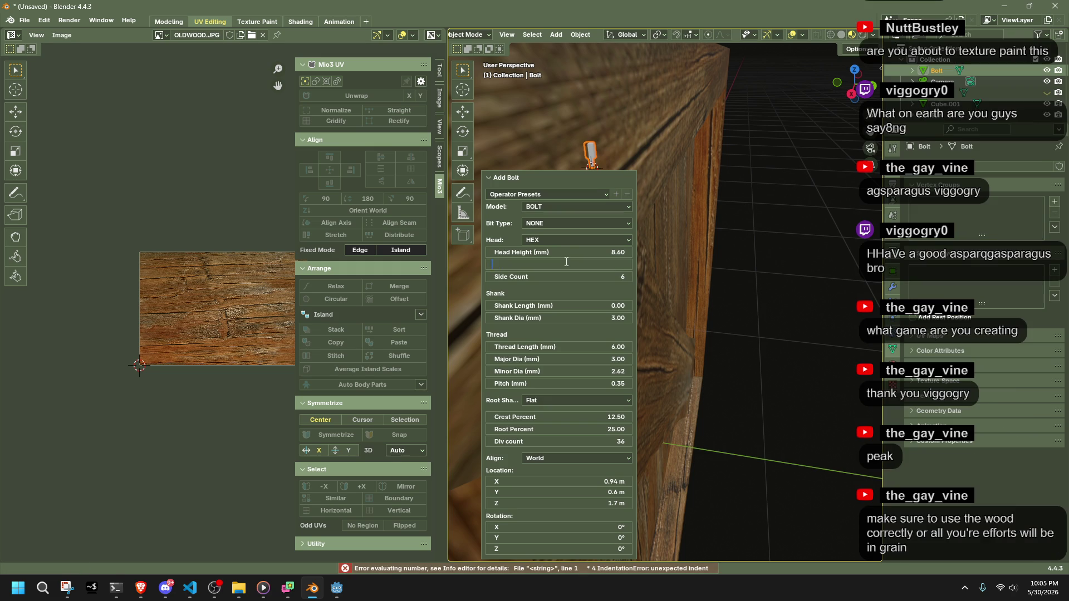
type("5.5*4")
key("Return")
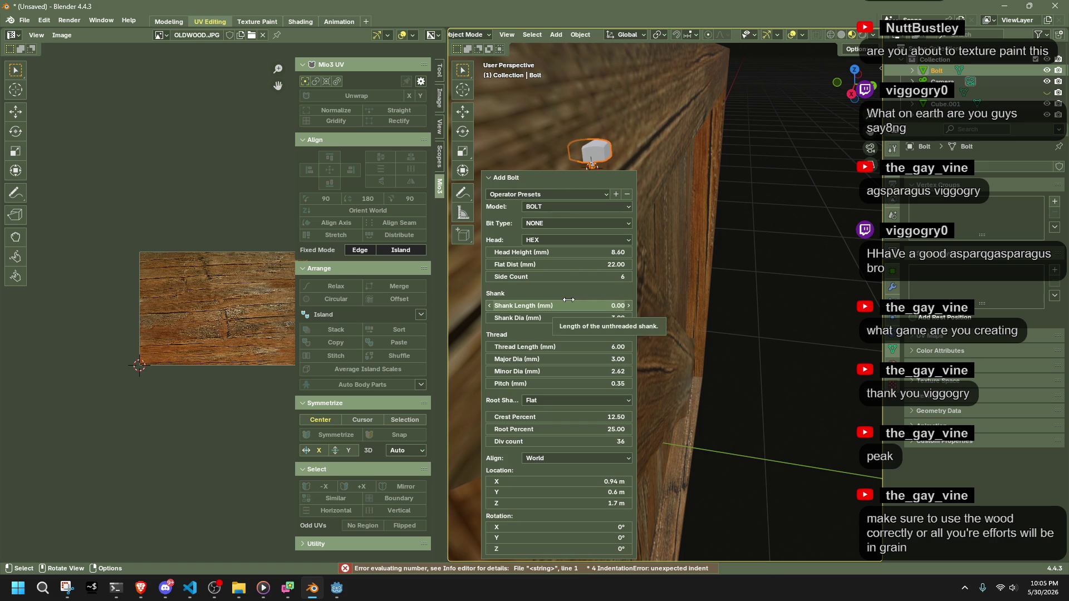
Apply a bolt Operator Preset, giving 1.70 mm head height and 4.50 mm across flats.
left_click(534, 195)
left_click(545, 235)
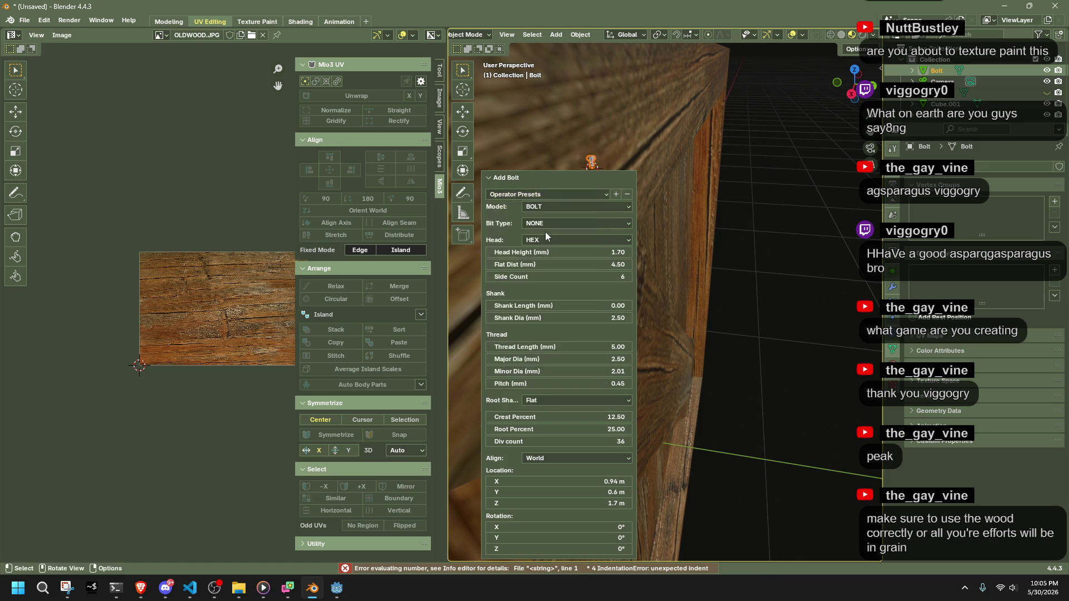
left_click(592, 163)
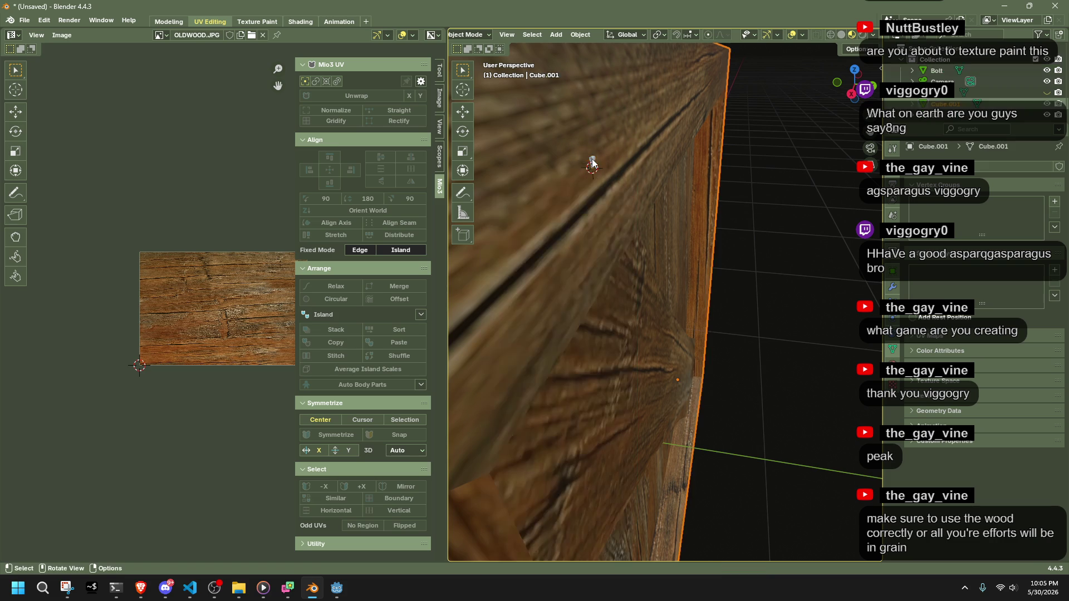
Select the bolt and scale it up by 12.172.
left_click(593, 163)
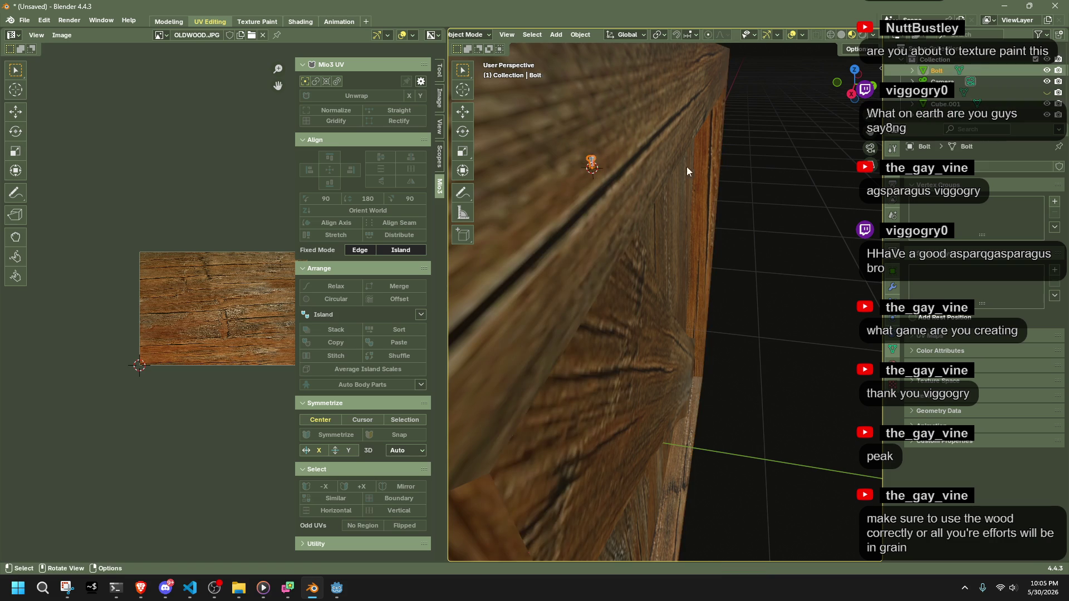
left_click(851, 94)
mouse_move(721, 233)
middle_mouse_down()
mouse_move(597, 256)
mouse_move(696, 324)
middle_mouse_up()
key("s")
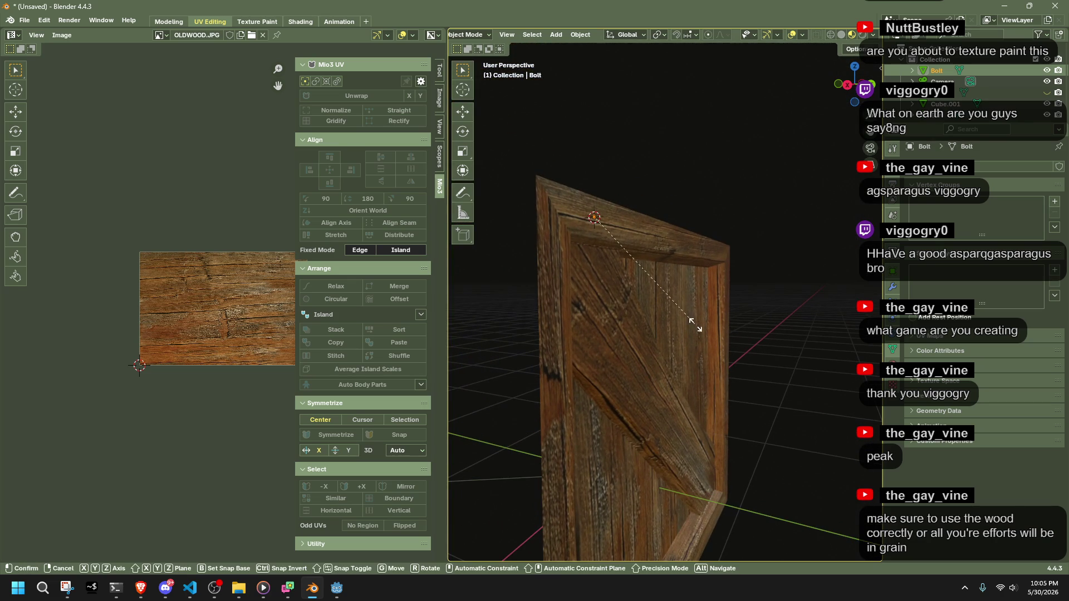
left_click(661, 332)
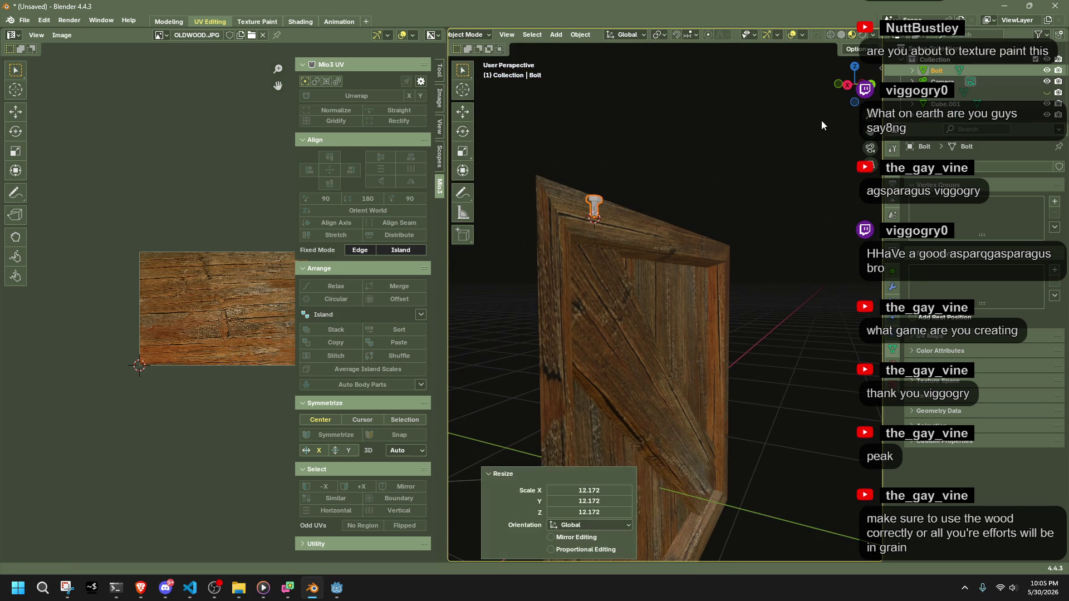
Rotate the bolt exactly 90° onto the crate face, reselect it, and switch to the Shading workspace.
left_click(847, 86)
key("r")
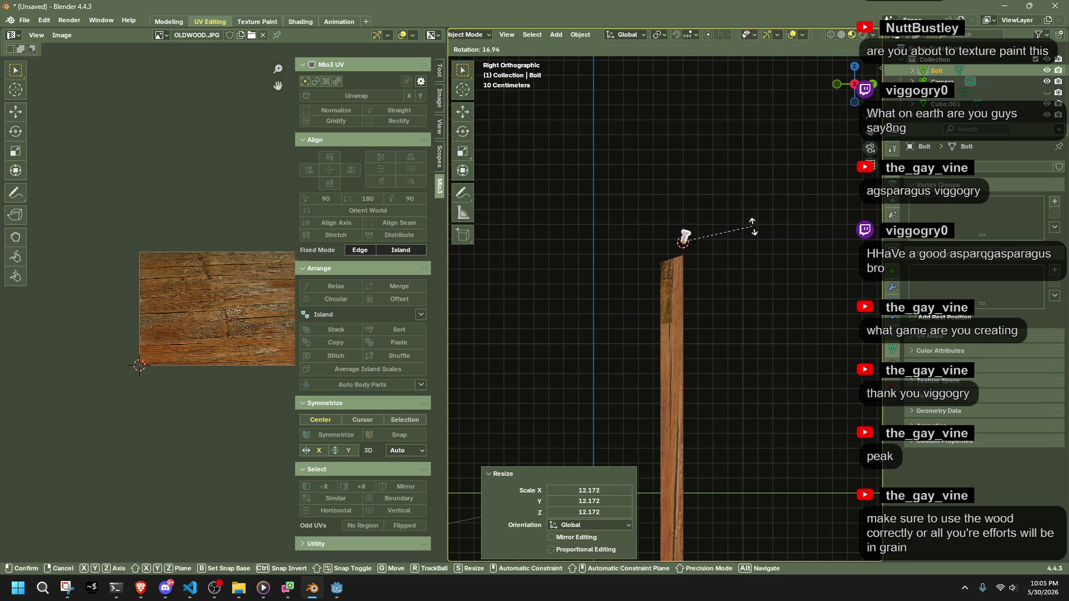
left_click(759, 365)
left_click(571, 502)
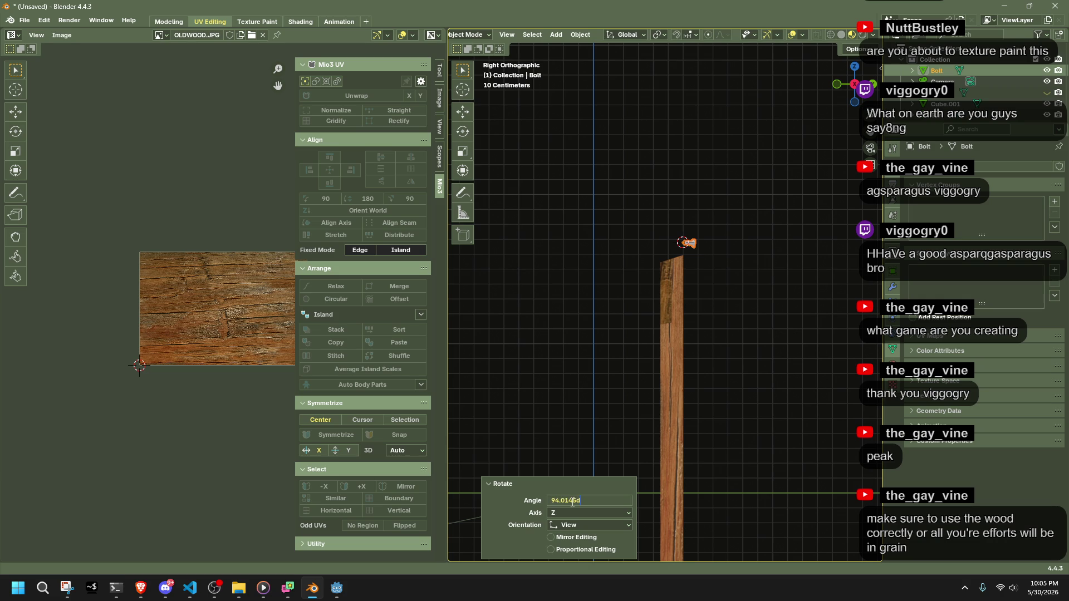
key("Return")
left_click(772, 341)
mouse_move(772, 341)
middle_mouse_down()
mouse_move(576, 232)
mouse_move(526, 239)
mouse_move(598, 256)
middle_mouse_up()
left_click(526, 239)
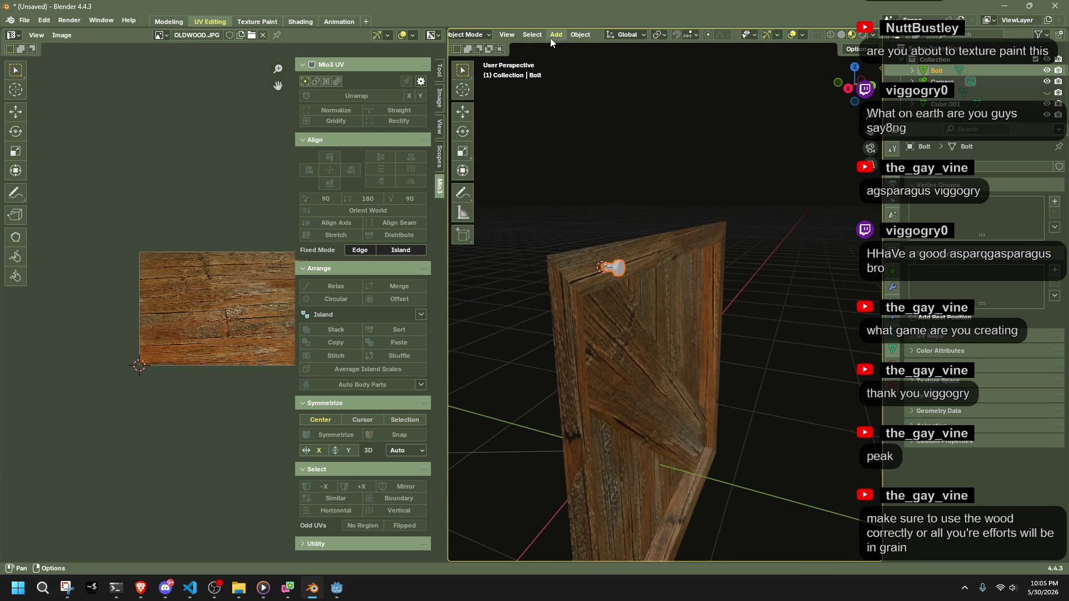
left_click(300, 21)
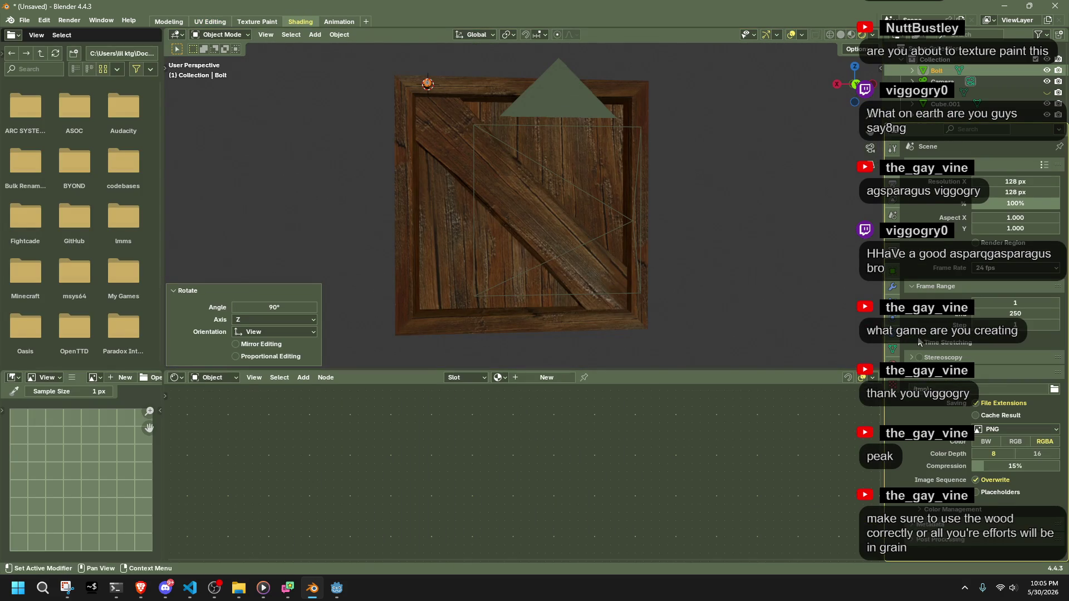
Add a new material to the bolt with a grey base colour and Metallic at 1.0.
left_click(895, 380)
left_click(913, 213)
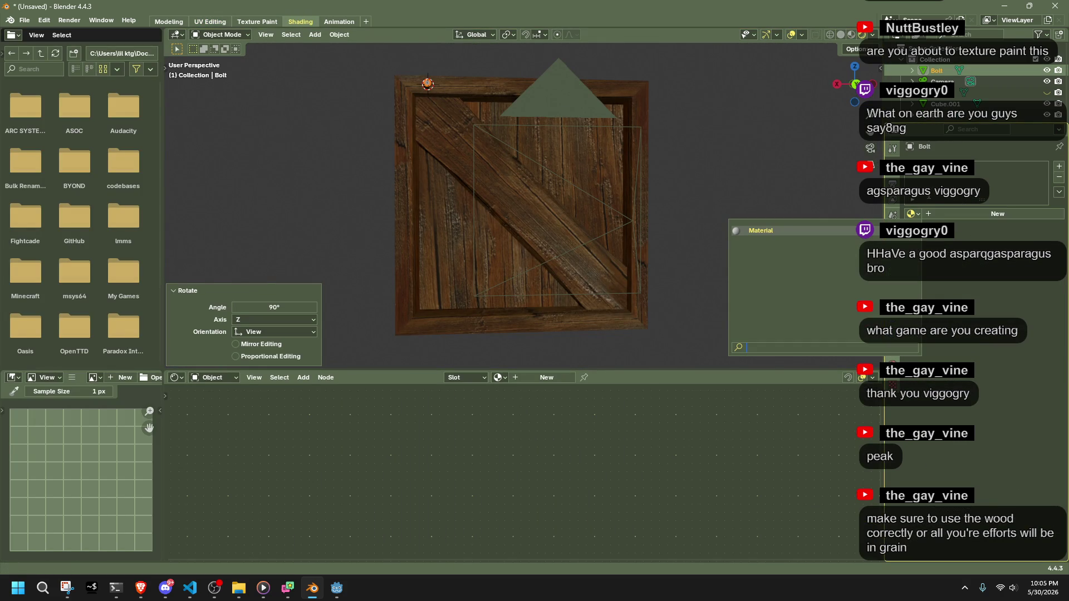
left_click(1059, 166)
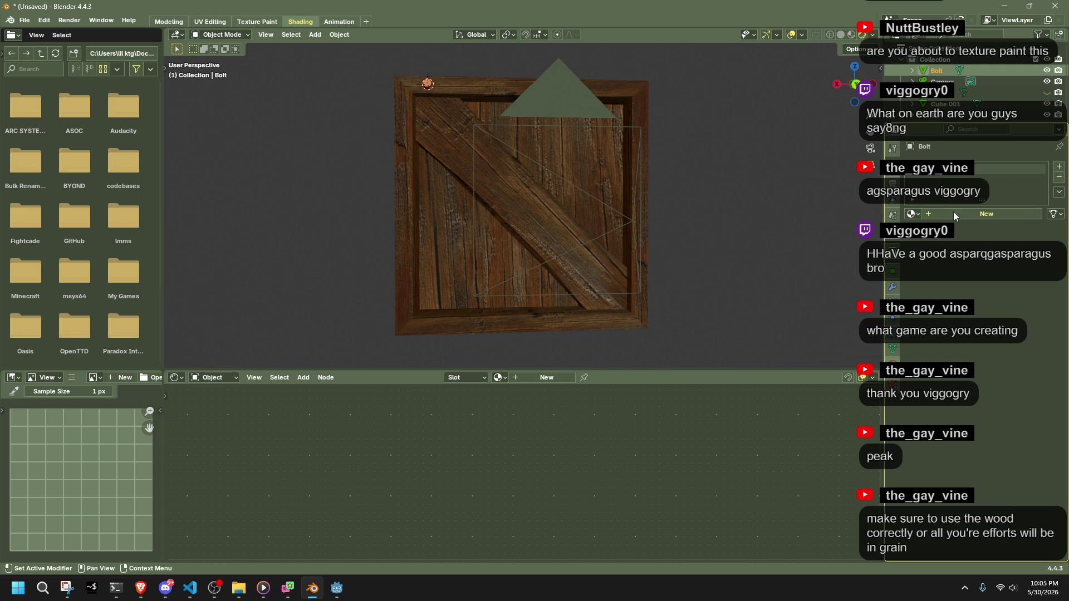
left_click(958, 216)
left_click(1000, 285)
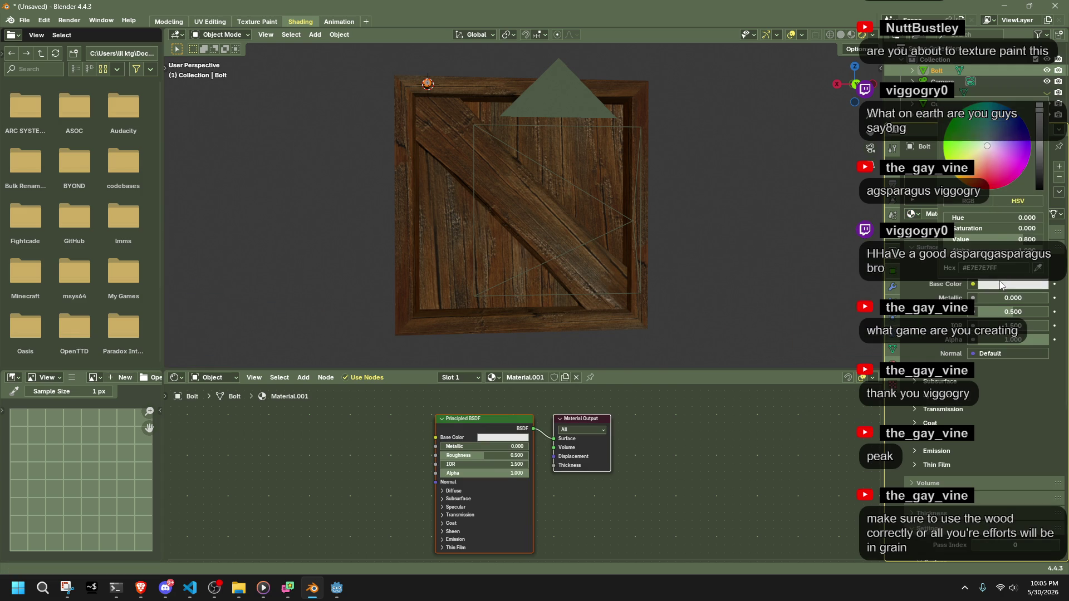
left_click(1034, 168)
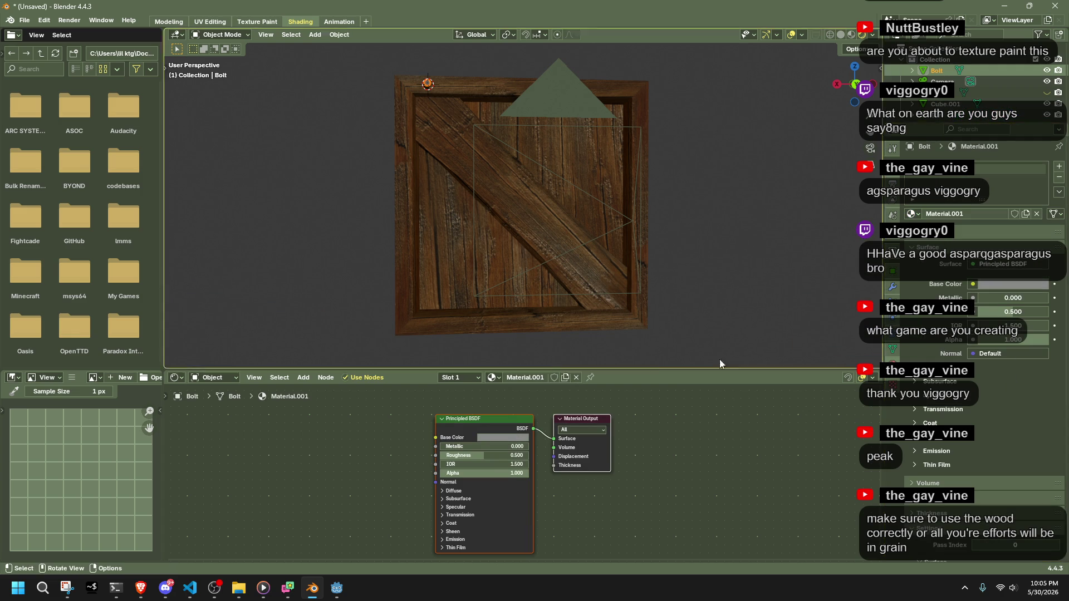
left_click_drag(471, 447, 532, 446)
Select the bolt and switch to Right Orthographic view.
mouse_move(375, 224)
middle_mouse_down()
mouse_move(520, 312)
mouse_move(432, 198)
mouse_move(553, 196)
mouse_move(607, 168)
middle_mouse_up()
left_click(607, 168)
scroll(688, 195, "up", 5)
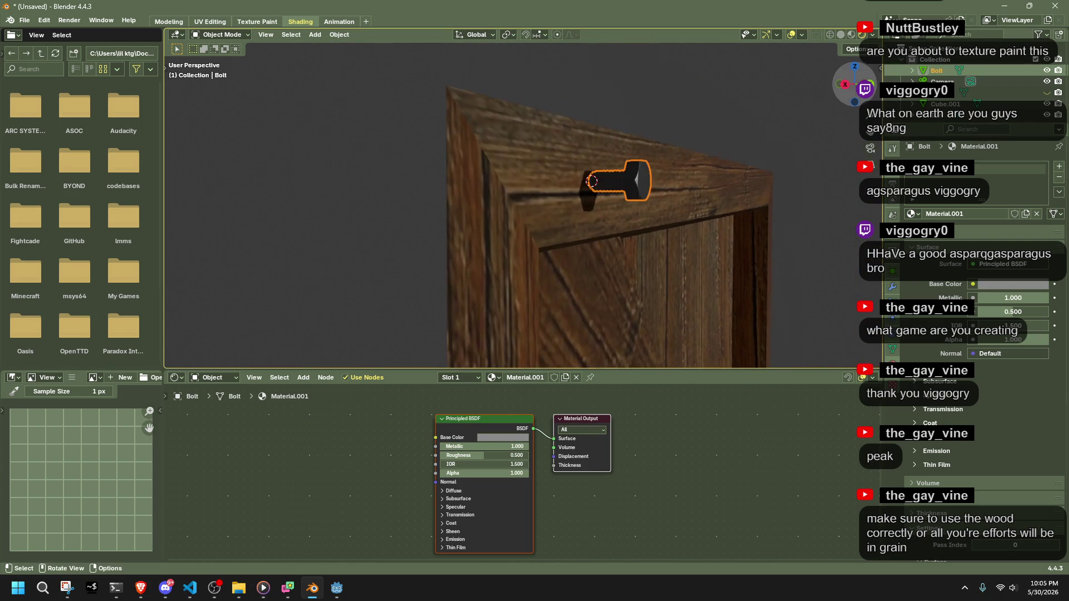
left_click(845, 84)
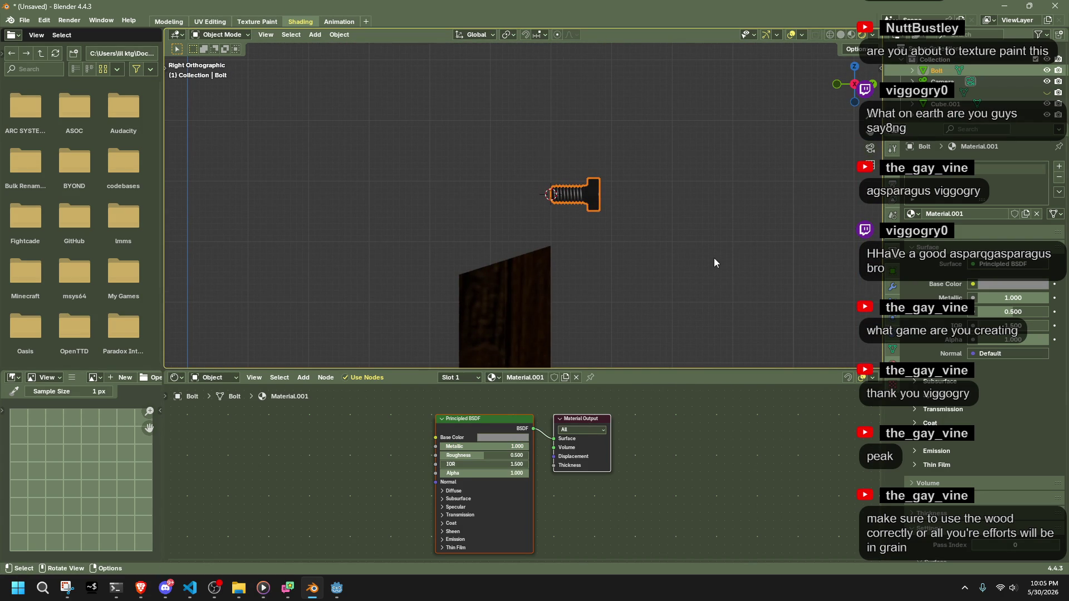
key("alt+Tab")
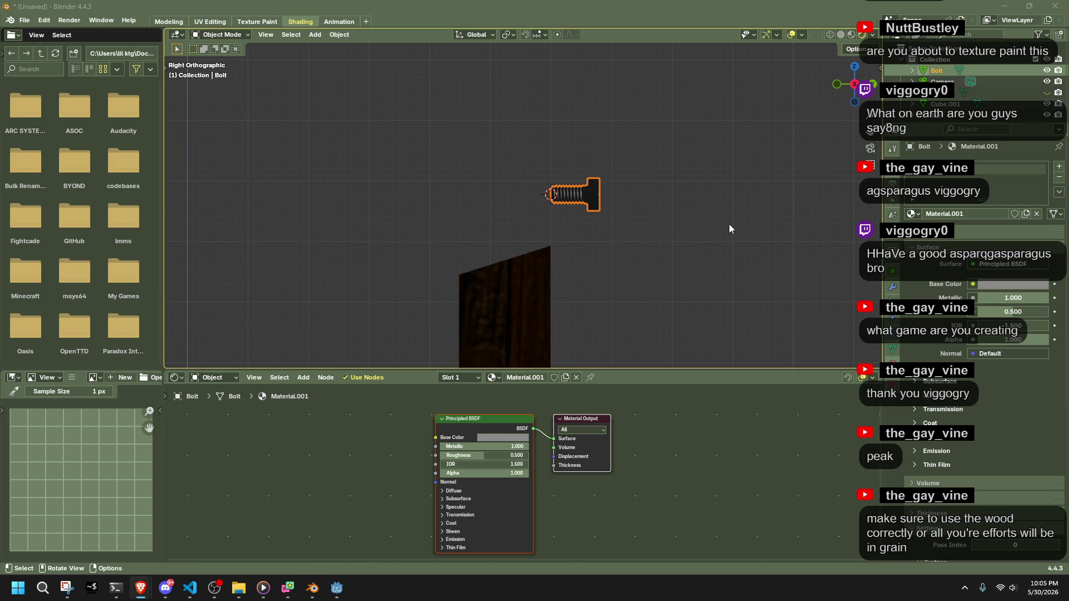
Move the bolt along the Y axis and fine-tune its position.
key("alt+Tab")
key("g")
key("y")
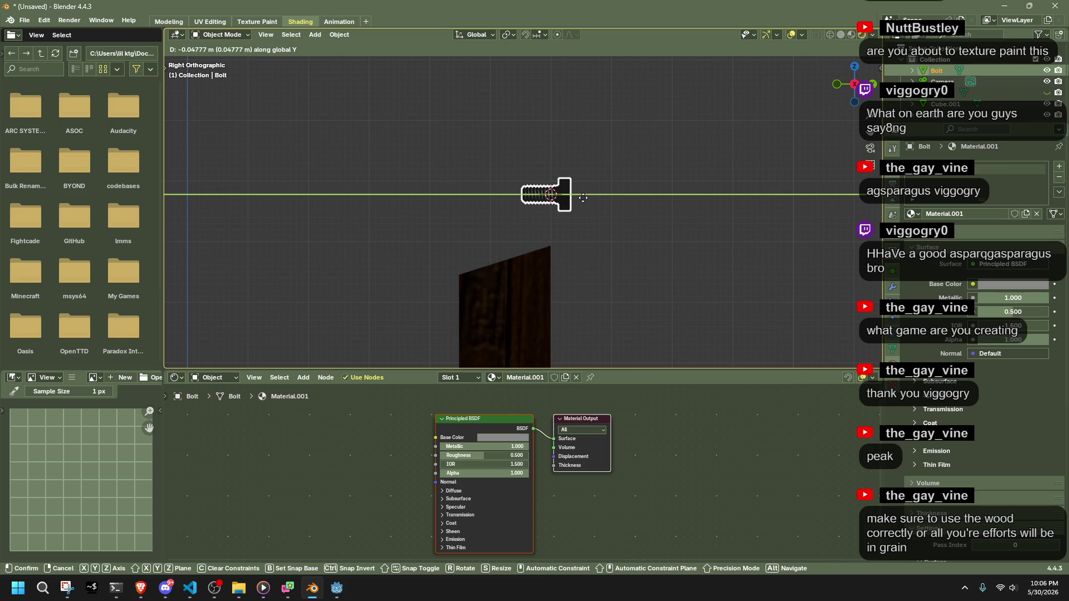
left_click(585, 202)
key("g")
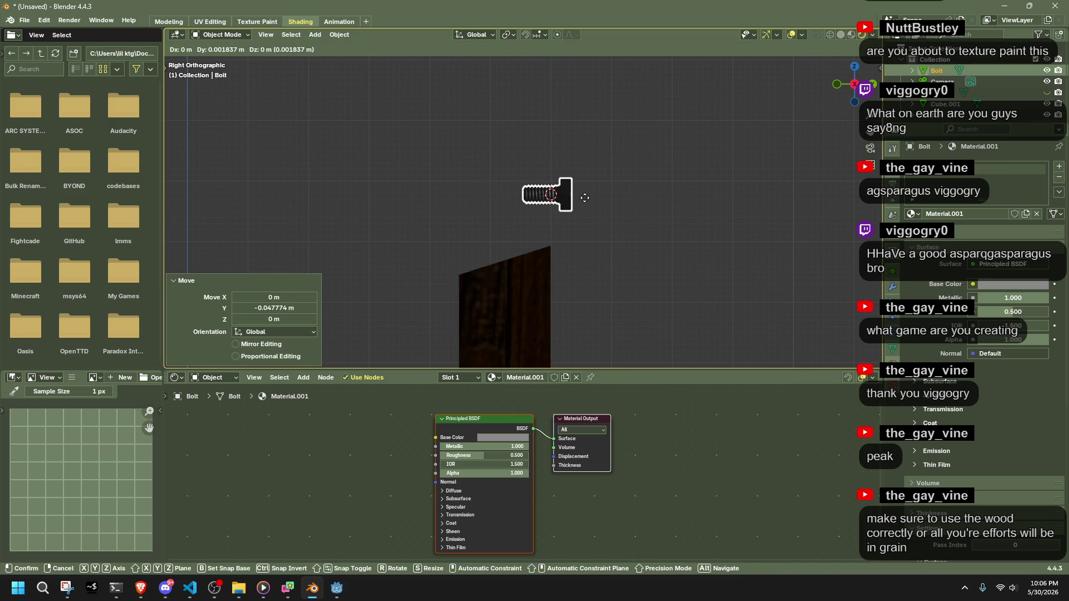
left_click(584, 198)
In back view, enlarge the bolt by scaling it up.
mouse_move(628, 197)
middle_mouse_down()
mouse_move(566, 204)
mouse_move(462, 183)
mouse_move(502, 153)
mouse_move(520, 193)
middle_mouse_up()
left_click(521, 195)
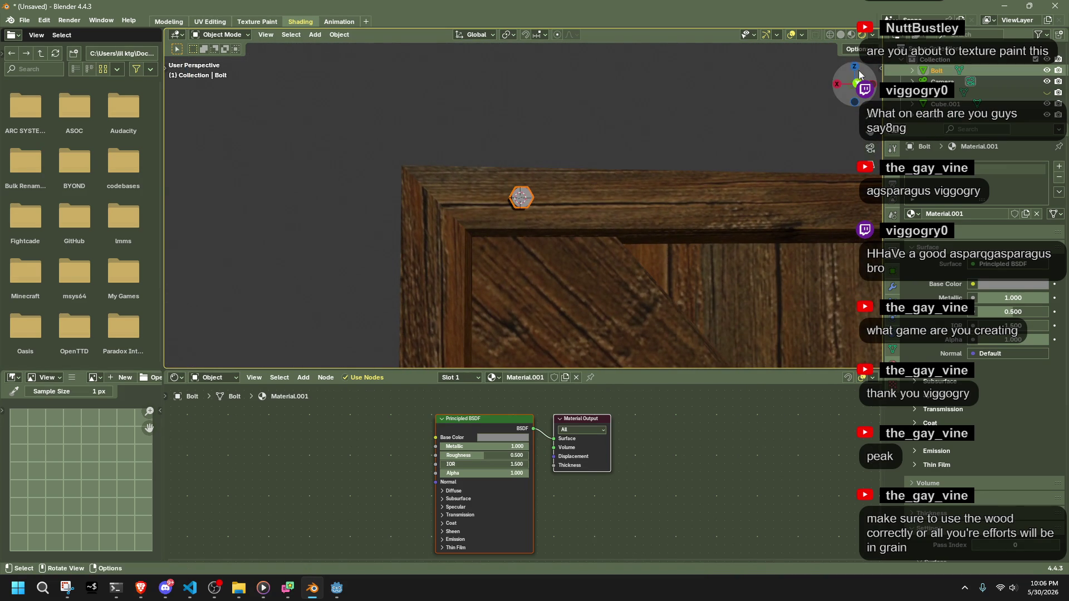
key("ctrl+KP_1")
key("s")
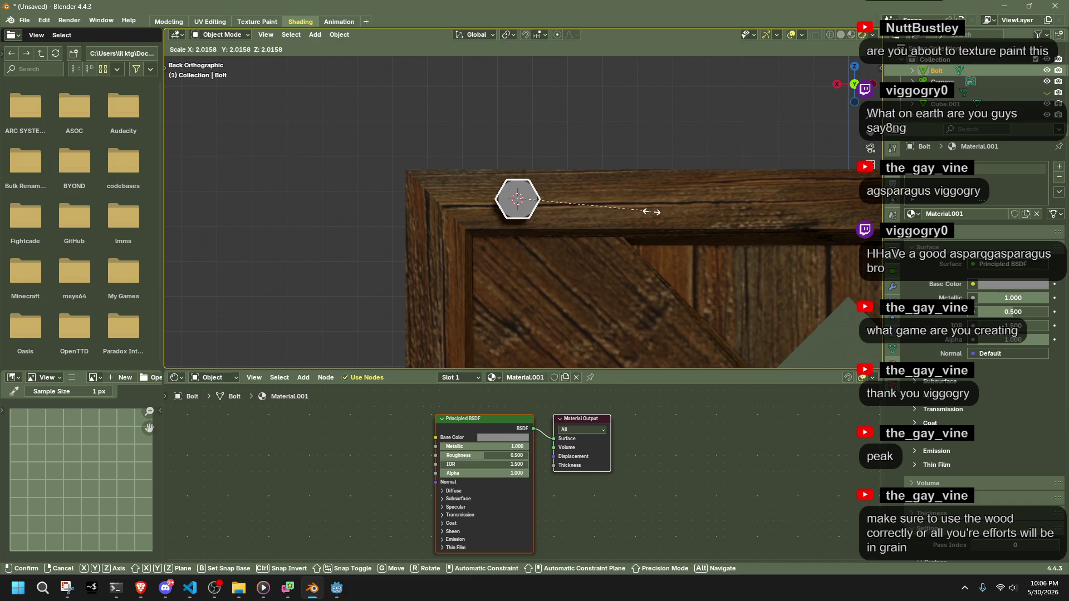
left_click(652, 213)
left_click(593, 152)
Shift the enlarged bolt along the Y axis to a new depth.
scroll(594, 151, "down", 5)
left_click(525, 204)
mouse_move(525, 204)
middle_mouse_down()
mouse_move(550, 158)
mouse_move(613, 170)
mouse_move(675, 162)
mouse_move(626, 225)
mouse_move(566, 219)
mouse_move(543, 204)
middle_mouse_up()
key("g")
key("y")
left_click(670, 172)
left_click(670, 171)
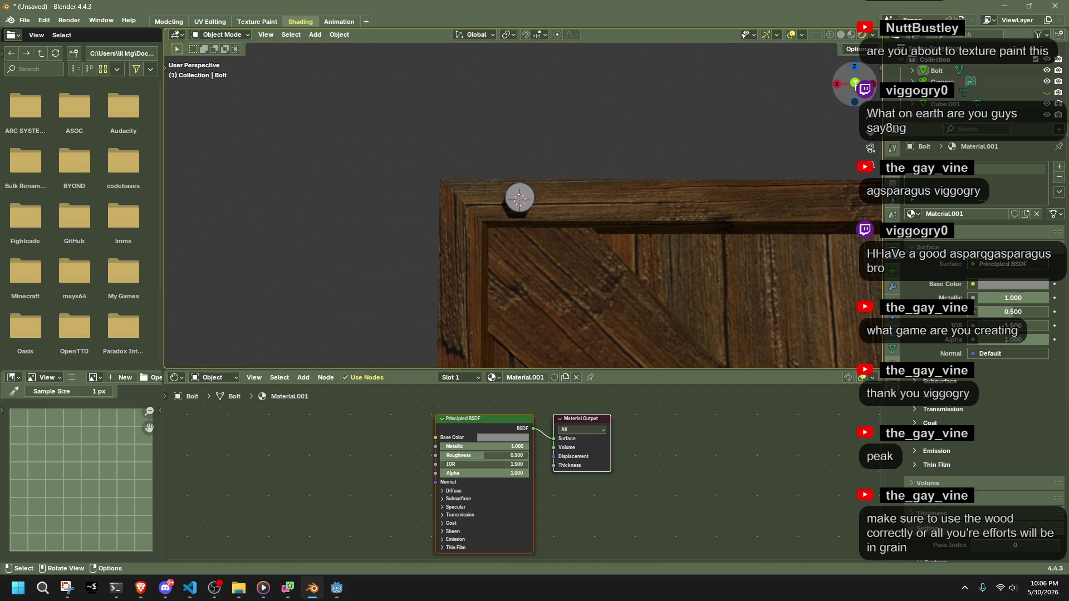
Snap the 3D cursor to the crate panel's left side face.
key("ctrl+KP_1")
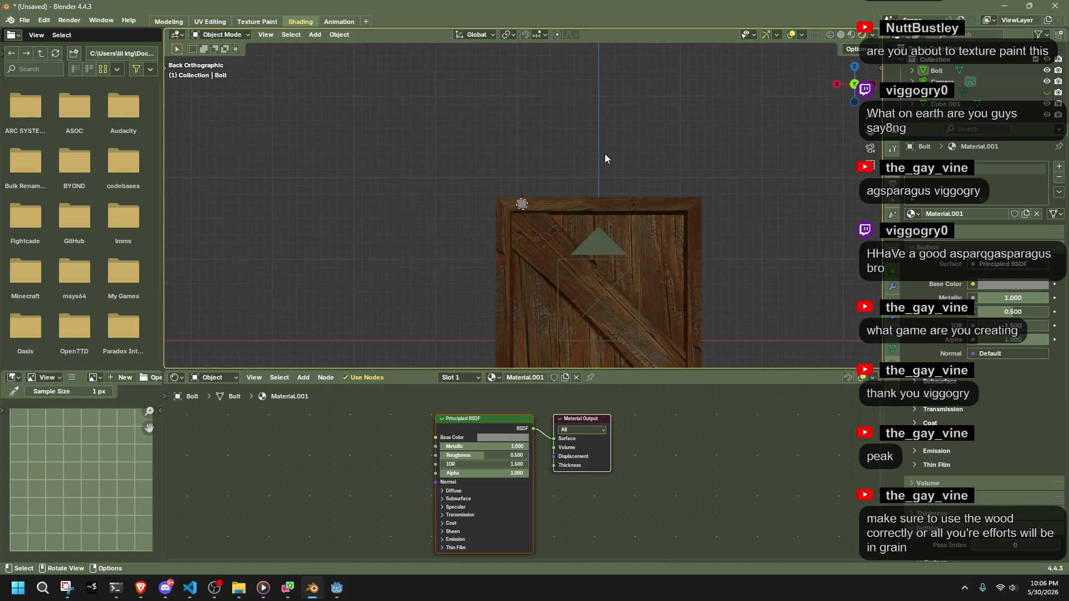
scroll(577, 210, "up", 8)
left_click(437, 289)
key("Tab")
left_click(438, 290)
key("shift+s")
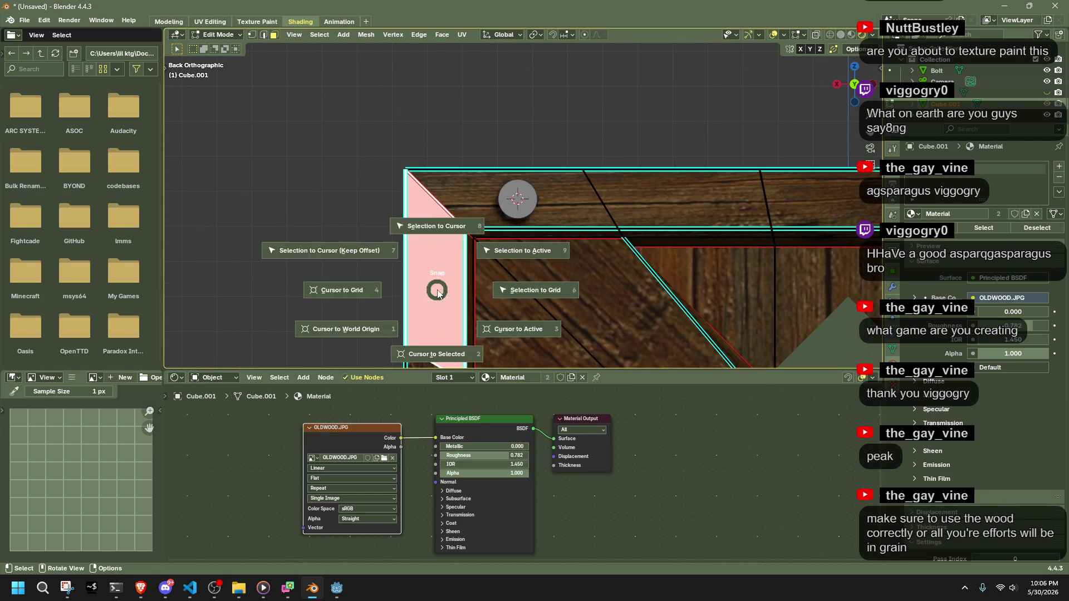
key("KP_2")
key("Tab")
Duplicate the bolt and snap the copy onto the 3D cursor.
left_click(507, 219)
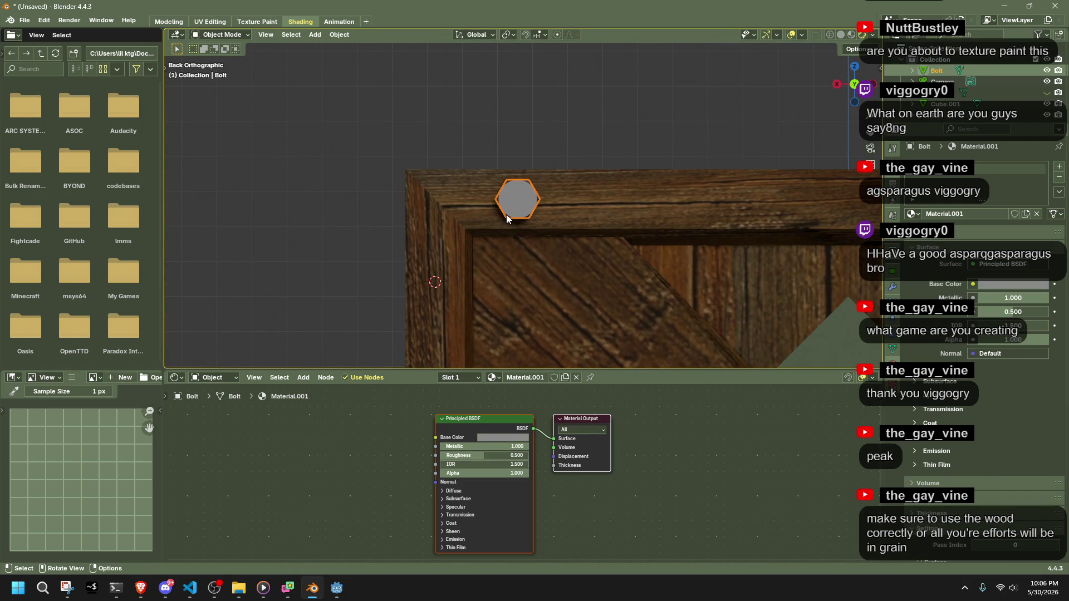
scroll(506, 215, "down", 1)
key("shift+d")
right_click(506, 215)
key("shift+s")
key("7")
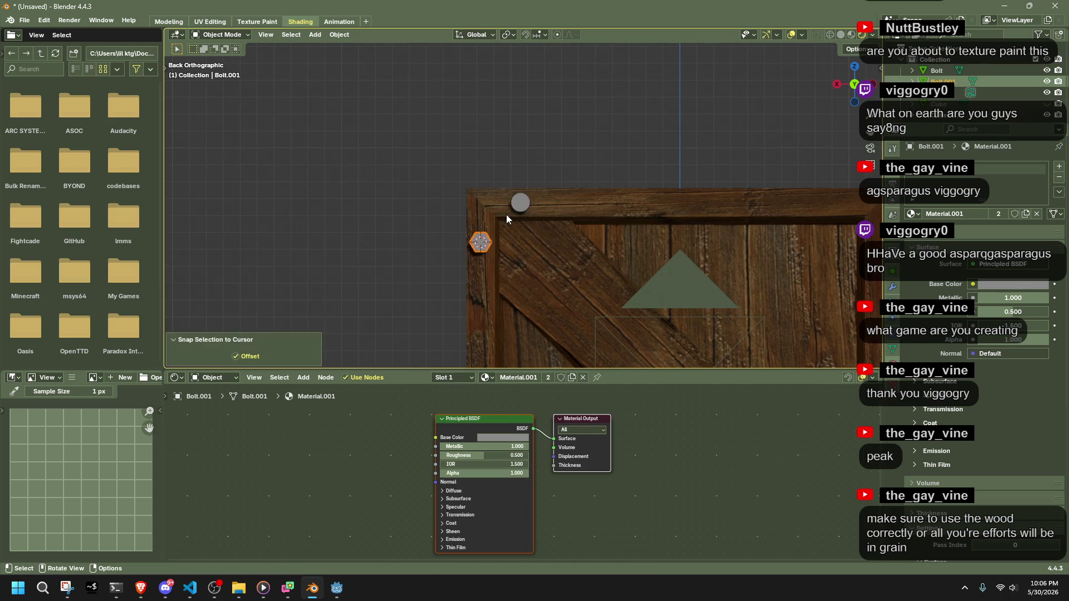
scroll(506, 215, "down", 5)
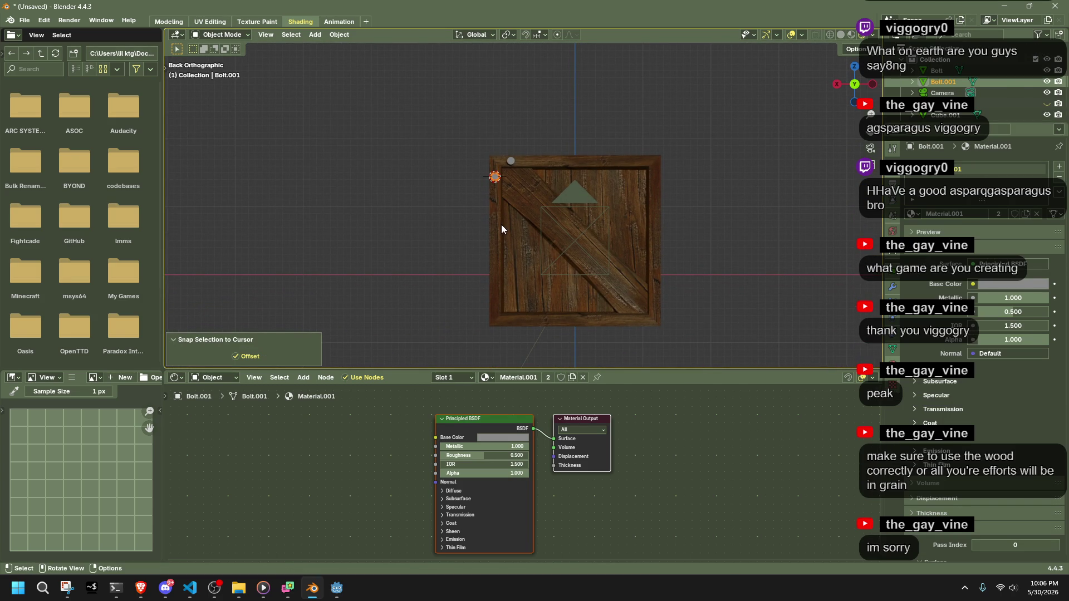
Select the crate panel's right and bottom side faces in Edit Mode.
left_click(400, 319)
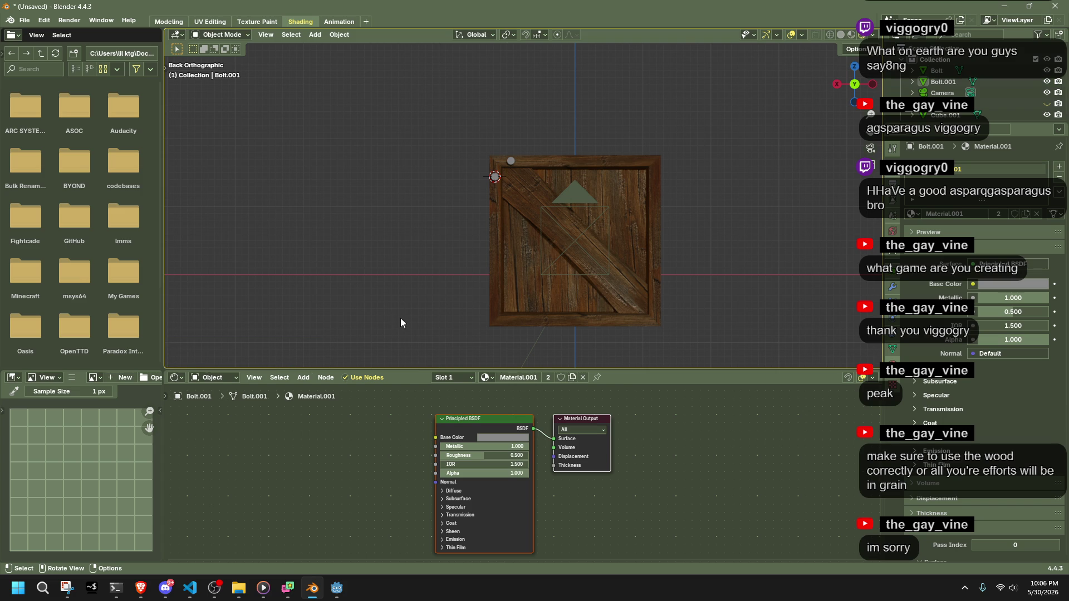
left_click(495, 175)
left_click(510, 162, "shift")
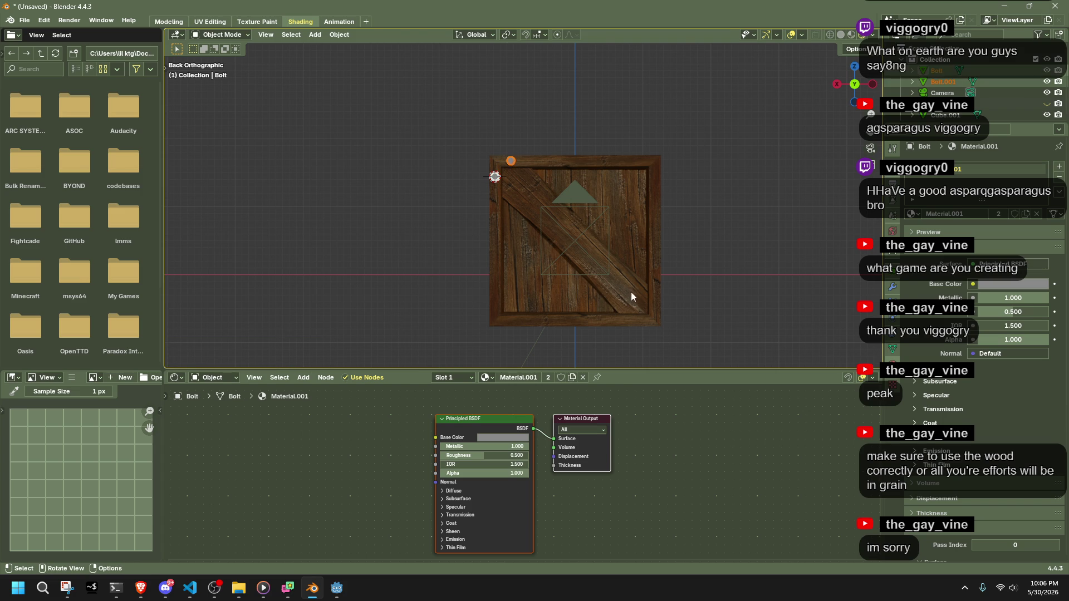
left_click(646, 307)
key("Tab")
left_click(651, 306)
left_click(644, 310, "shift")
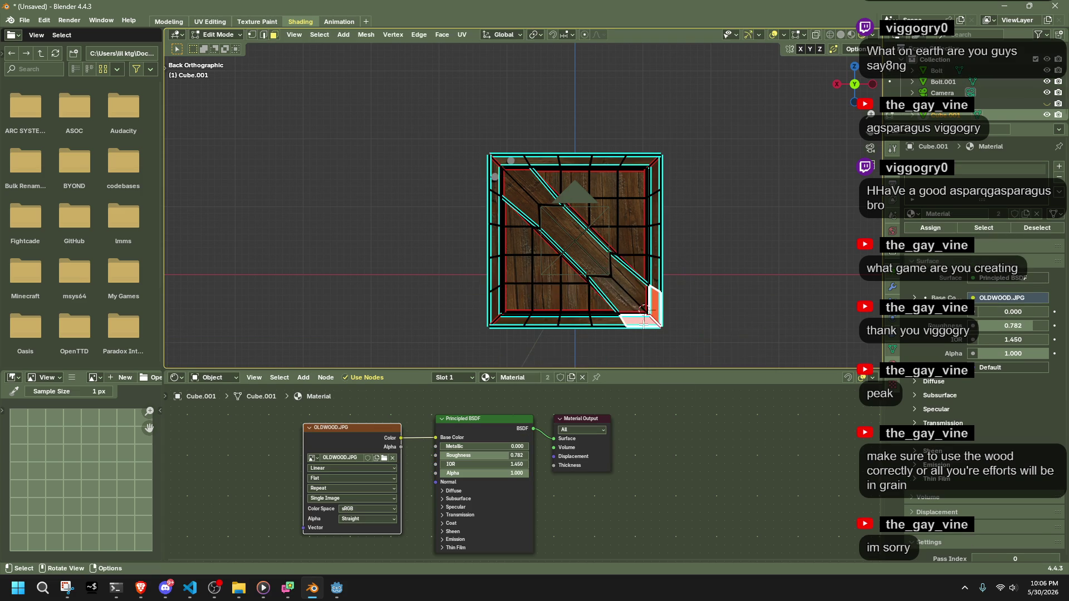
key("Tab")
Duplicate the two top-left bolts, snap them to the lower-right corner and rotate them.
left_click(495, 177)
left_click(511, 161, "shift")
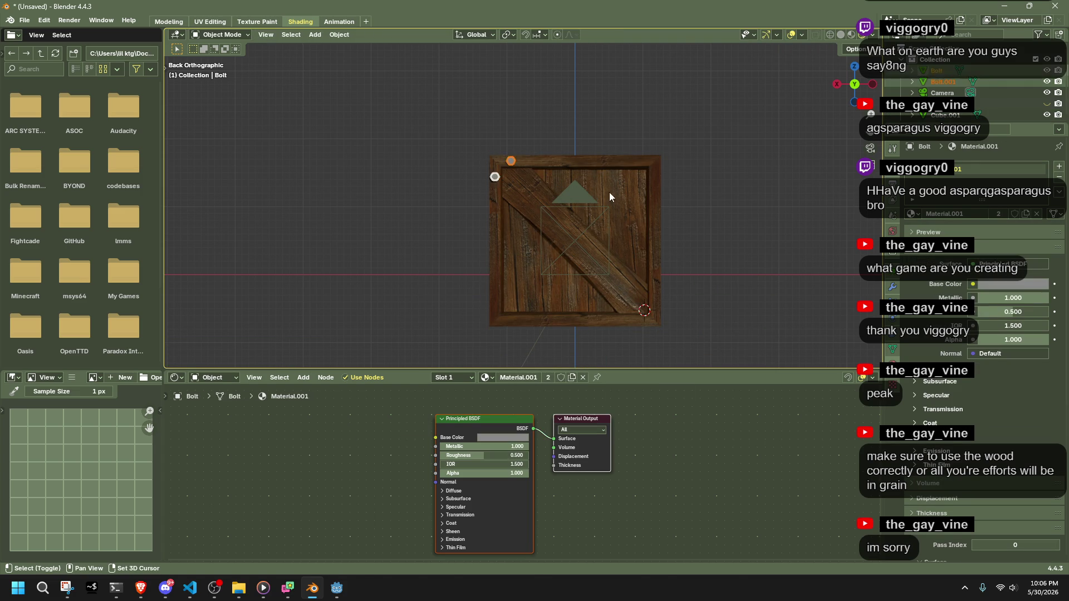
key("shift+d")
key("Escape")
key("shift+s")
left_click(530, 157)
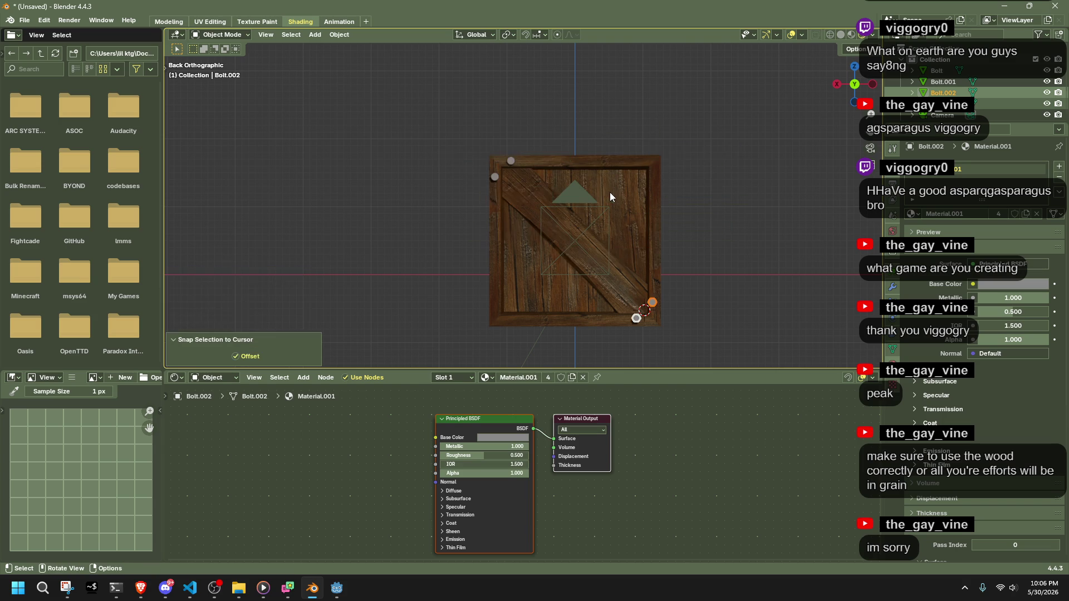
key("r")
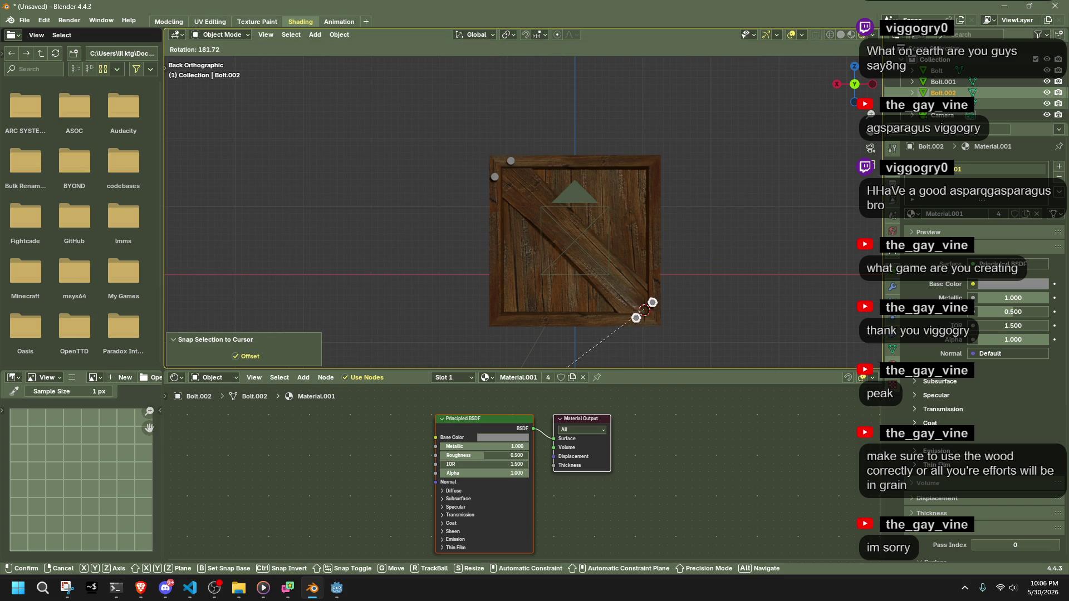
key("Return")
Undo the lower-right bolt copies.
scroll(700, 218, "up", 5)
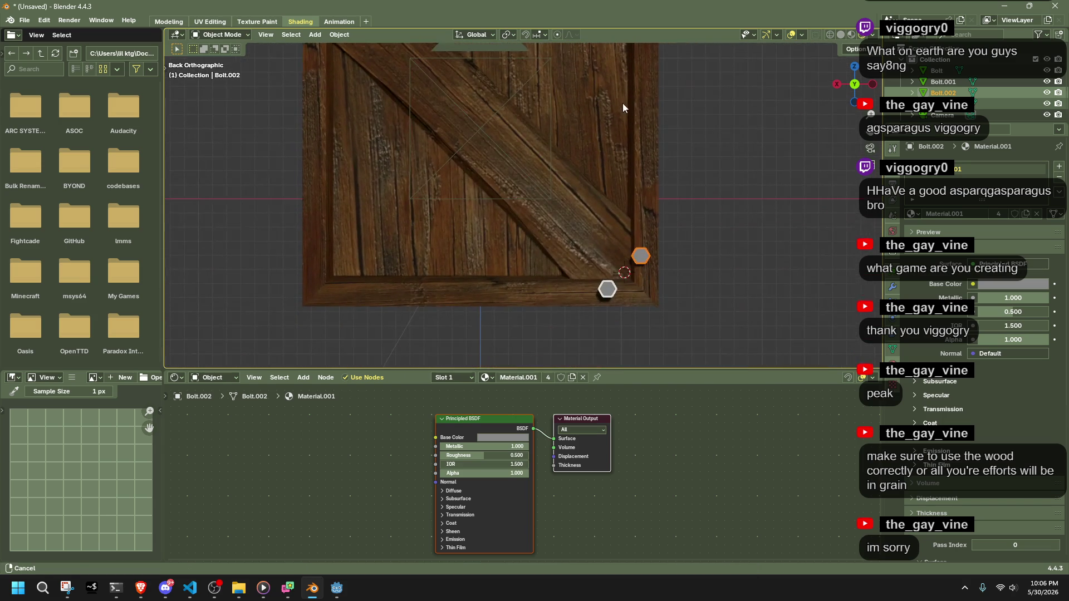
left_click(740, 195)
scroll(740, 194, "down", 3)
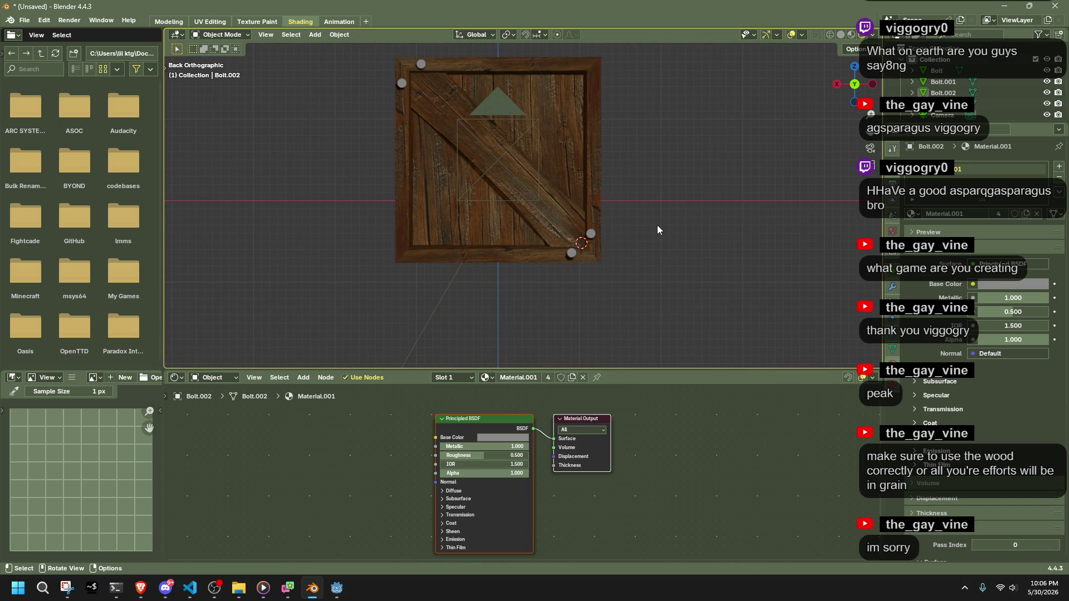
key("ctrl+z")
key("ctrl+z")
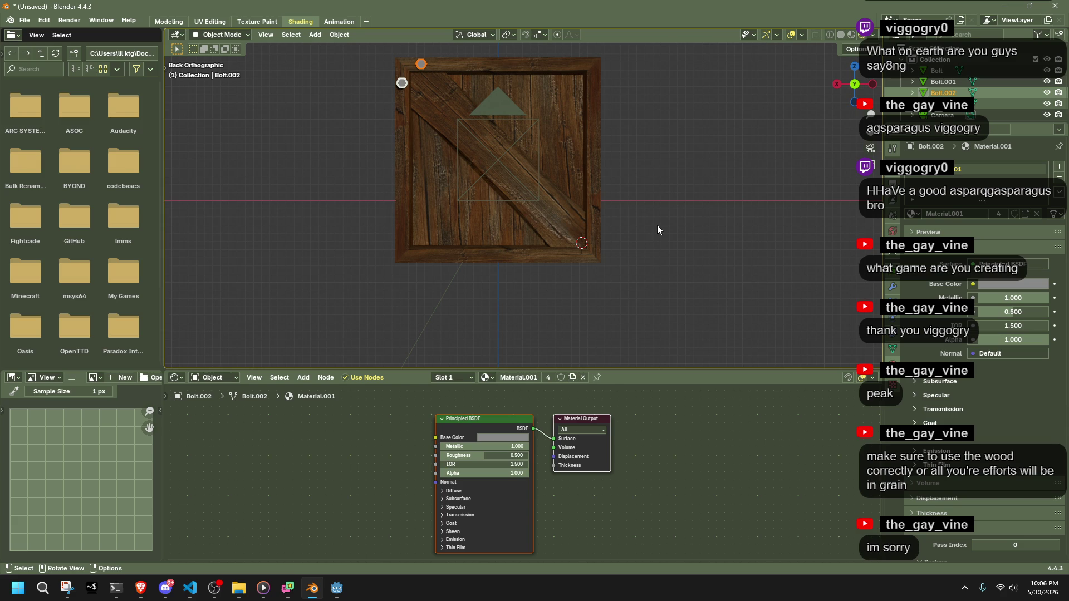
Duplicate the top-left bolt and place the copy at the 3D cursor.
left_click(574, 255)
key("Tab")
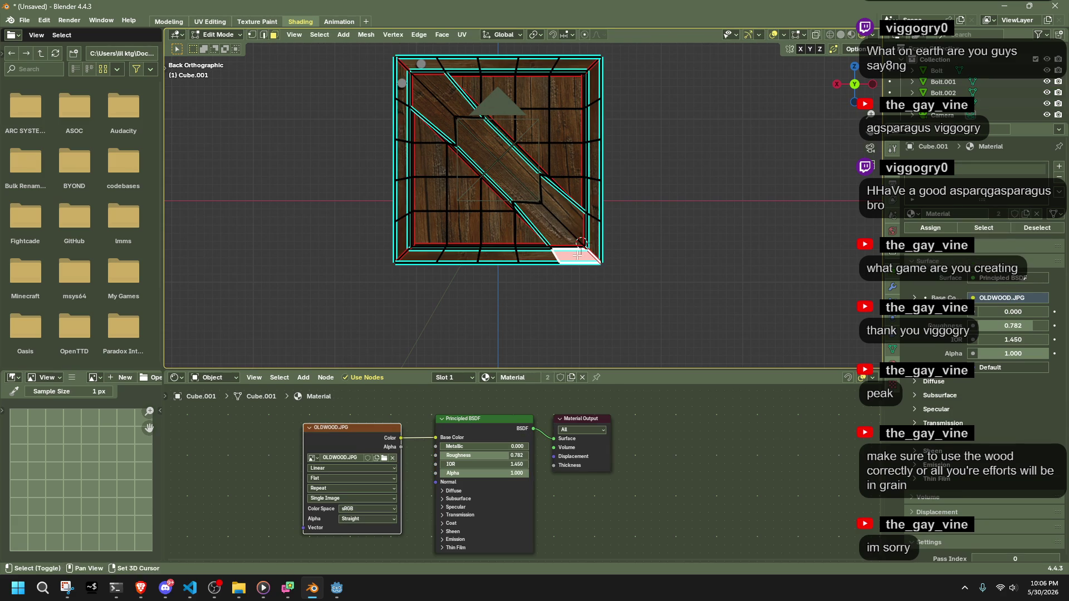
key("Tab")
left_click(410, 85)
key("shift+d")
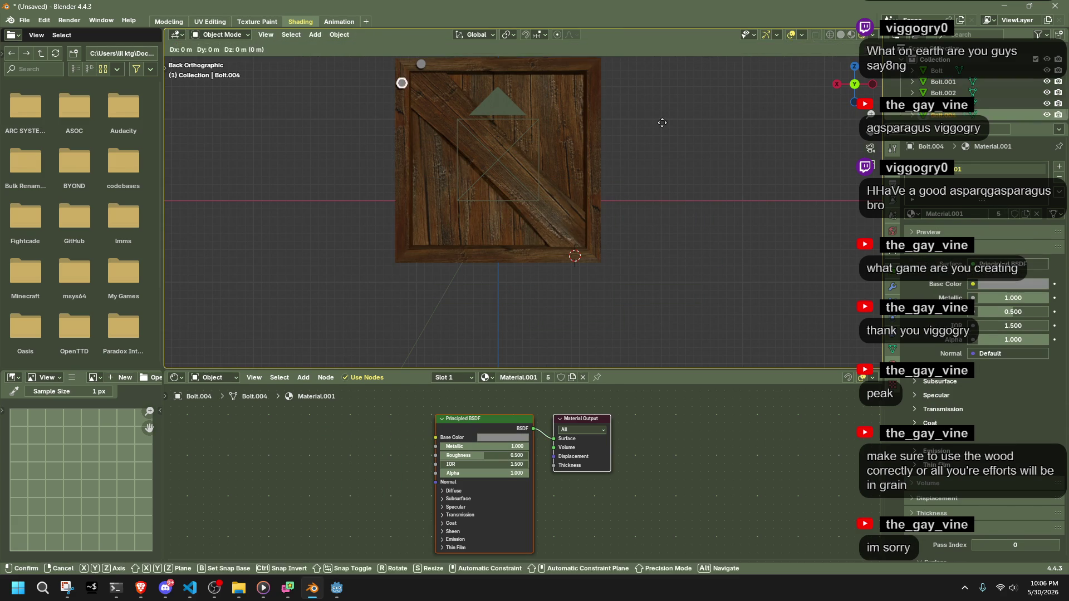
key("Escape")
key("shift+s")
left_click(662, 123)
Set the 3D cursor on a face along the crate's right edge.
left_click(663, 127)
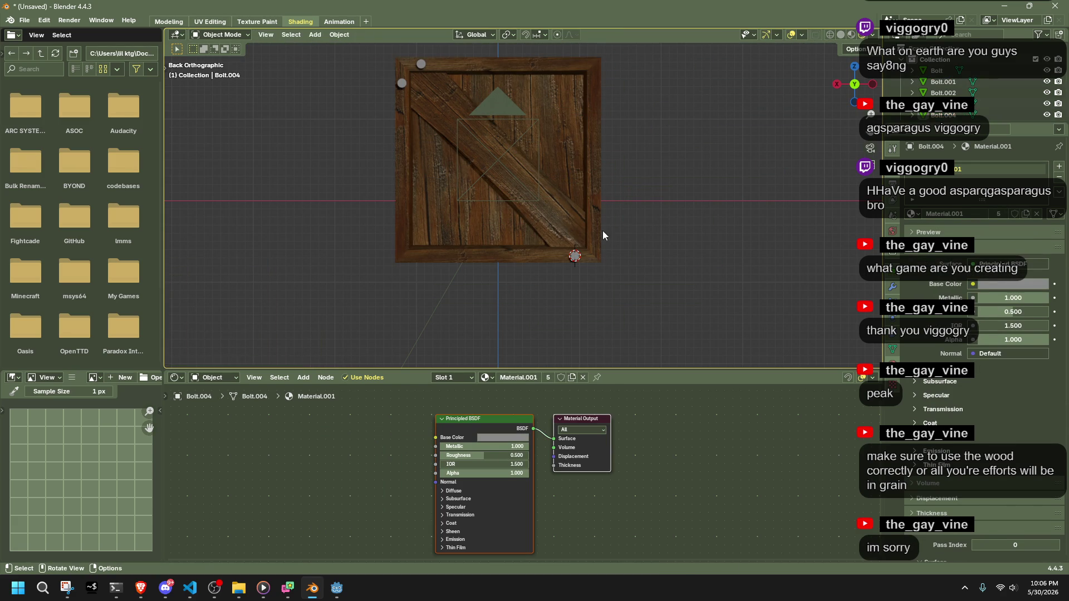
left_click(602, 231)
key("Tab")
left_click(601, 231)
right_click(594, 237, "shift")
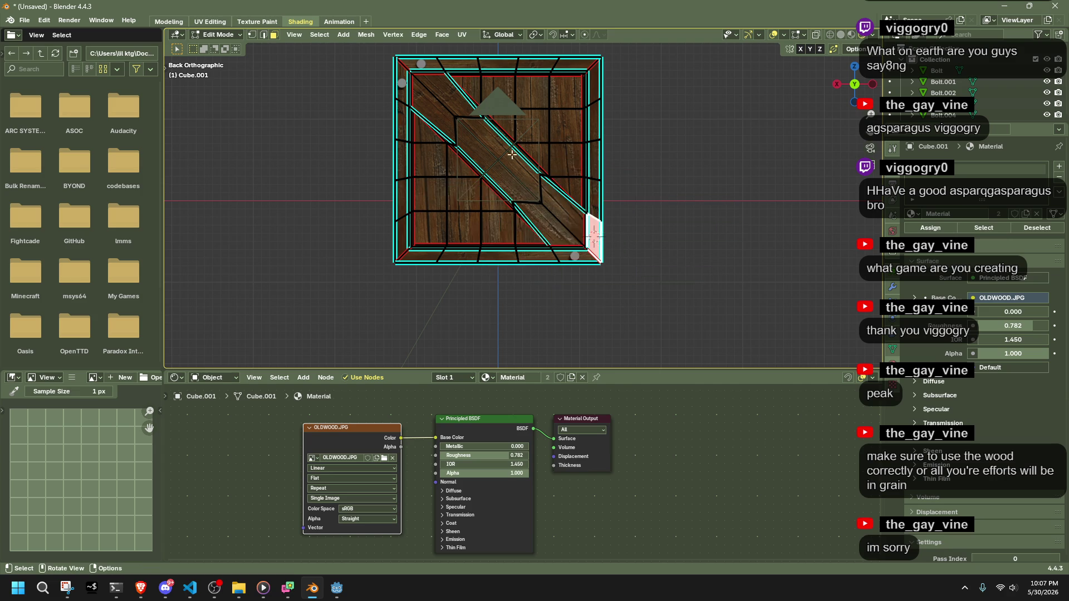
key("Tab")
Duplicate the top-left bolt and snap the copy onto the crate's right edge.
left_click(421, 65)
key("shift+d")
key("Escape")
key("shift+s")
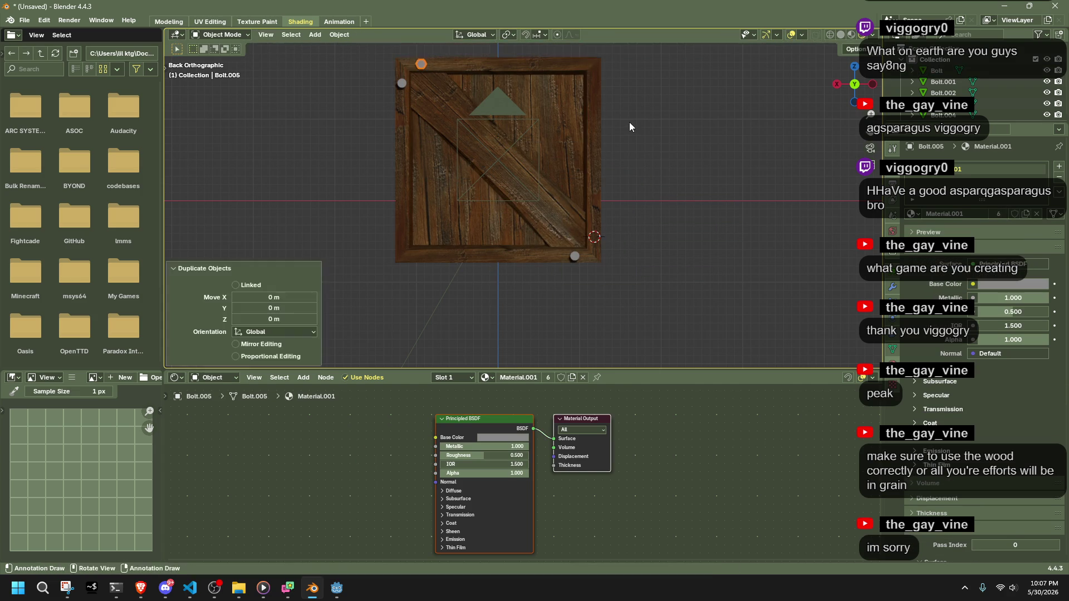
left_click(498, 97)
Duplicate four bolts and rotate the copies 90° about the Y axis.
left_click(403, 83, "shift")
left_click(422, 65, "shift")
left_click(575, 257, "shift")
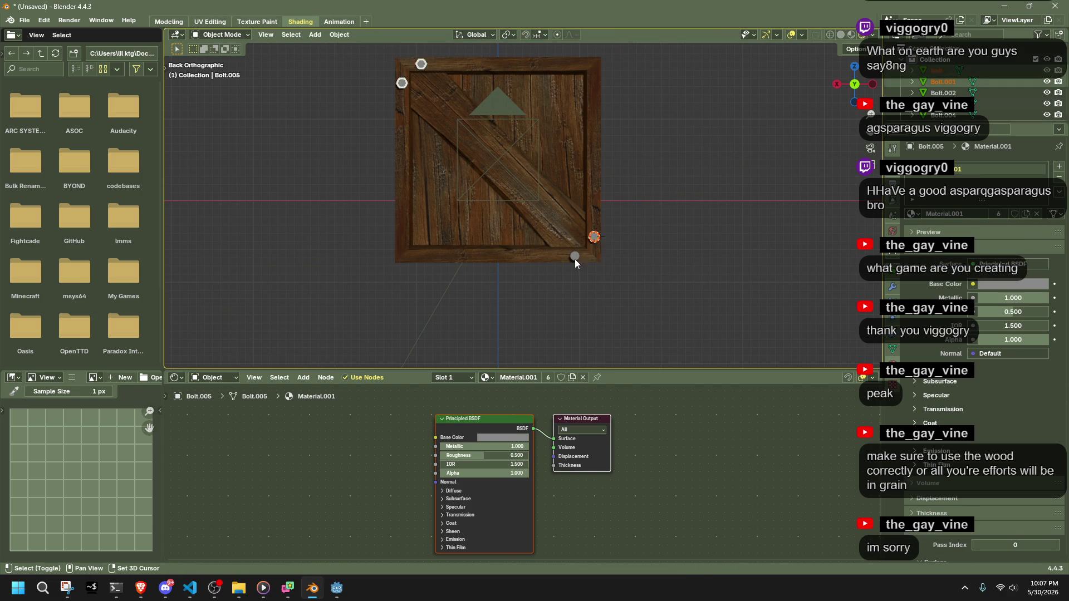
key("shift+d")
key("r")
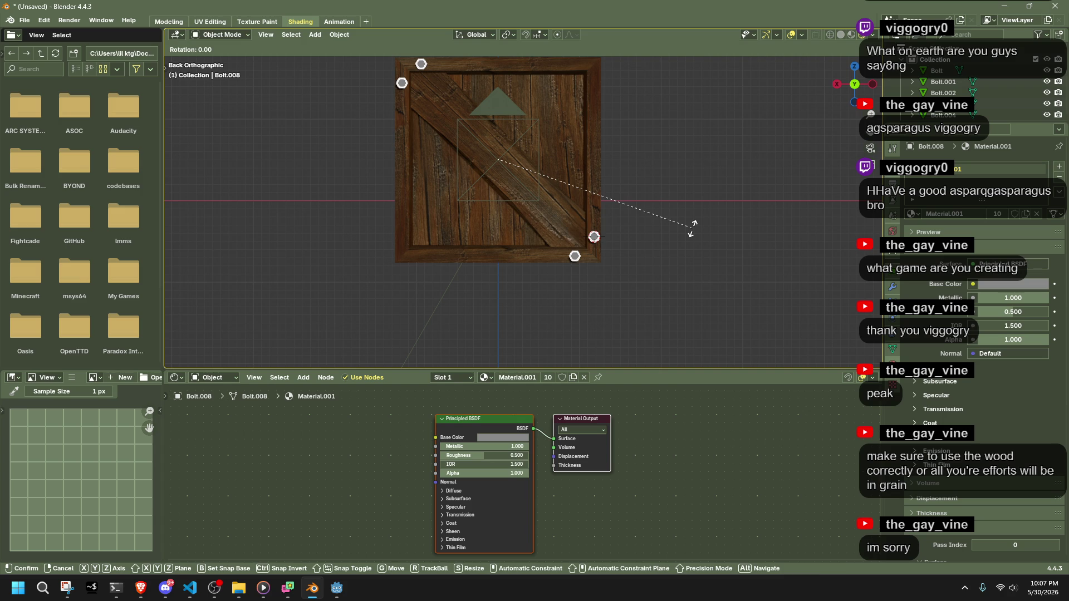
key("y")
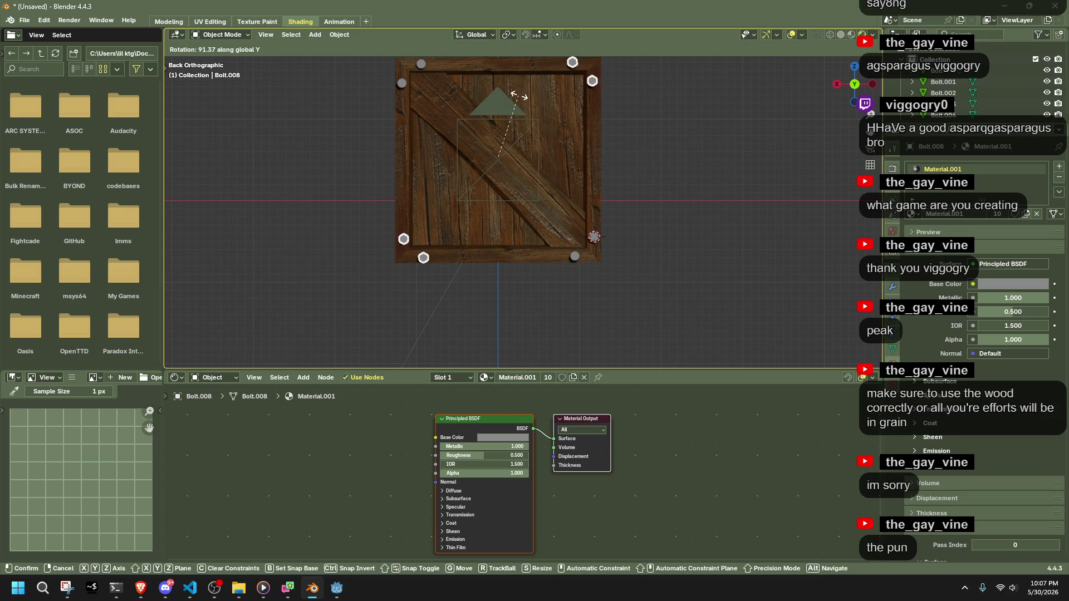
left_click(521, 96)
left_click(276, 308)
type("90")
key("Return")
Select the bottom-right, bottom-left, upper-left, top-left and upper-right bolts and duplicate them in place.
scroll(649, 180, "down", 2)
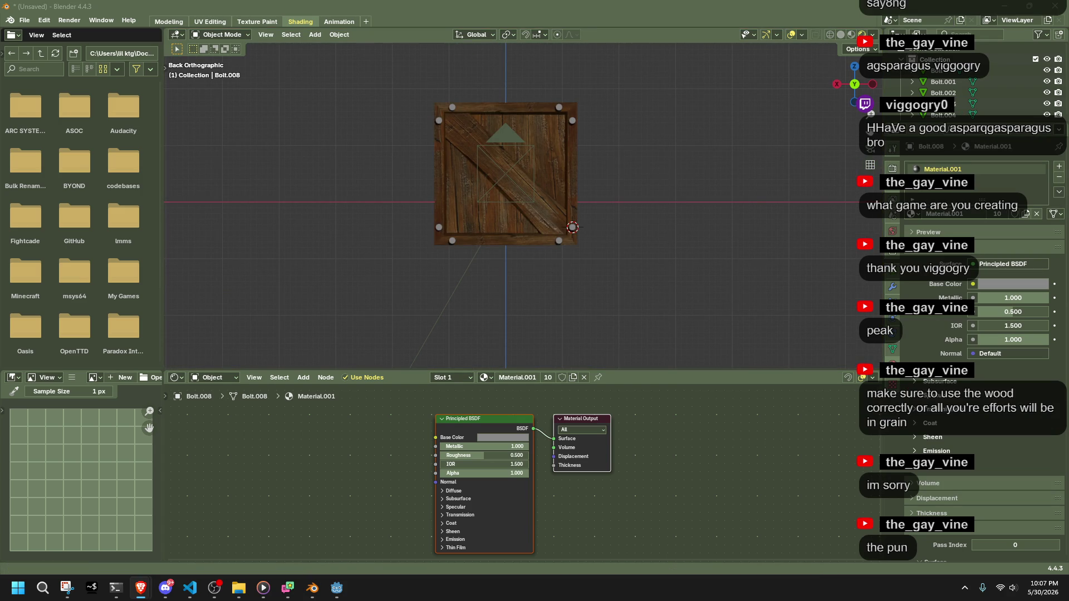
scroll(613, 232, "up", 2)
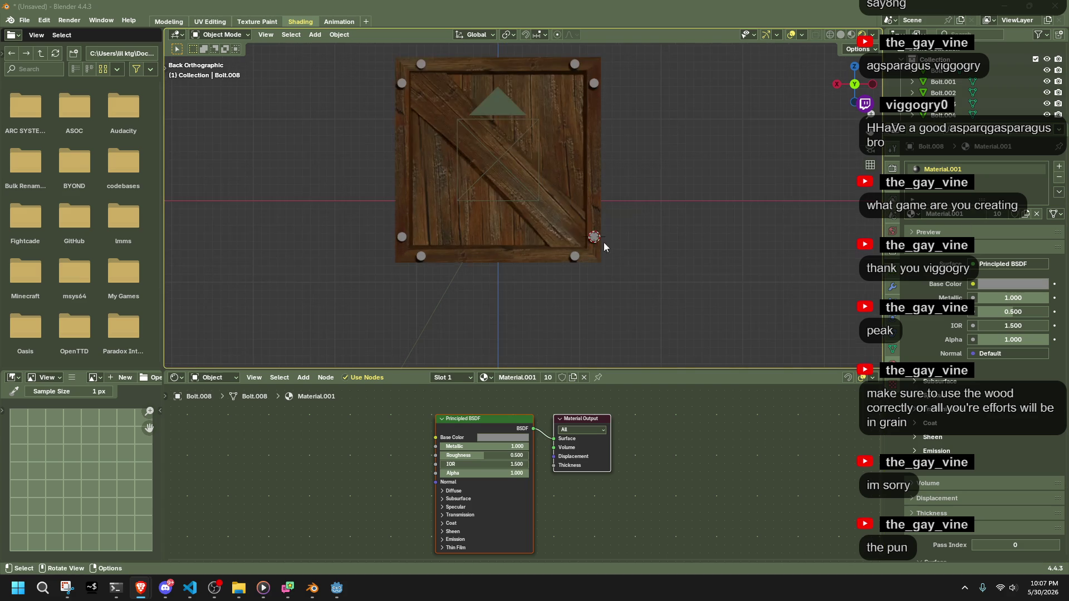
left_click(575, 255, "shift")
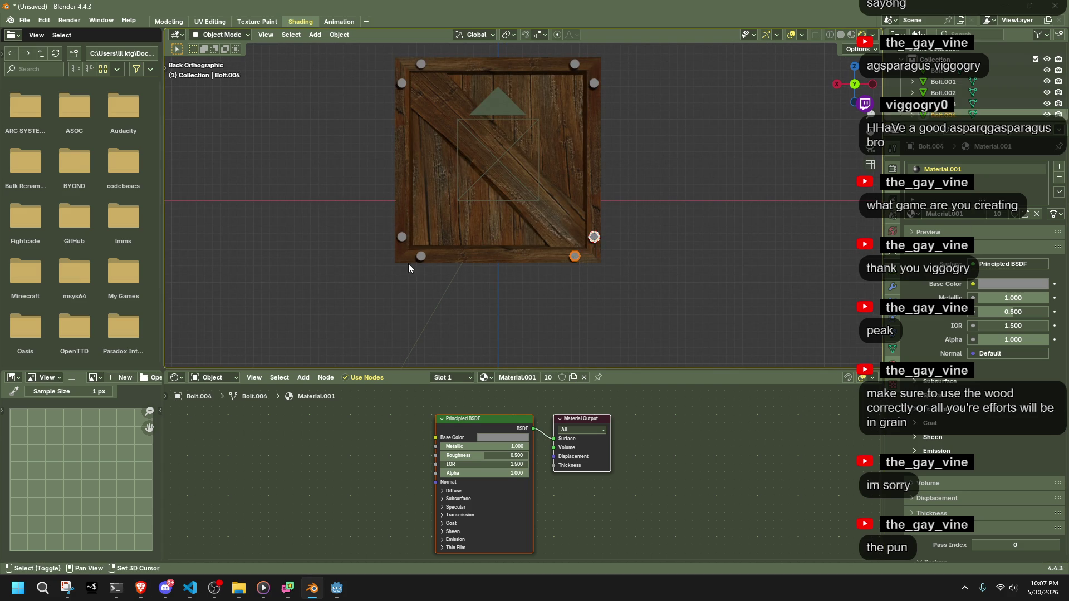
left_click(421, 256, "shift")
left_click(401, 83, "shift")
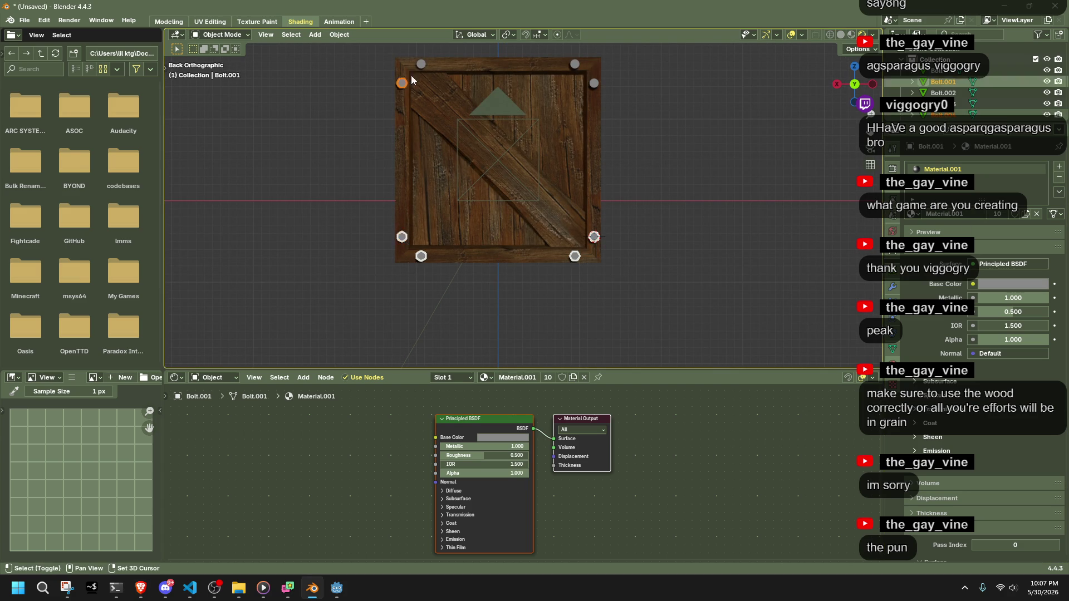
left_click(421, 64, "shift")
left_click(593, 83, "shift")
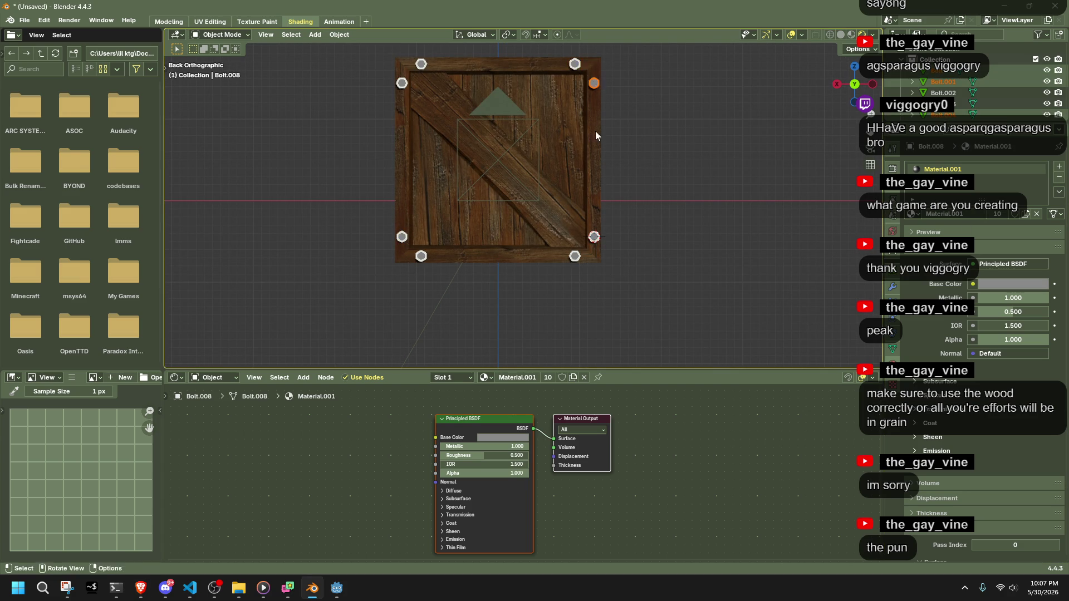
middle_click_drag(592, 126, 674, 174)
key("shift+d")
key("s")
right_click(676, 176)
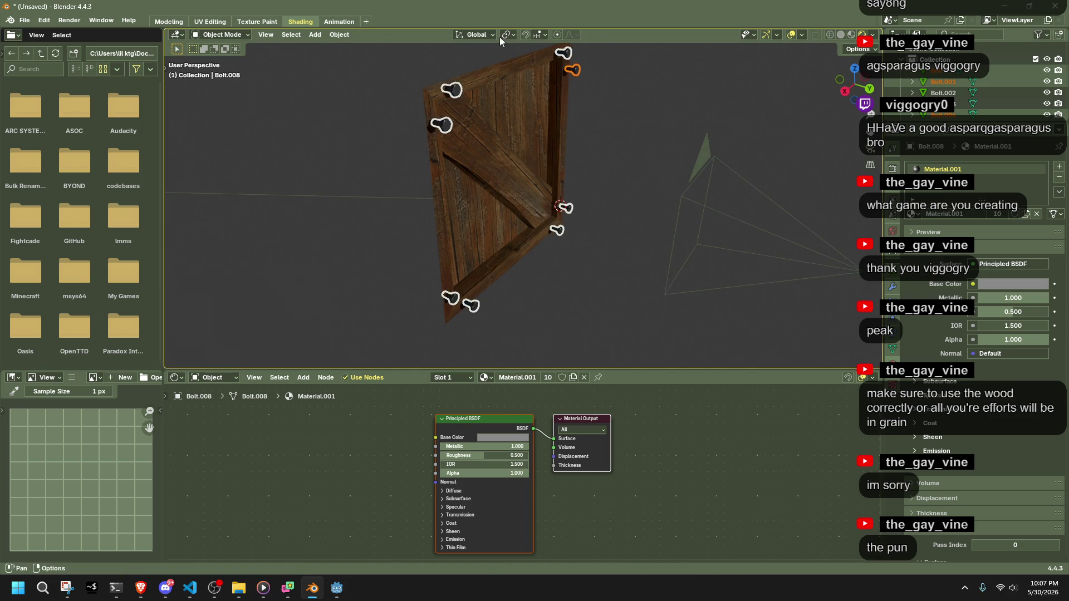
With pivot on Individual Origins, scale the selected bolts down to 0.659.
left_click(503, 35)
left_click(532, 87)
key("s")
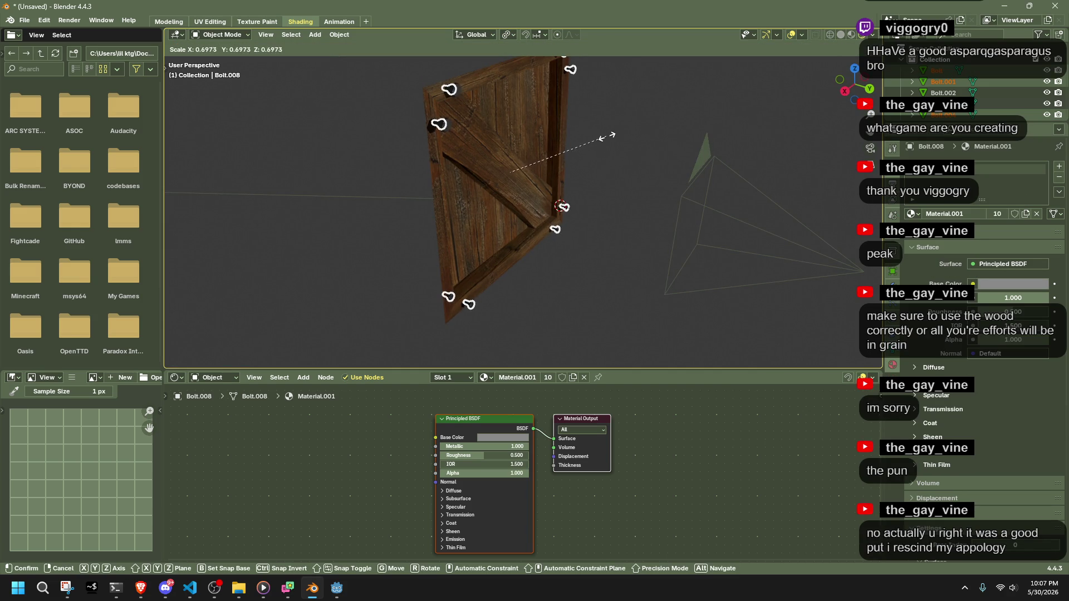
left_click(599, 135)
mouse_move(599, 135)
middle_mouse_down()
mouse_move(637, 142)
mouse_move(640, 183)
mouse_move(566, 206)
middle_mouse_up()
Delete the two leftover duplicate bolts.
left_click(562, 209)
left_click(554, 109, "shift")
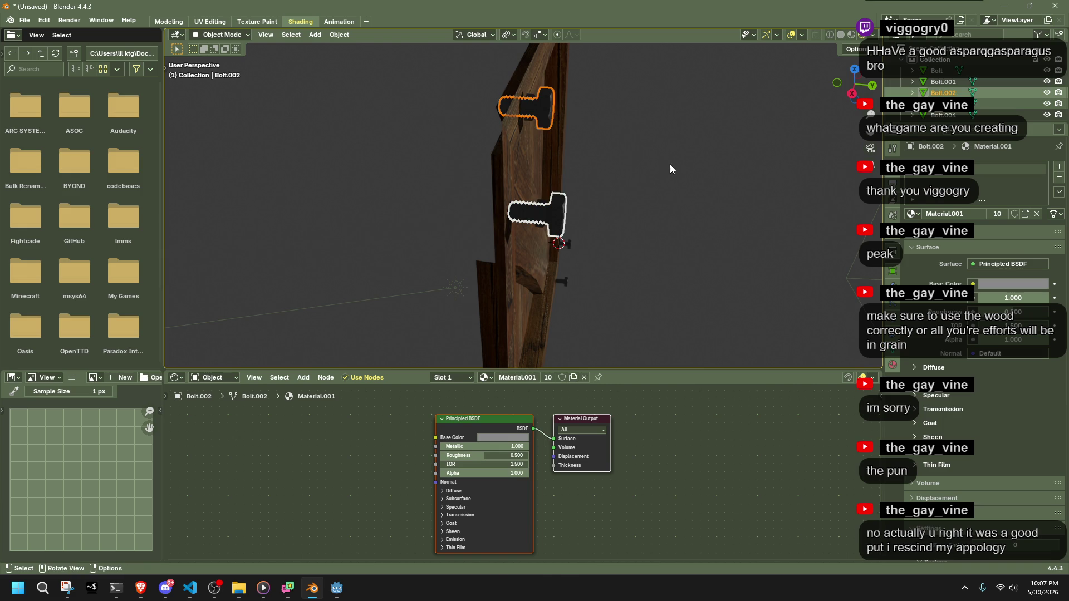
key("Delete")
scroll(670, 165, "down", 3)
mouse_move(670, 164)
middle_mouse_down()
mouse_move(653, 180)
mouse_move(658, 169)
mouse_move(606, 136)
mouse_move(623, 132)
middle_mouse_up()
Render a test image of the bolted crate panel, inspect it, and close the render window.
key("ctrl+s")
left_click(791, 475)
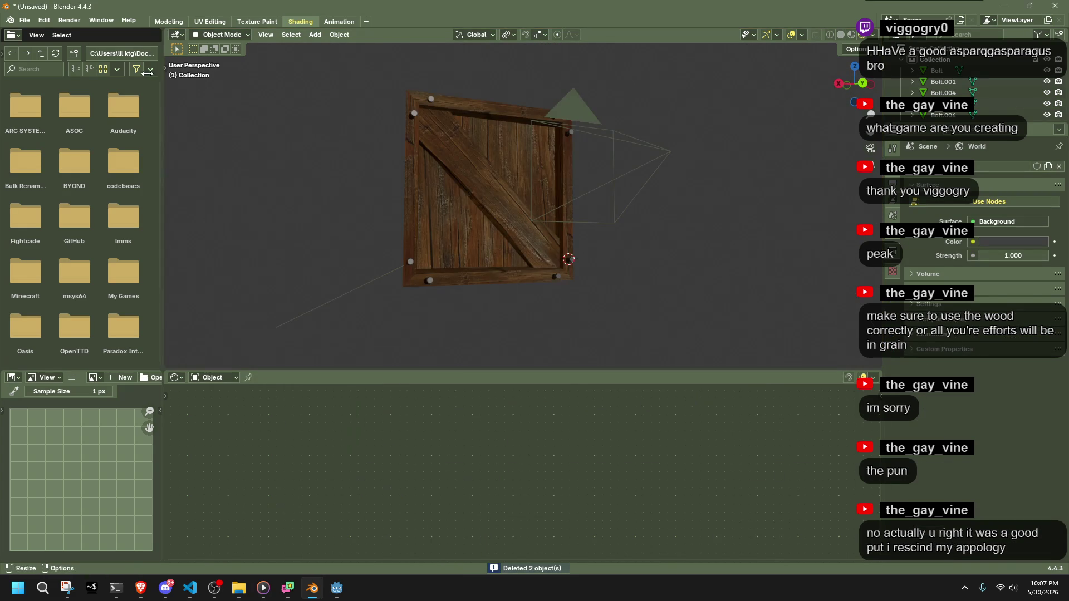
left_click(69, 20)
left_click(83, 30)
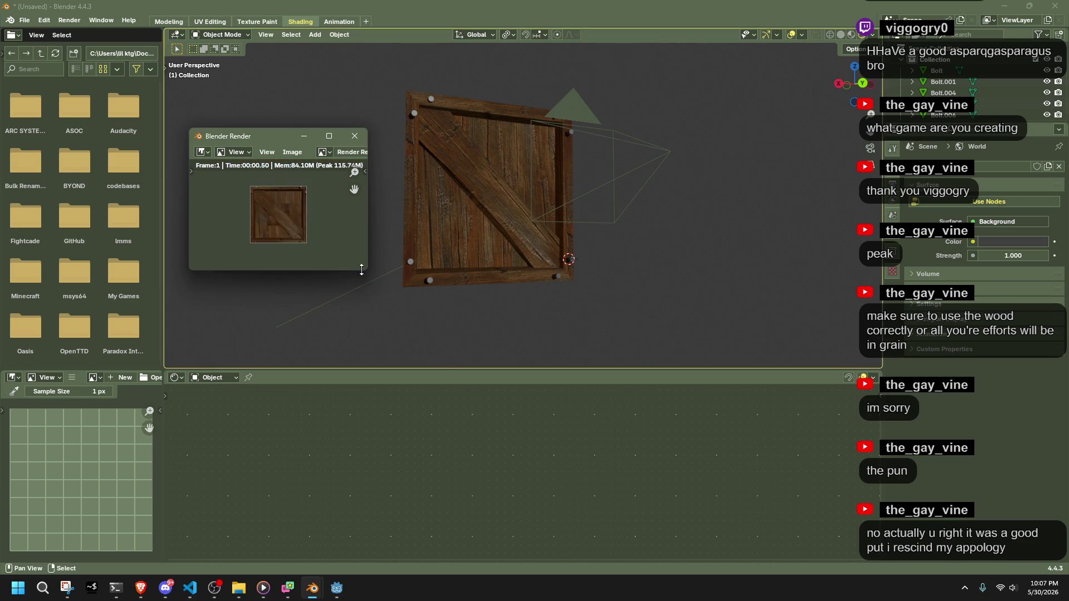
mouse_move(367, 270)
left_mouse_down()
mouse_move(705, 457)
mouse_move(832, 505)
left_mouse_up()
scroll(501, 334, "up", 4)
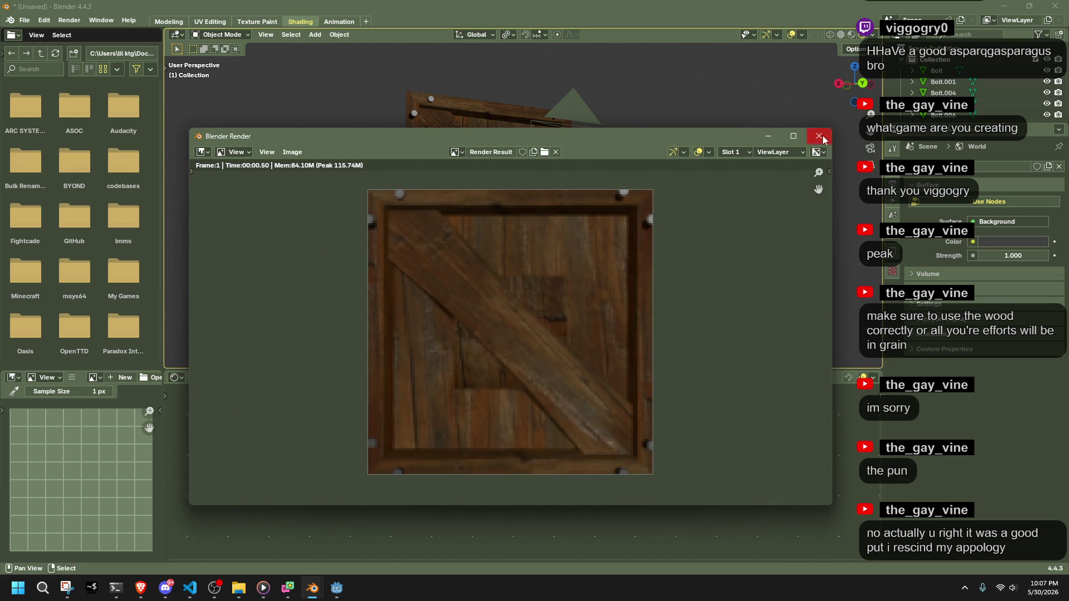
left_click(819, 136)
left_click(464, 193)
mouse_move(464, 193)
middle_mouse_down()
mouse_move(625, 231)
mouse_move(698, 231)
mouse_move(823, 182)
middle_mouse_up()
Unhide the Cube and select it in the left orthographic view.
left_click(1046, 88)
mouse_move(657, 161)
middle_mouse_down()
mouse_move(593, 161)
mouse_move(679, 158)
mouse_move(667, 135)
middle_mouse_up()
left_click(594, 160)
left_click(865, 89)
key("g")
left_click(675, 157)
scroll(522, 113, "down", 1)
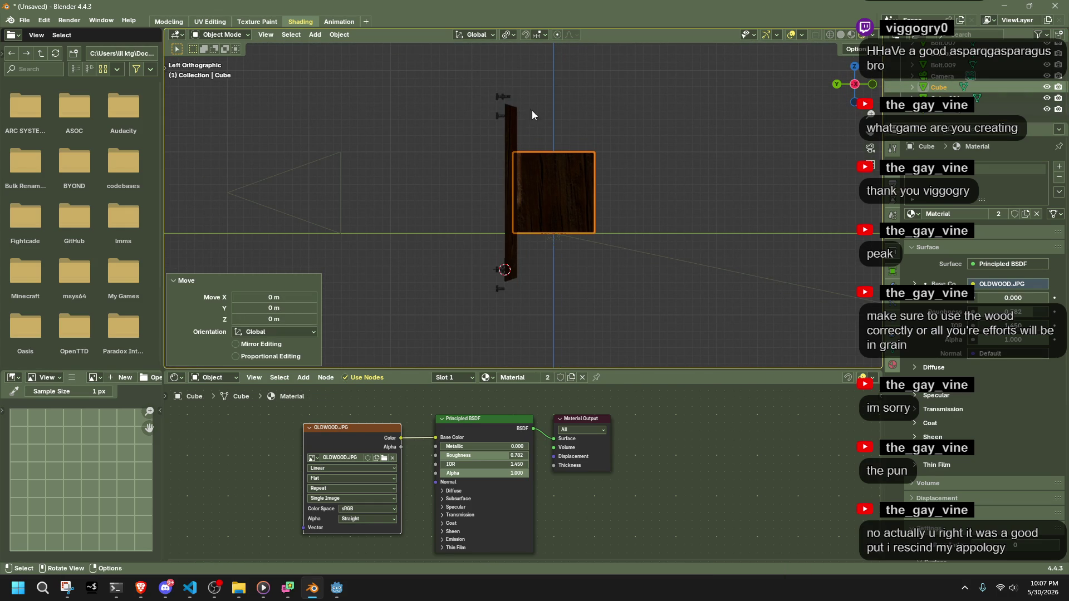
Invert the selection and shift the crate panel and camera 0.4 m along Y.
left_click(291, 35)
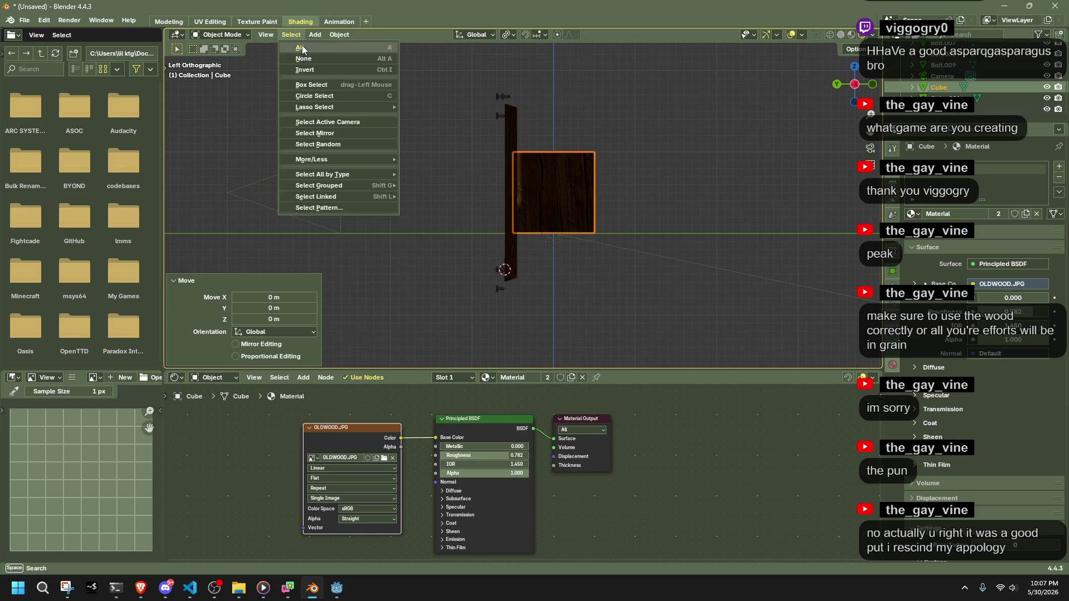
left_click(319, 70)
scroll(545, 182, "down", 3)
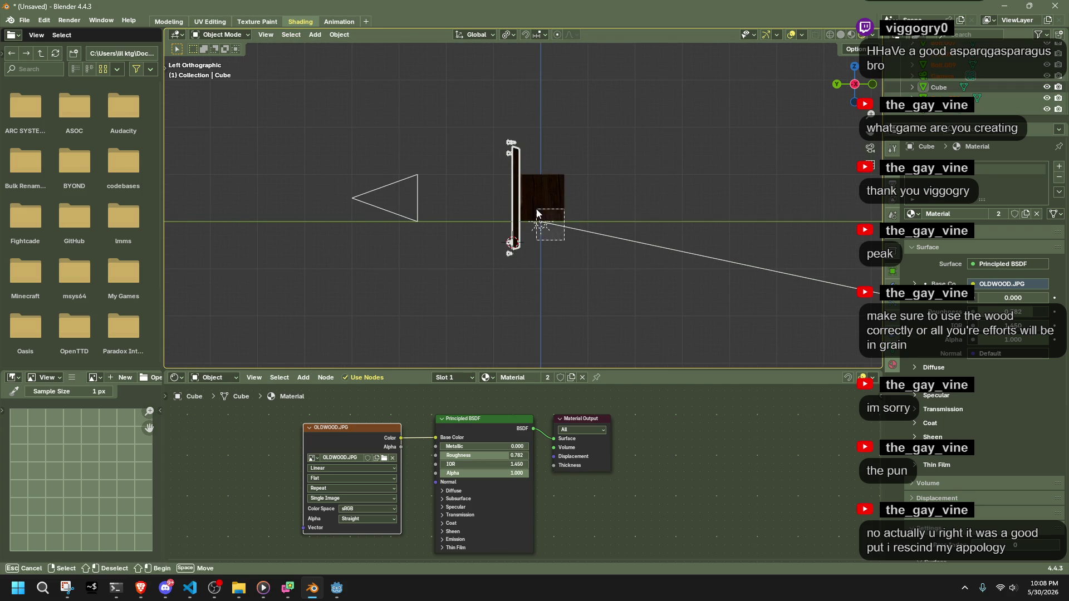
key("g")
key("y")
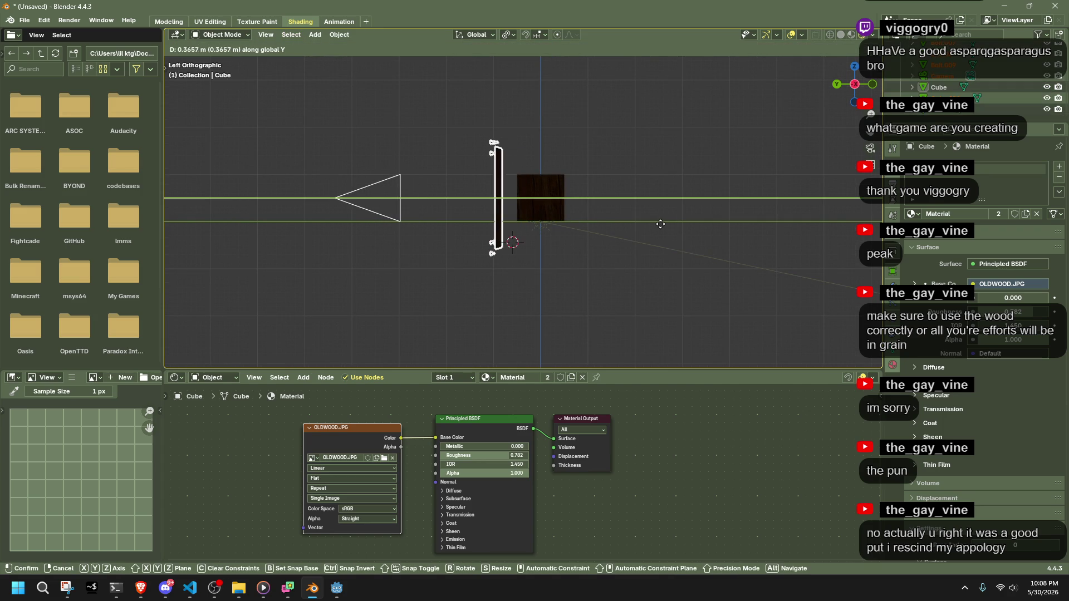
left_click(661, 224)
key("ctrl+z")
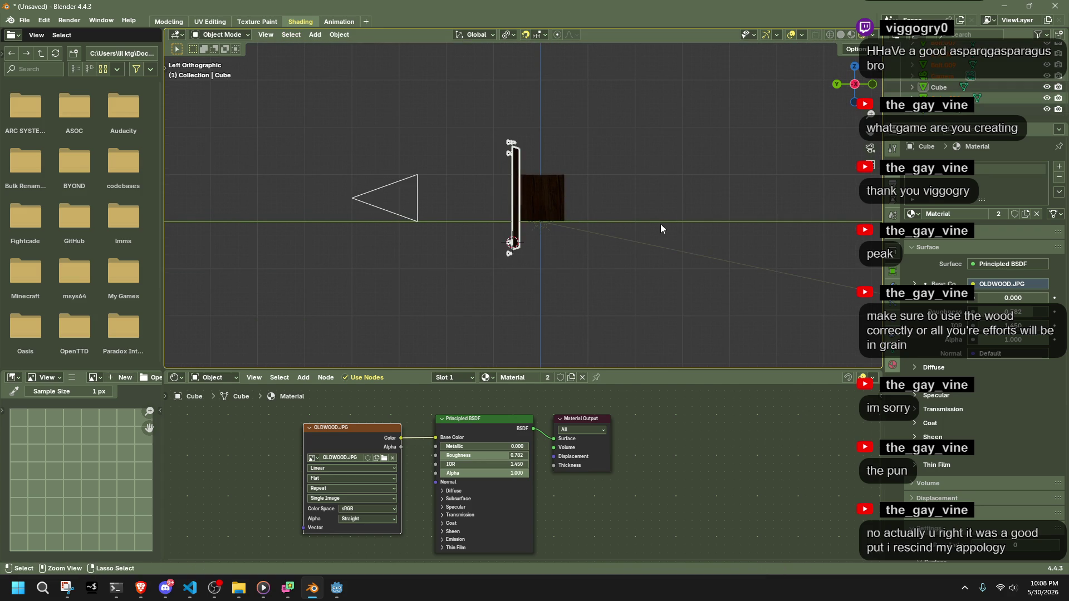
key("g")
key("y")
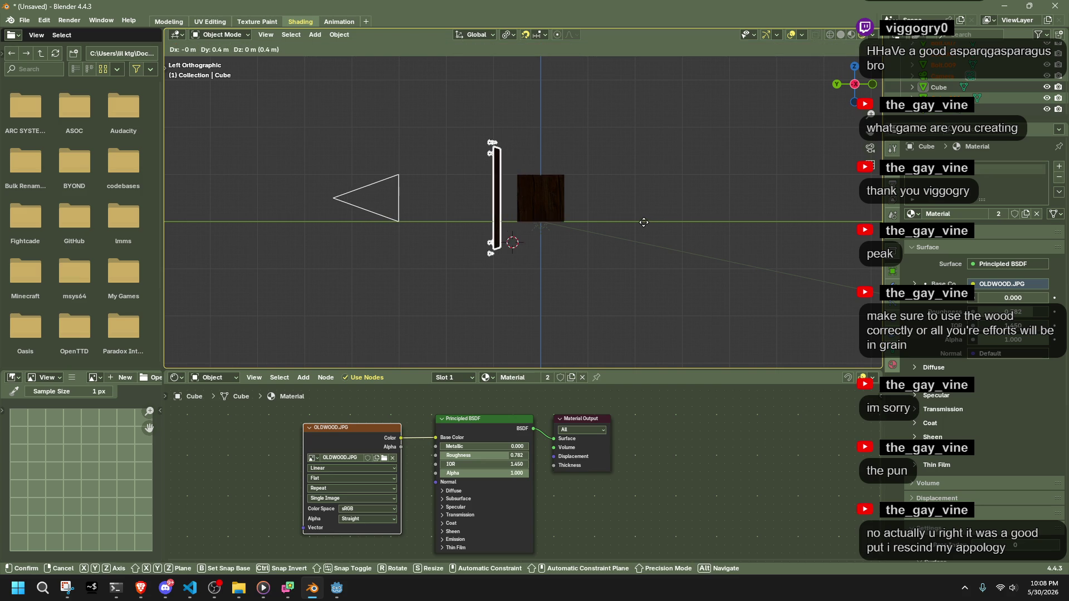
left_click(642, 222)
left_click(629, 295)
middle_click_drag(549, 275, 607, 275)
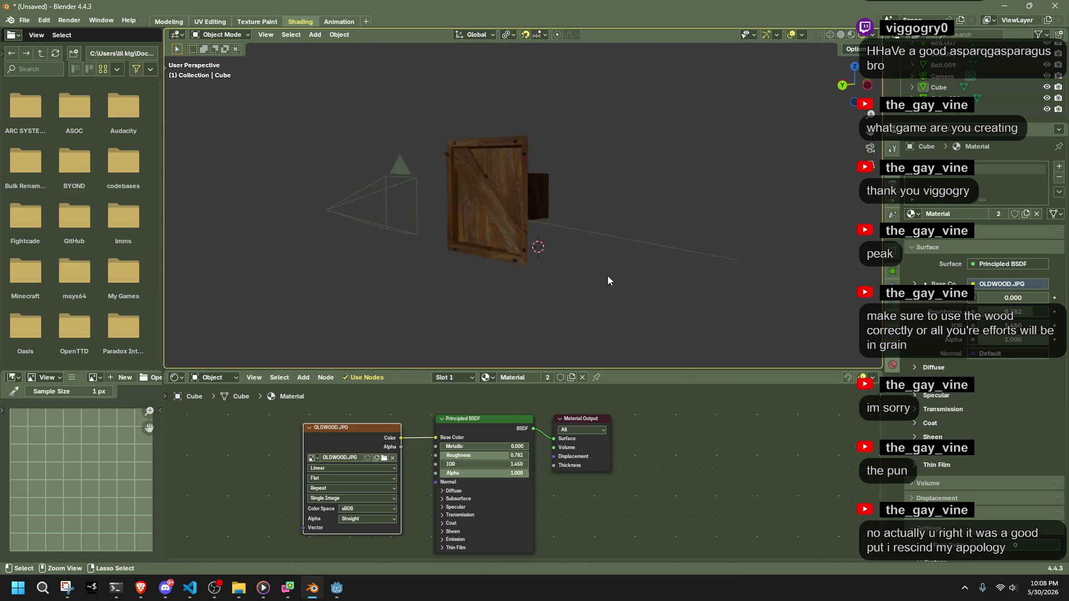
Render a fresh test image of the crate, then close the preview.
key("ctrl+o")
key("Escape")
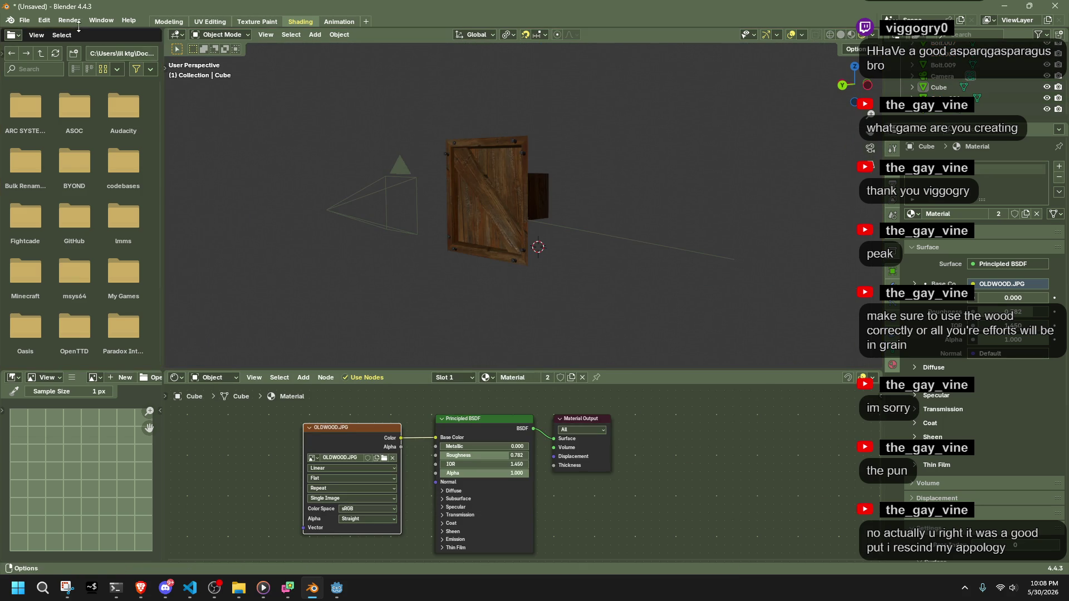
left_click(69, 20)
left_click(84, 32)
mouse_move(179, 143)
left_mouse_down()
mouse_move(802, 505)
mouse_move(838, 507)
left_mouse_up()
scroll(450, 320, "up", 7)
scroll(446, 320, "down", 1)
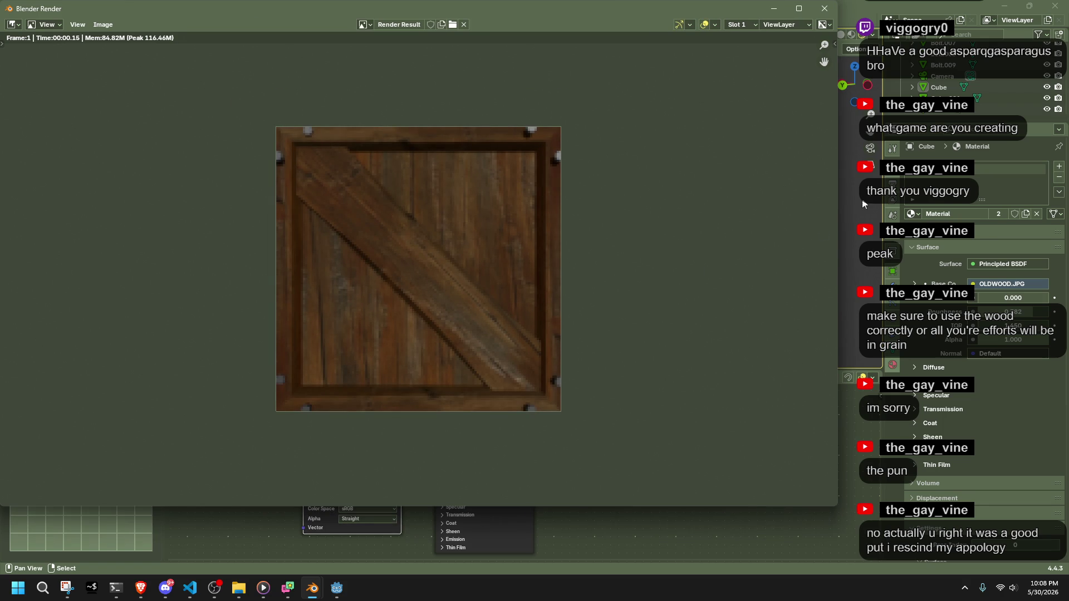
left_click(824, 8)
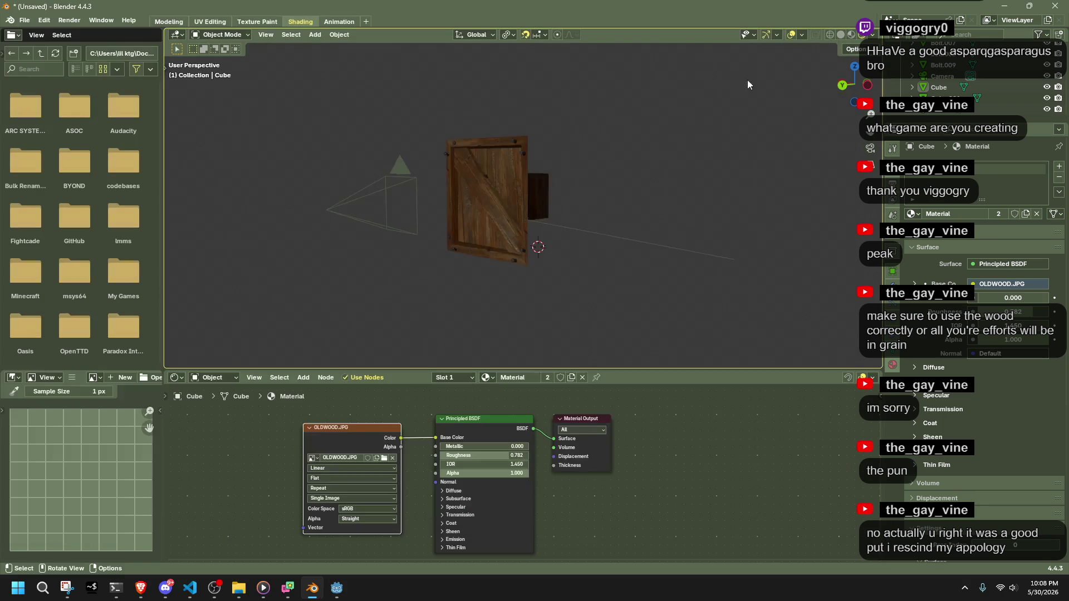
Select the corner bolts around the crate panel from the side view.
scroll(556, 145, "up", 3)
left_click(571, 107)
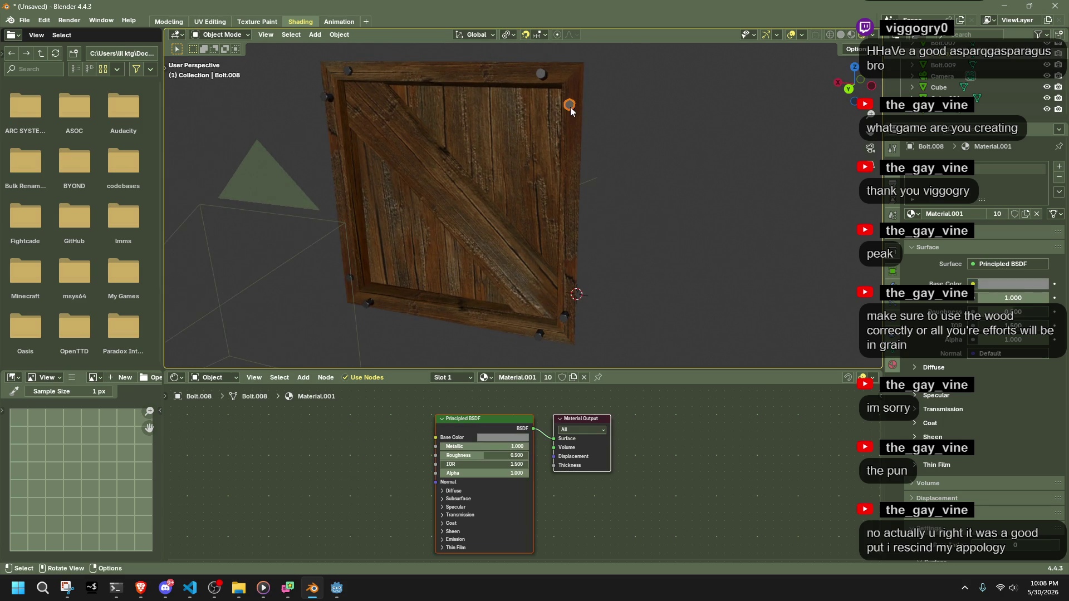
middle_click_drag(571, 107, 584, 104)
left_click(862, 90)
left_click_drag(422, 54, 458, 326)
mouse_move(454, 88)
middle_mouse_down()
mouse_move(510, 106)
mouse_move(678, 113)
mouse_move(771, 98)
middle_mouse_up()
left_click(852, 90)
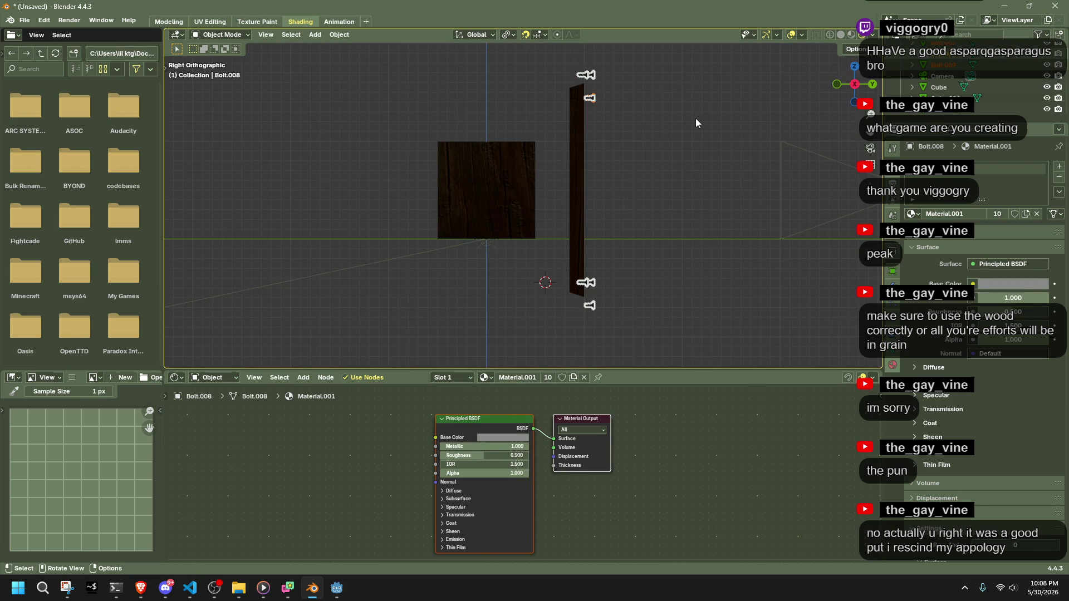
Push/Pull the bolts out along Y by a distance of 0.034.
left_click(339, 35)
mouse_move(357, 61)
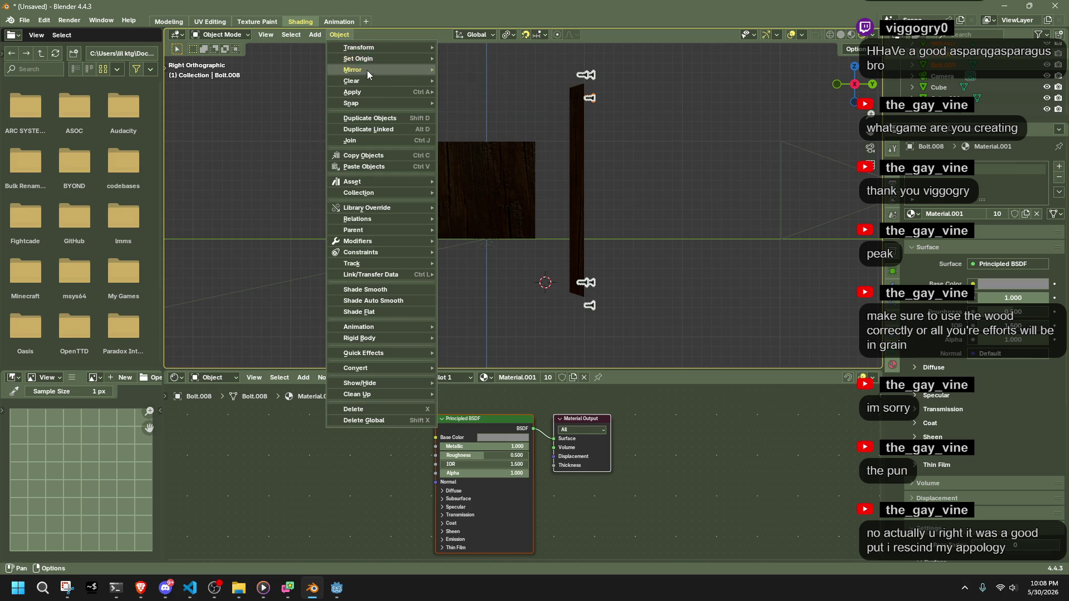
mouse_move(433, 45)
left_click(512, 115)
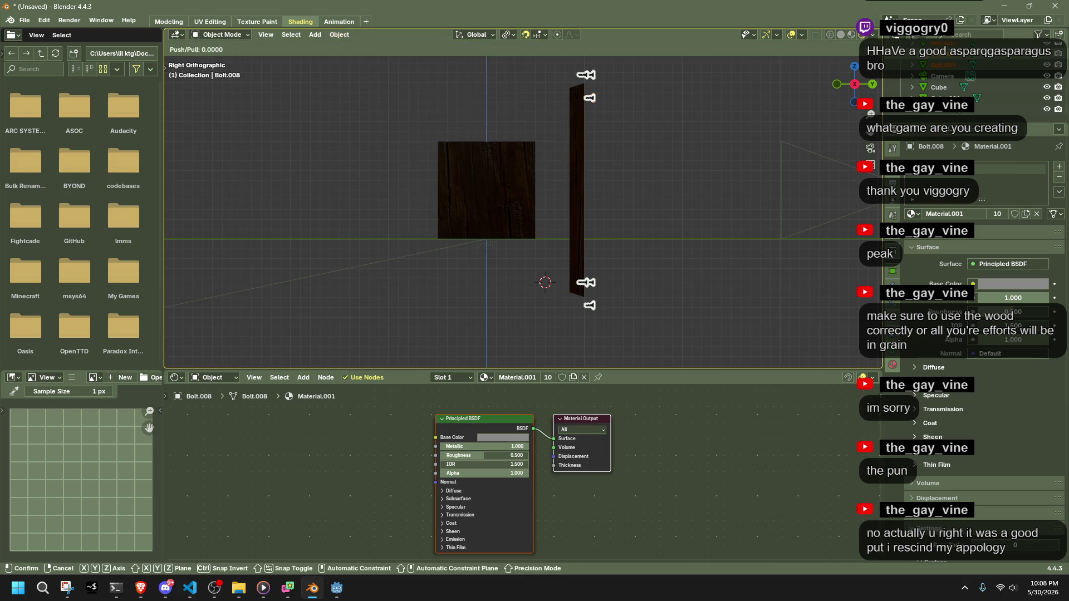
key("y")
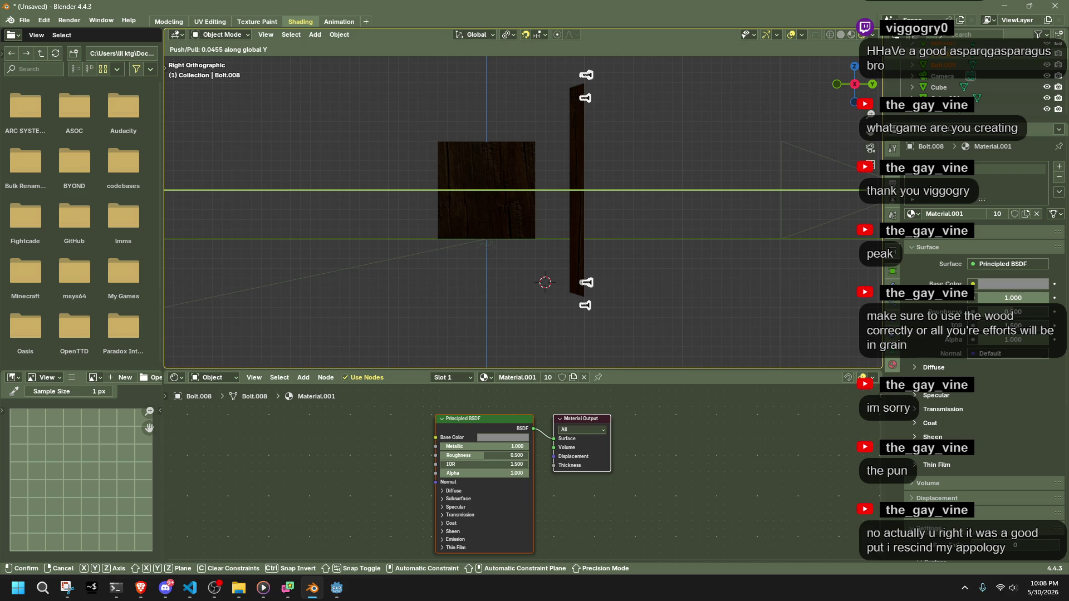
left_click(726, 114)
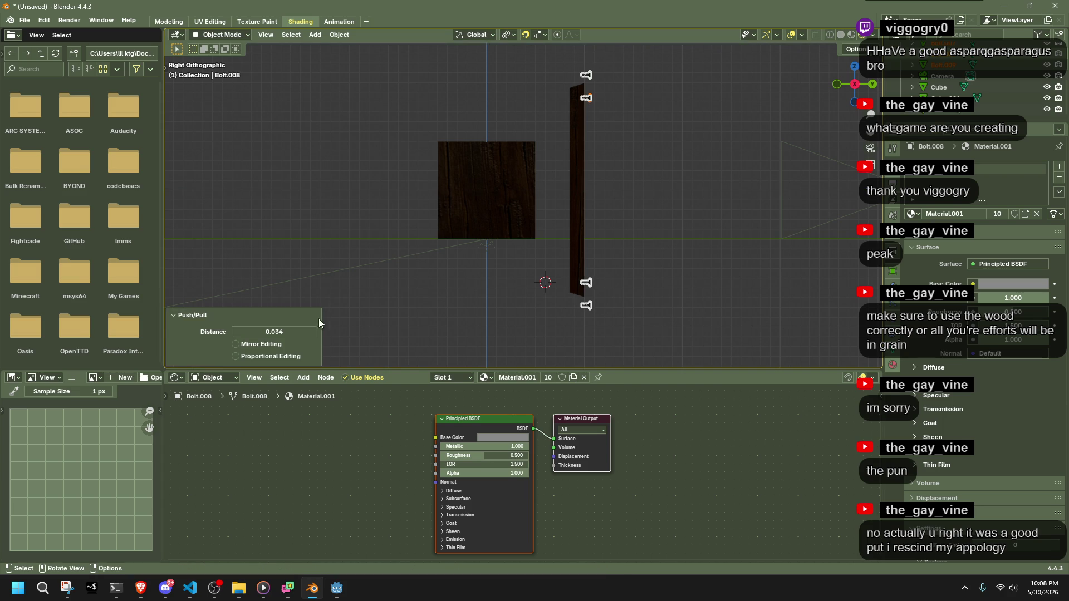
Reselect a bolt and orbit around to face the crate's front.
mouse_move(673, 229)
middle_mouse_down()
mouse_move(526, 264)
mouse_move(647, 271)
mouse_move(583, 145)
middle_mouse_up()
left_click(587, 122)
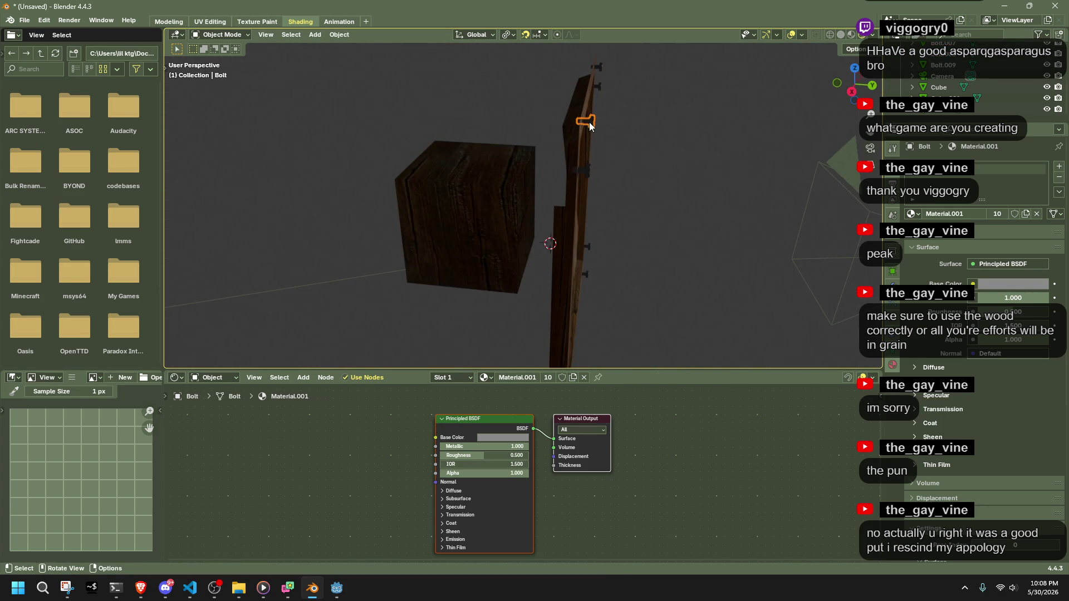
left_click(584, 170, "shift")
left_click(588, 121, "shift")
mouse_move(602, 64)
middle_mouse_down()
mouse_move(616, 285)
mouse_move(510, 312)
mouse_move(467, 245)
mouse_move(720, 183)
mouse_move(370, 163)
mouse_move(408, 173)
mouse_move(226, 89)
middle_mouse_up()
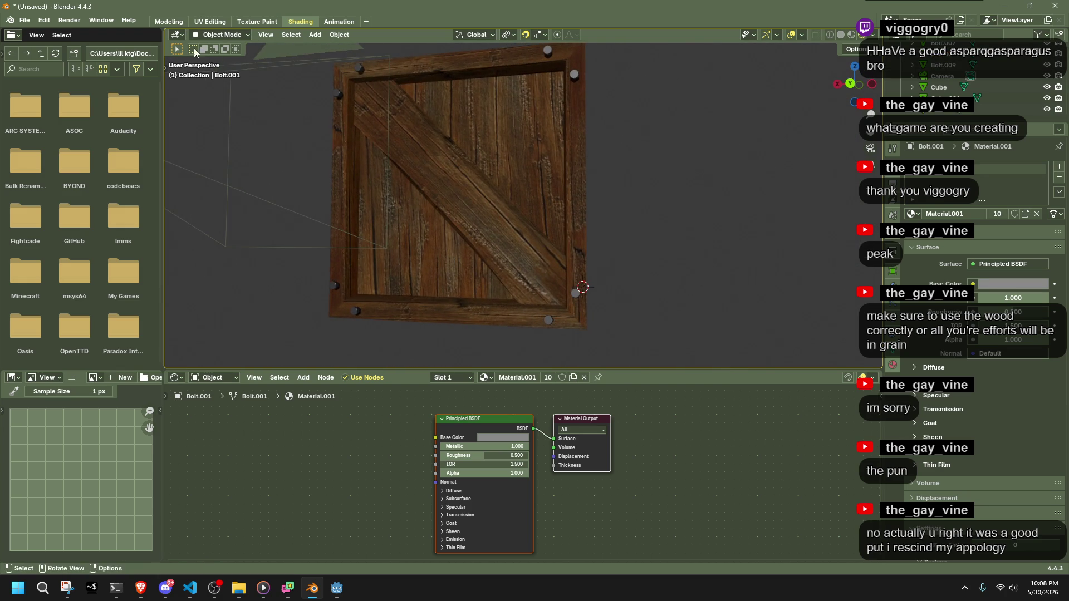
Look through the camera at the crate and select the camera.
left_click(350, 62)
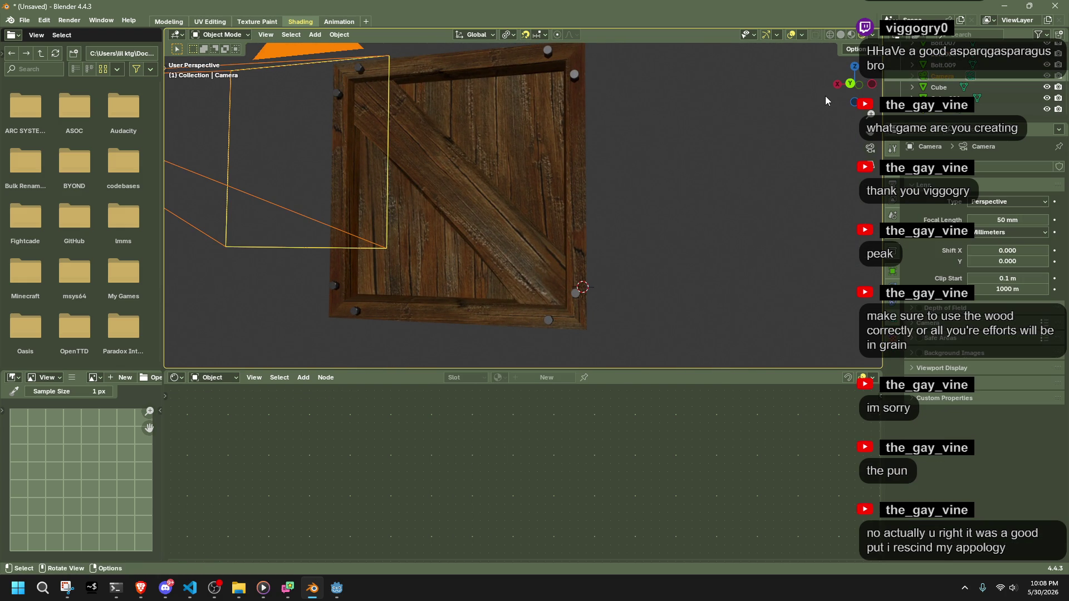
key("KP_0")
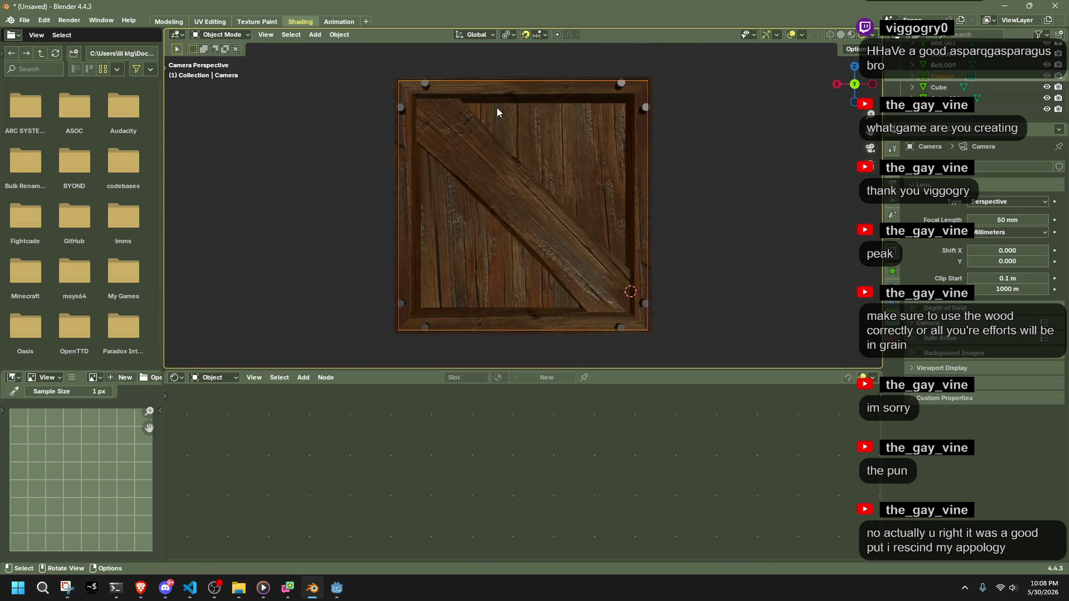
left_click(434, 92)
left_click(427, 87, "shift")
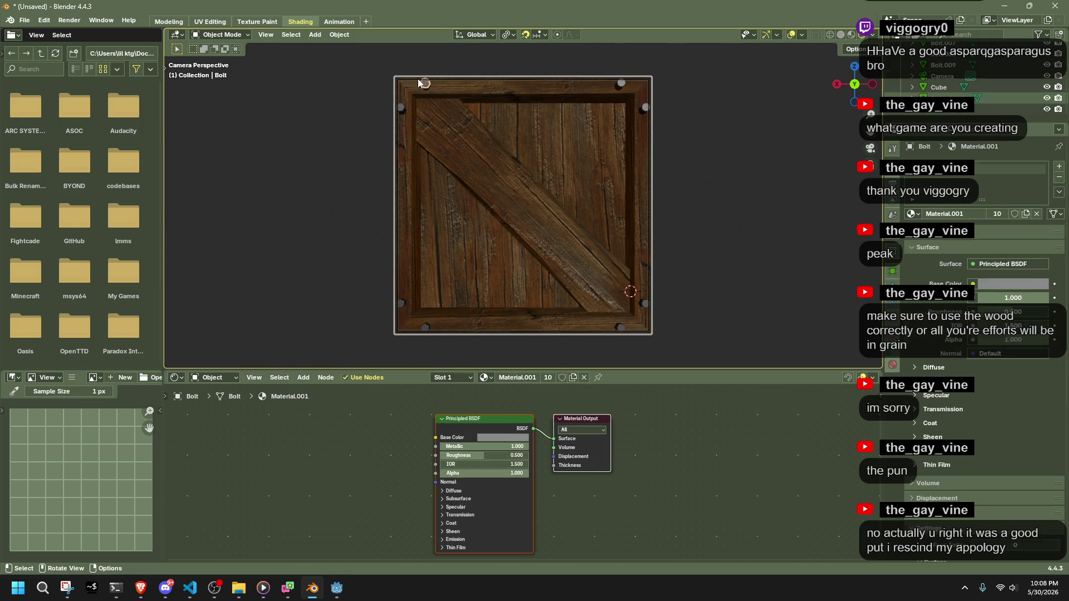
left_click(420, 79)
key("s")
left_click(730, 92)
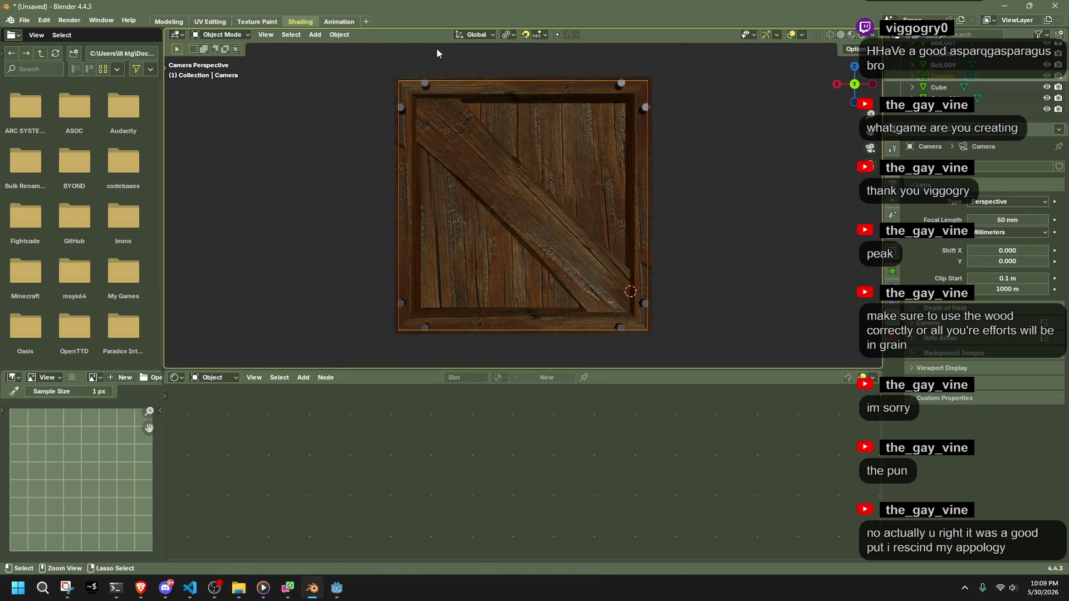
left_click(218, 35)
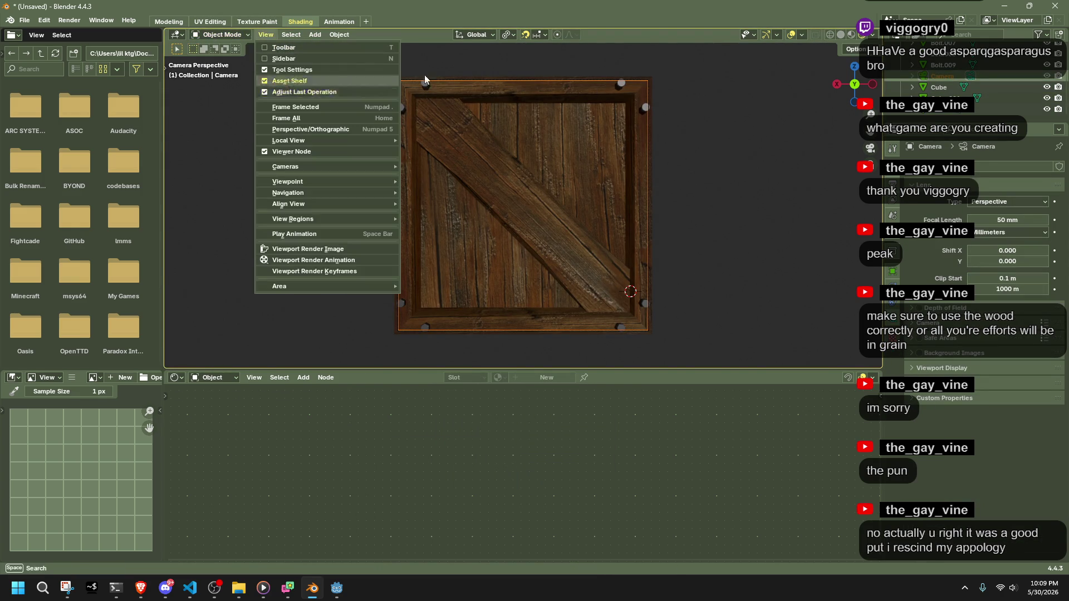
Set the pivot point to 3D Cursor and snap the cursor to the world origin.
left_click(515, 35)
left_click(523, 75)
key("shift+s")
key("1")
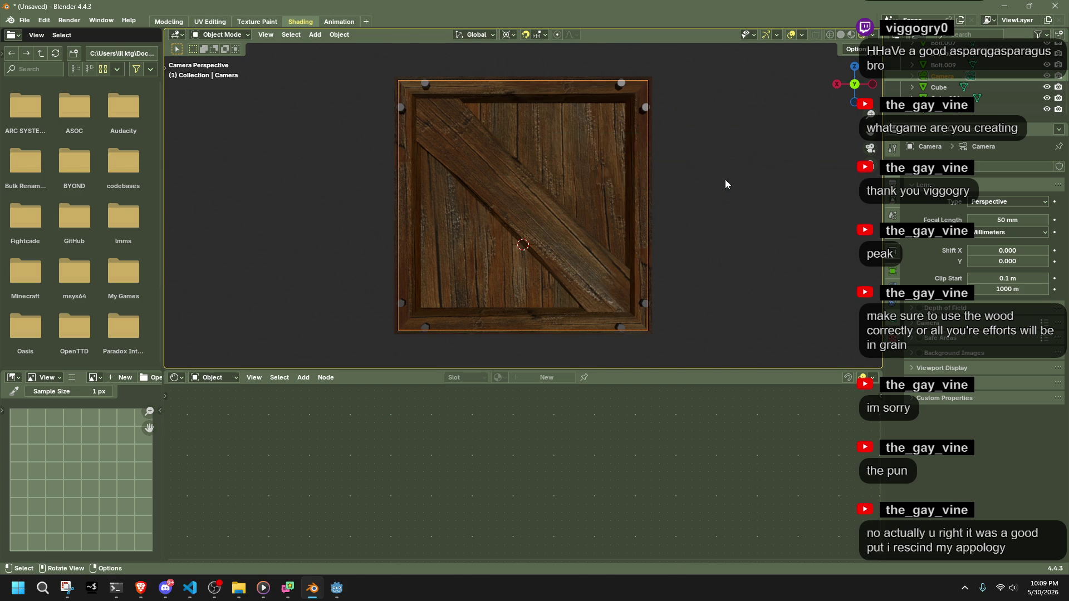
key("s")
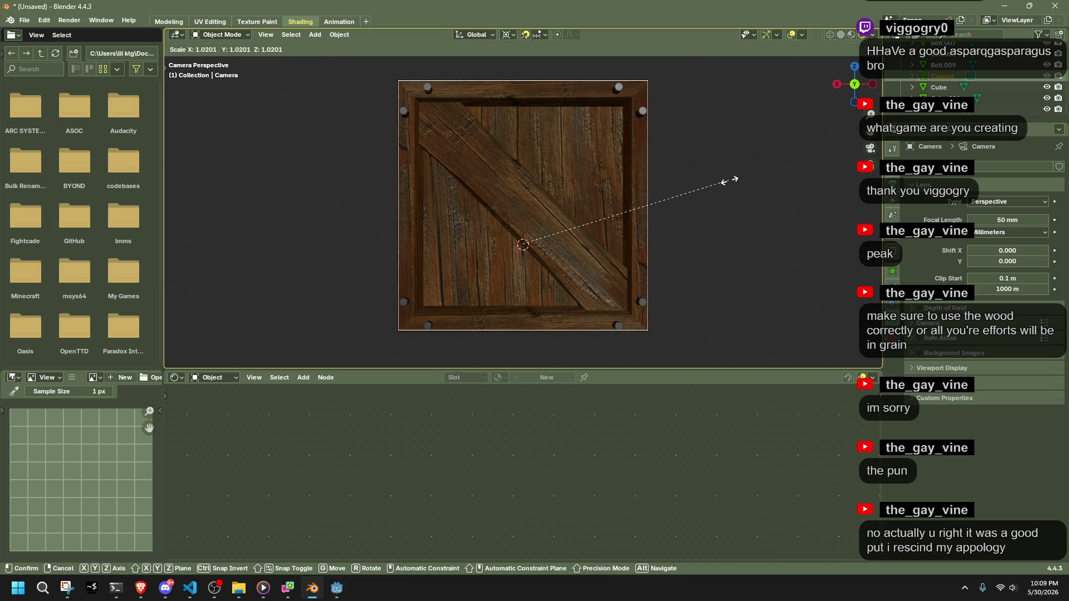
left_click(724, 181)
Scale the whole crate panel mesh up about 1.028× in Edit Mode.
left_click(637, 183)
key("Tab")
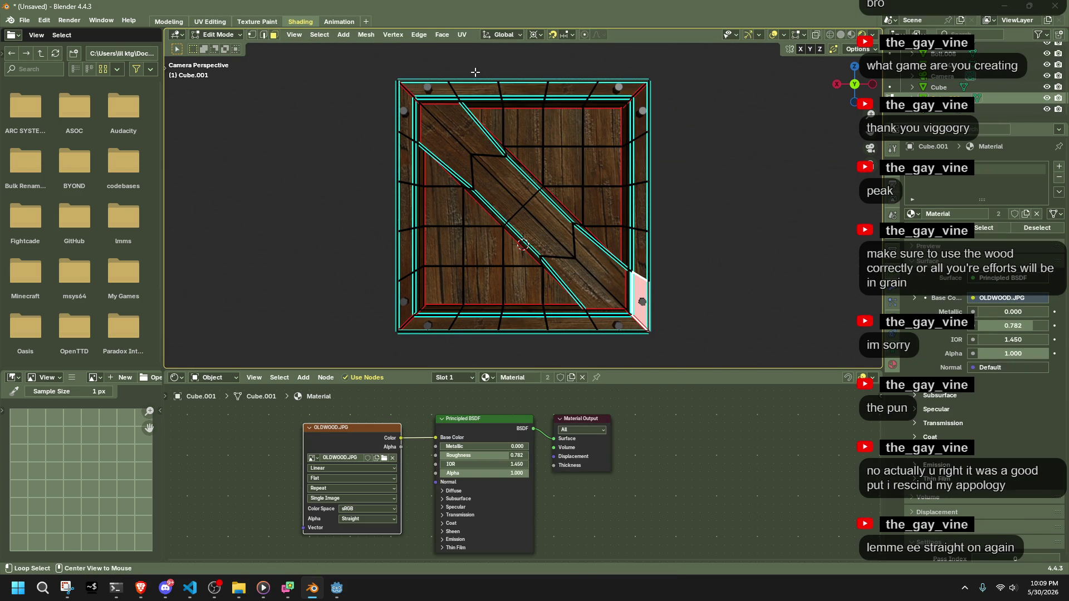
key("alt+a")
key("a")
key("s")
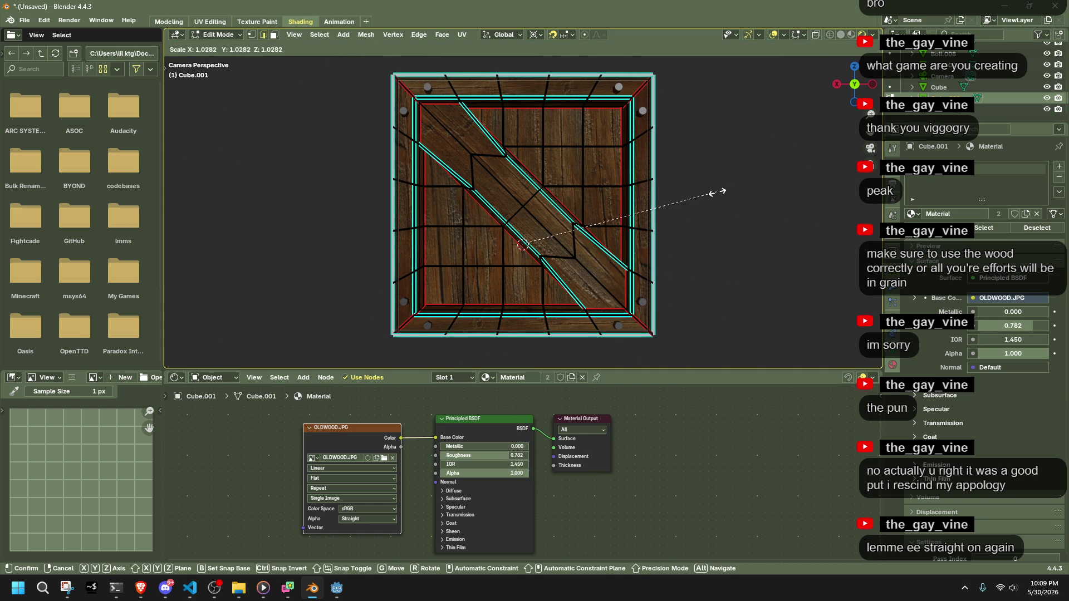
left_click(718, 191)
key("Tab")
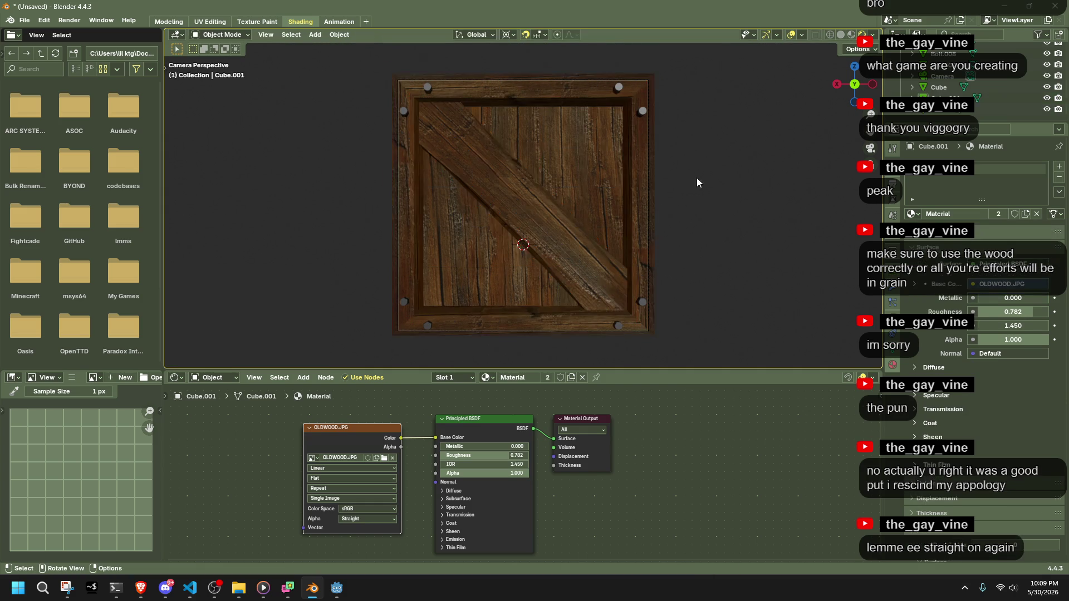
left_click(456, 84)
key("s")
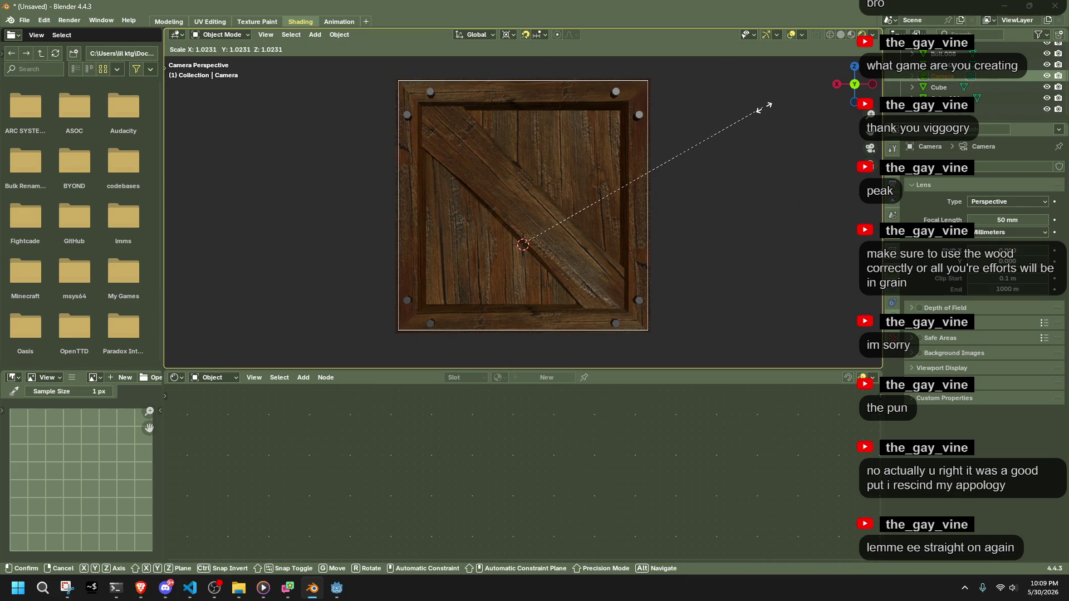
Confirm the camera scale at 1.031 and review the Output and View Layer settings.
left_click(766, 109)
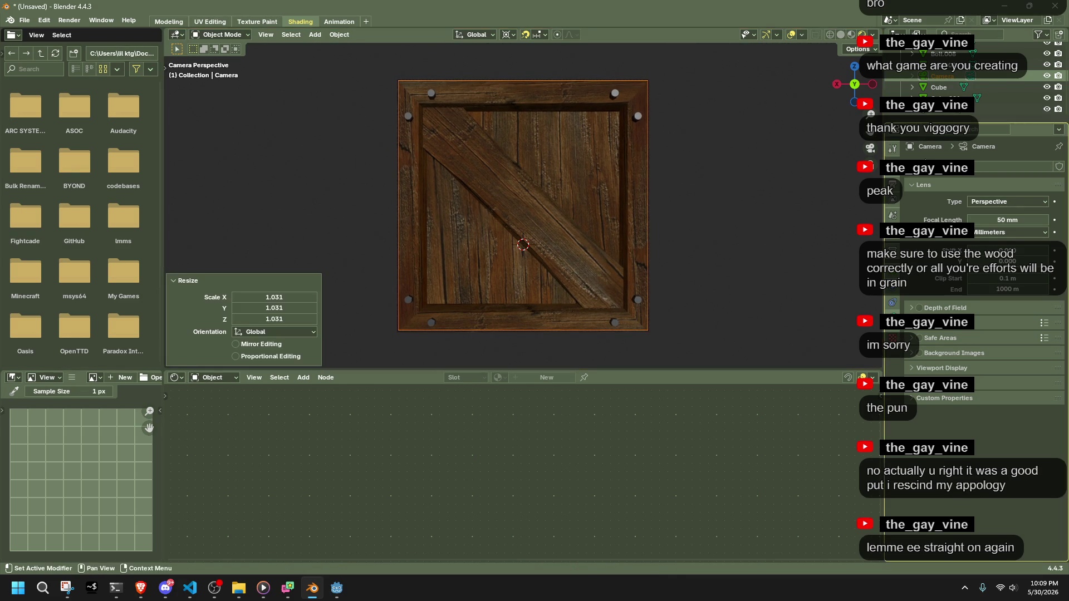
left_click(893, 183)
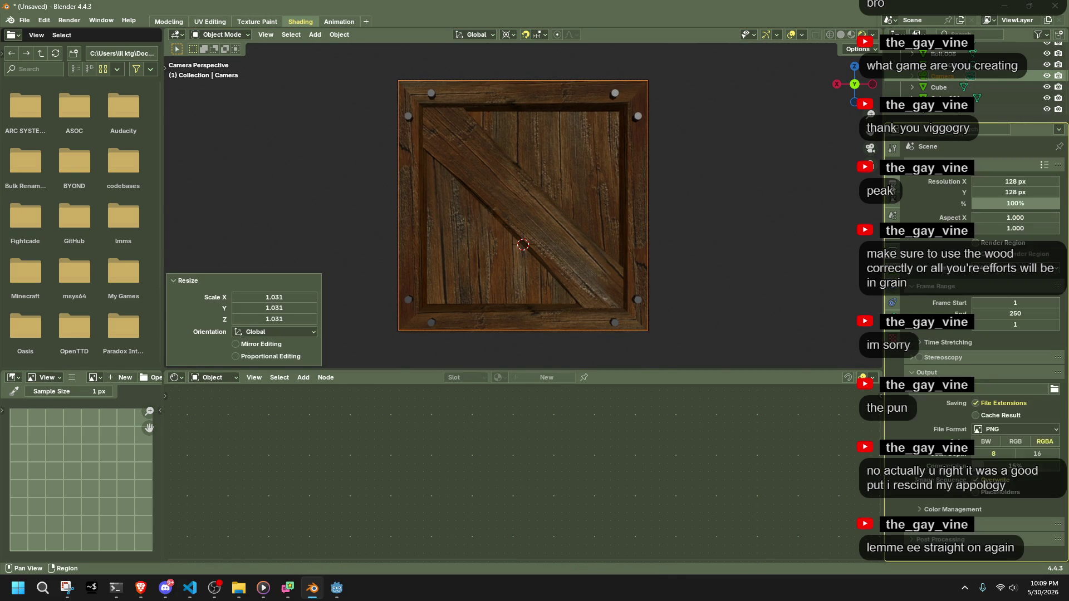
left_click(891, 206)
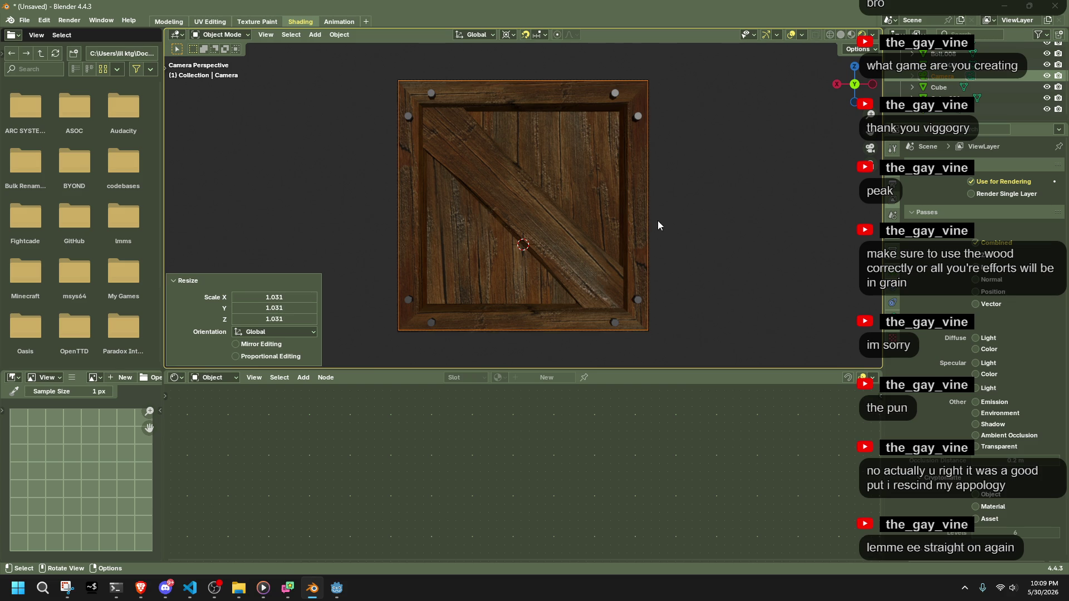
scroll(481, 176, "down", 4)
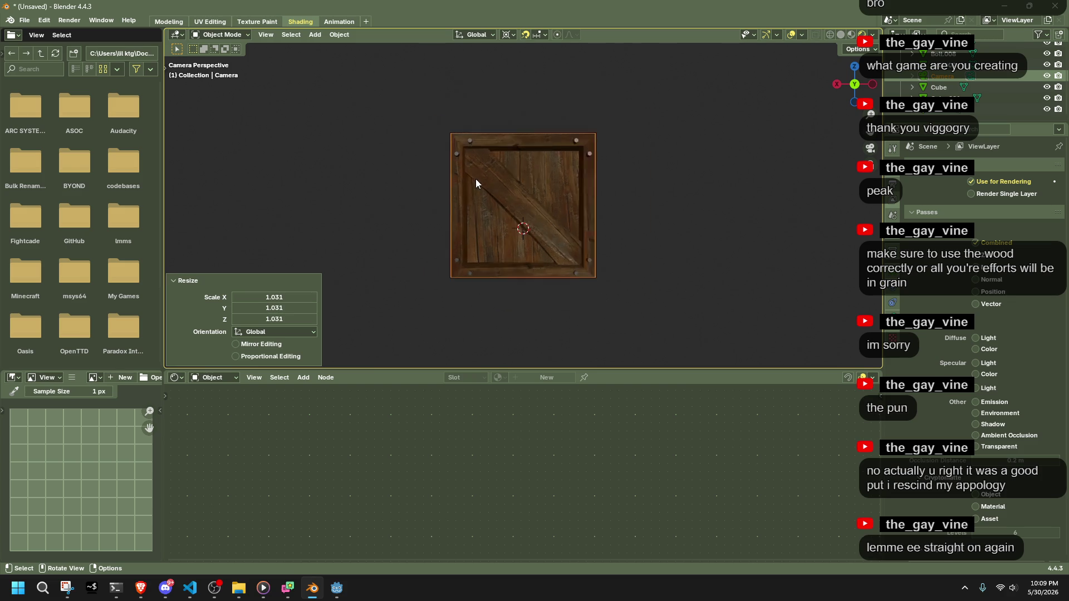
scroll(475, 179, "up", 3)
Render a test image of the crate panel and close the result.
left_click(69, 20)
left_click(94, 33)
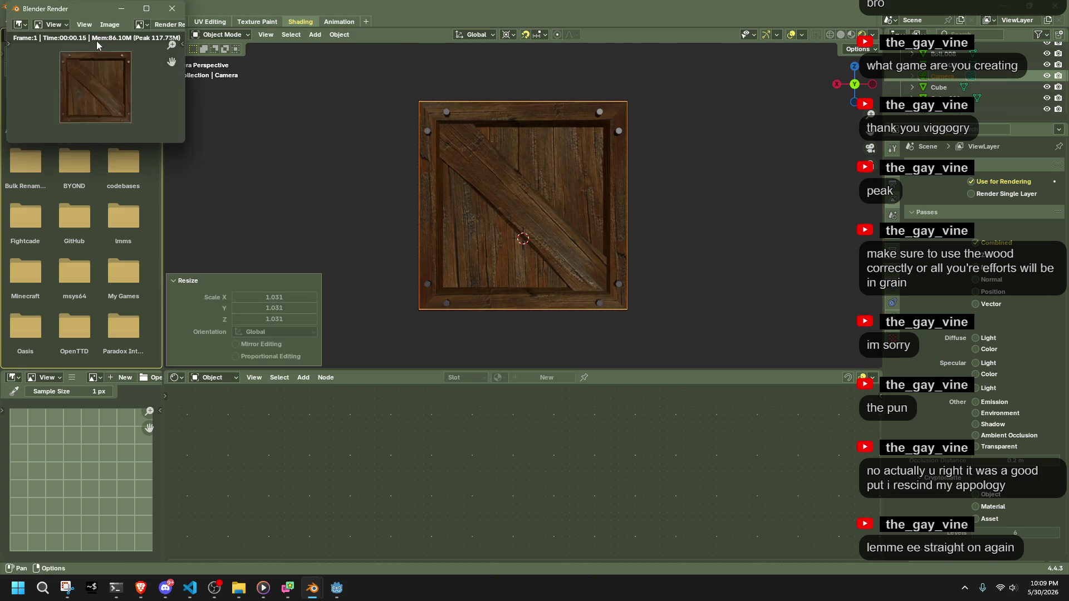
left_click_drag(184, 144, 759, 416)
scroll(316, 183, "up", 6)
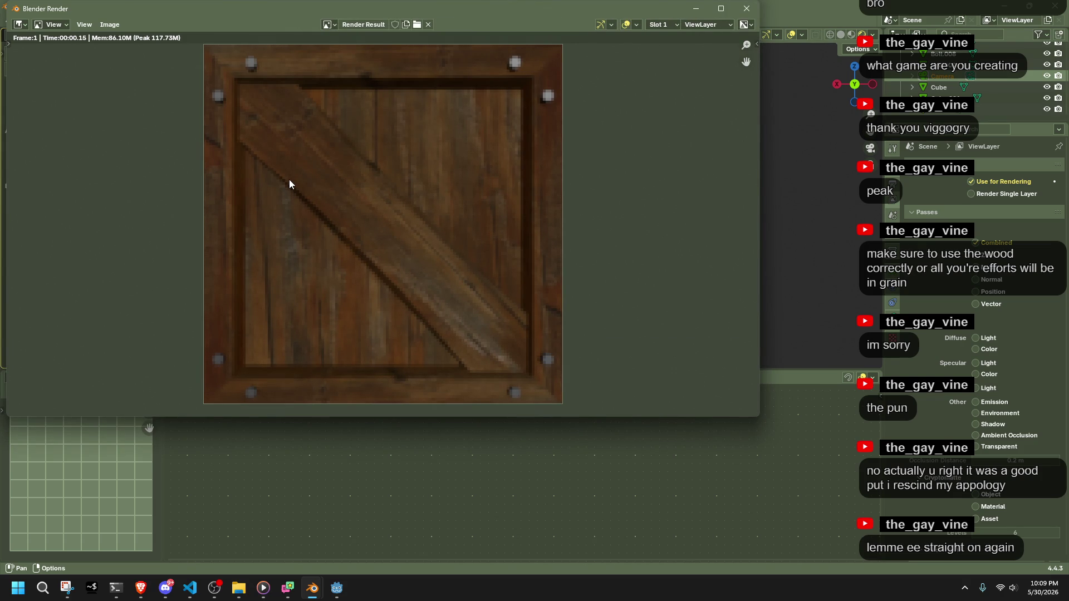
left_click(746, 9)
left_click(893, 313)
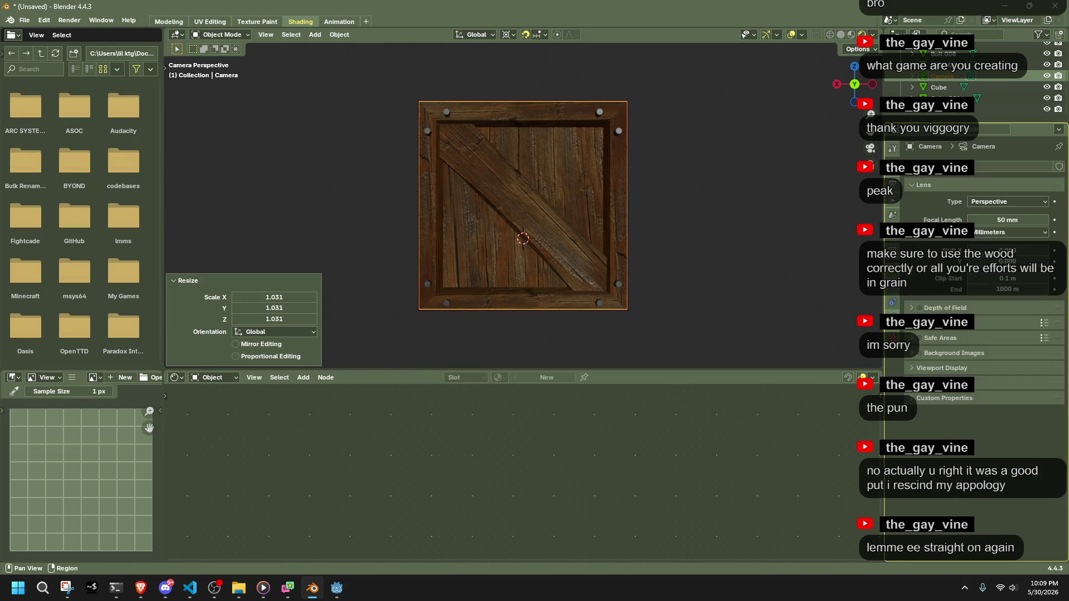
Switch the camera lens to Orthographic with an orthographic scale of 2.600.
left_click(1002, 202)
left_click(991, 225)
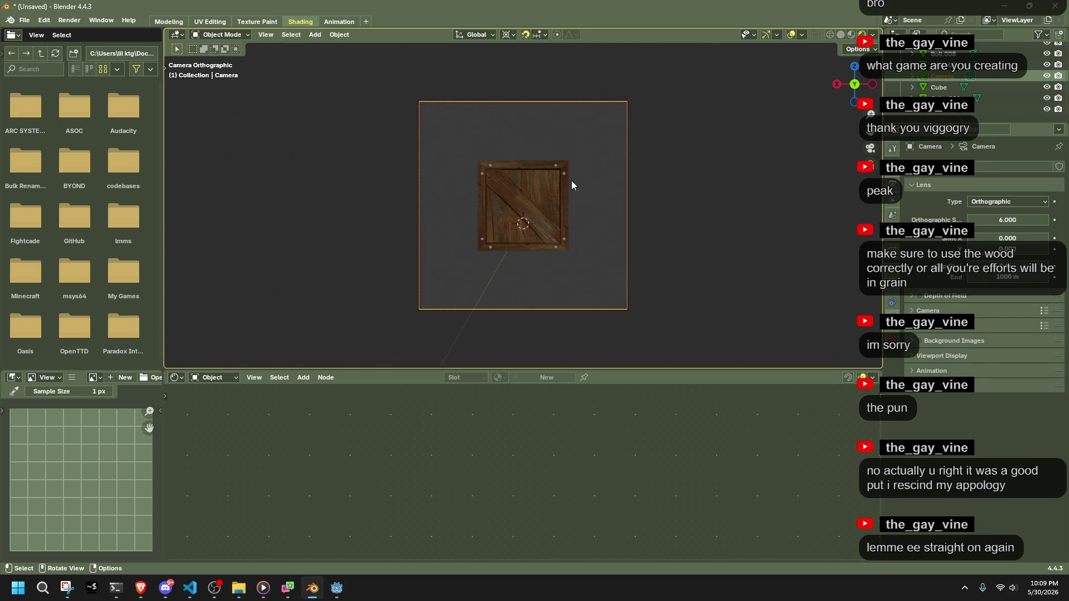
scroll(572, 180, "up", 3)
left_click_drag(997, 221, 963, 221)
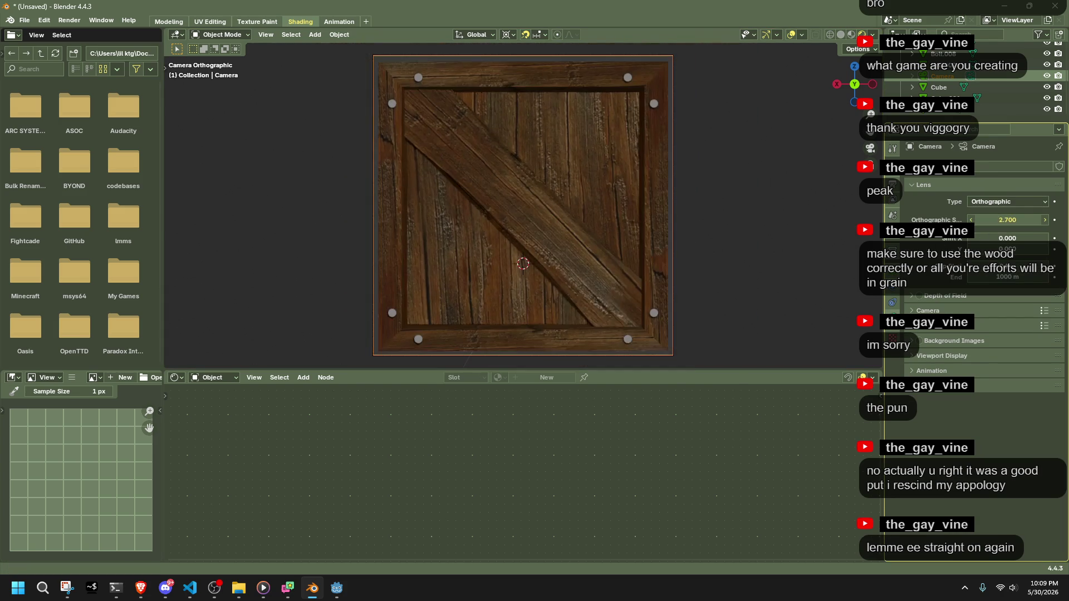
left_click(974, 221)
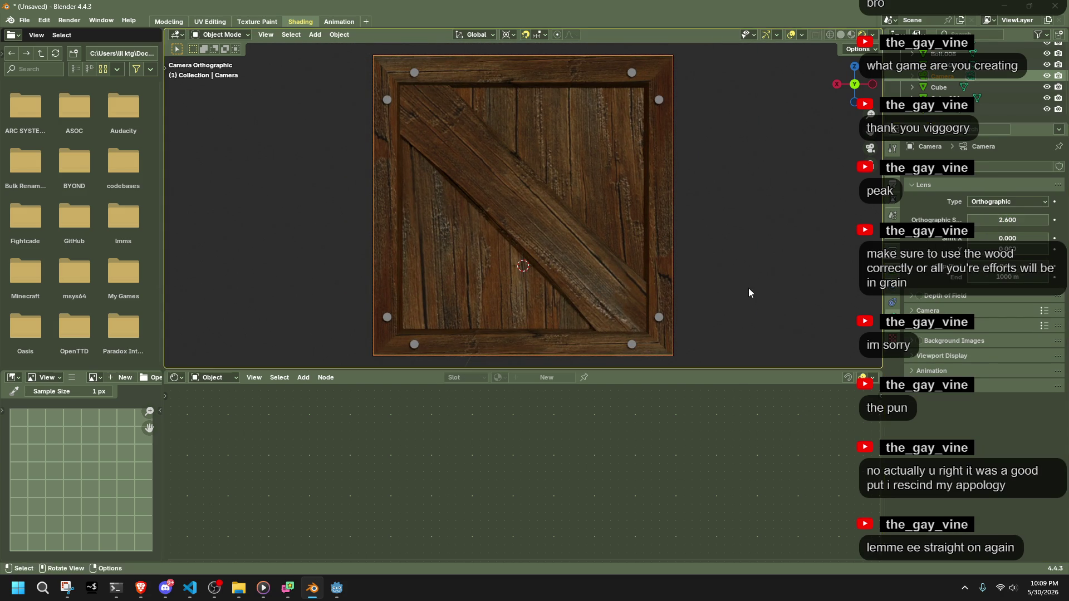
Render a face-on check image of the crate and close it.
left_click(69, 20)
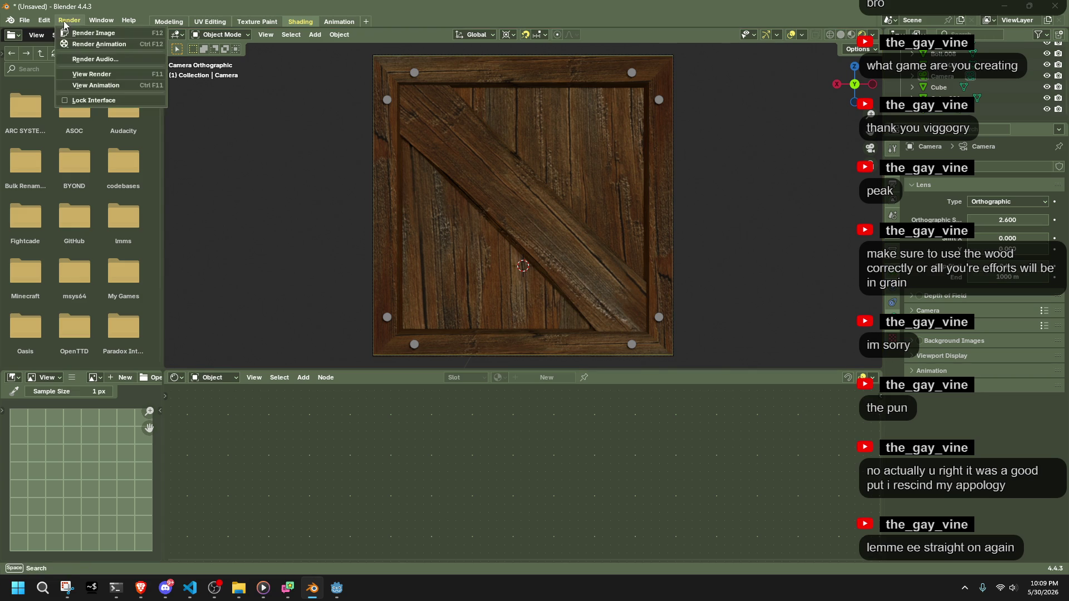
left_click(84, 33)
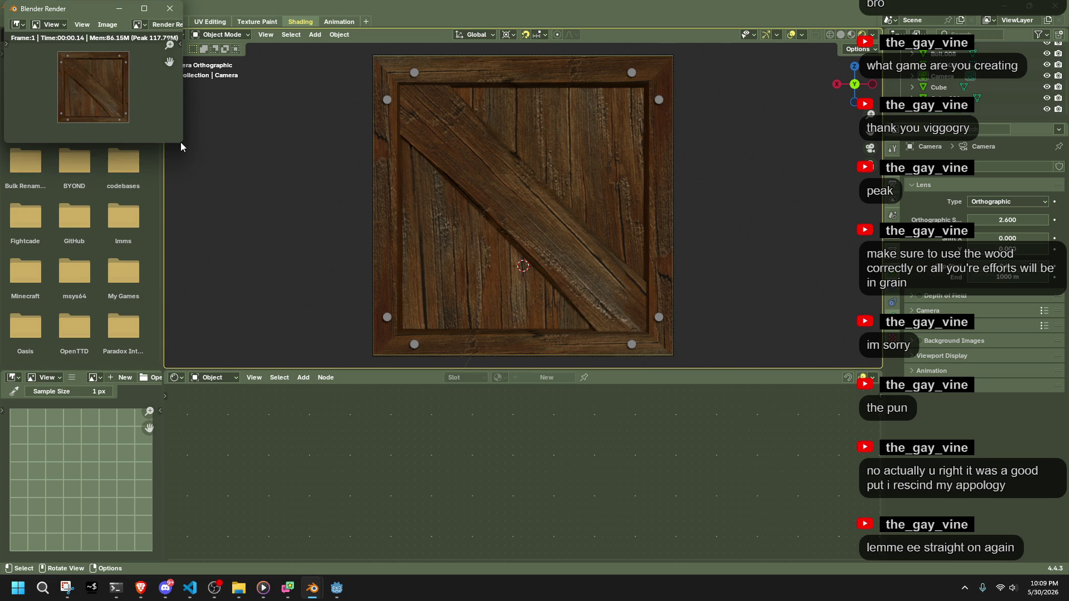
mouse_move(182, 141)
left_mouse_down()
mouse_move(269, 204)
mouse_move(893, 434)
left_mouse_up()
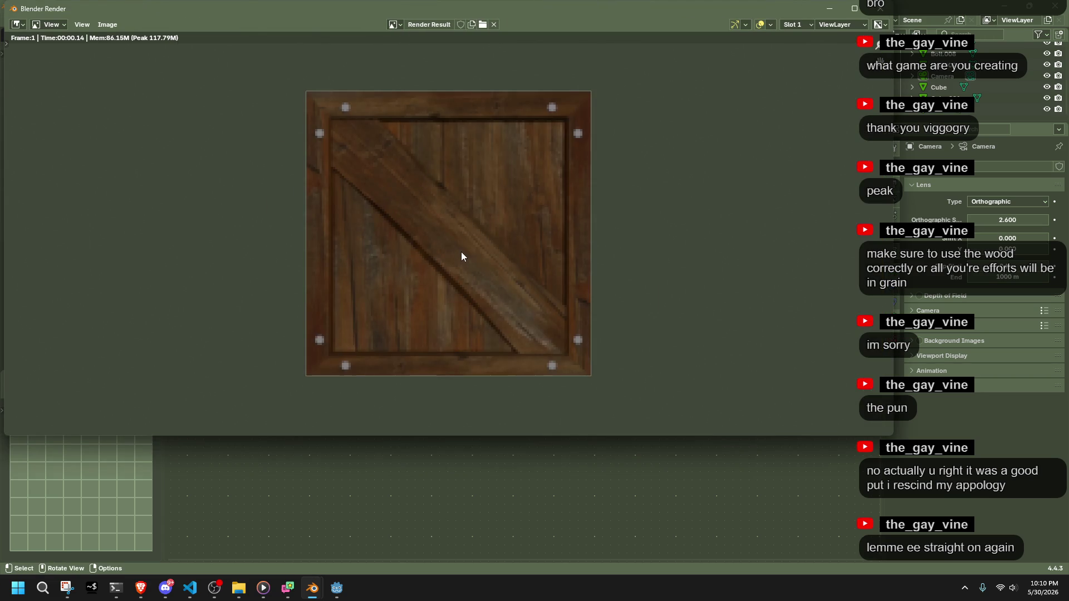
scroll(461, 252, "up", 1)
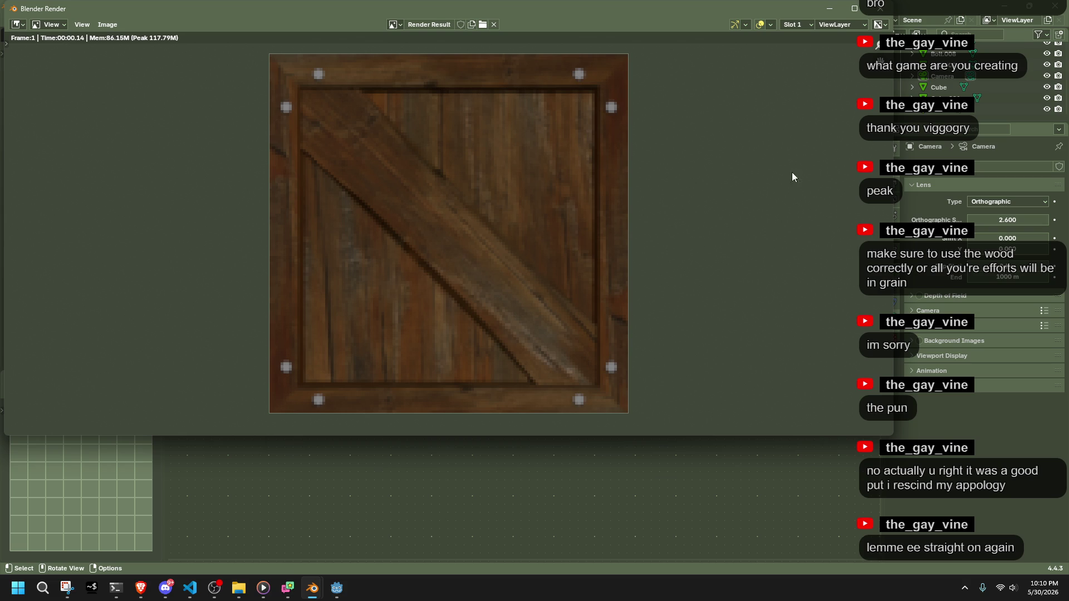
left_click(884, 11)
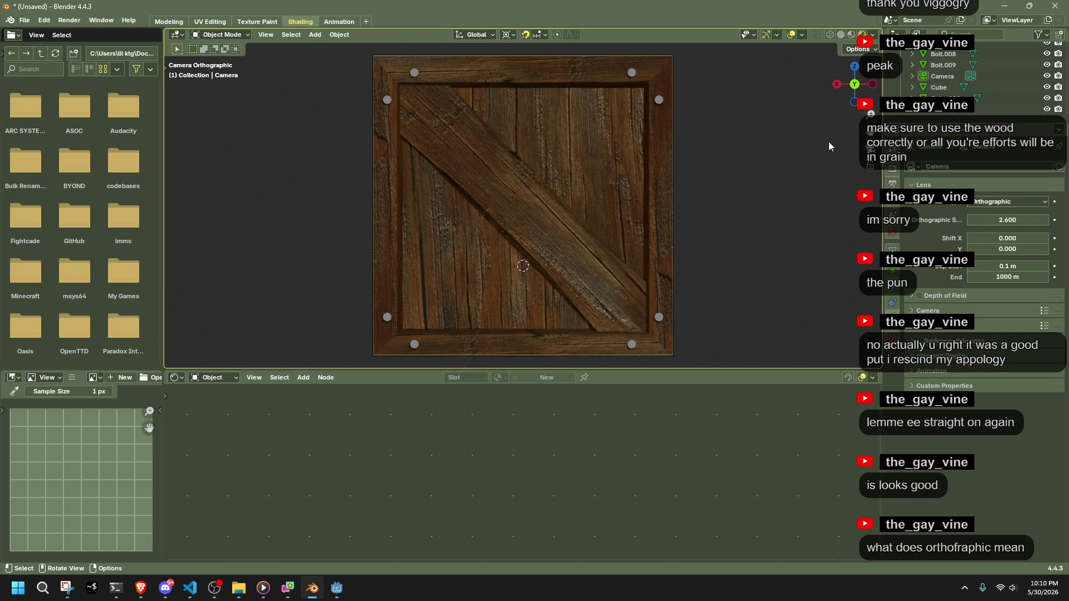
left_click(628, 196)
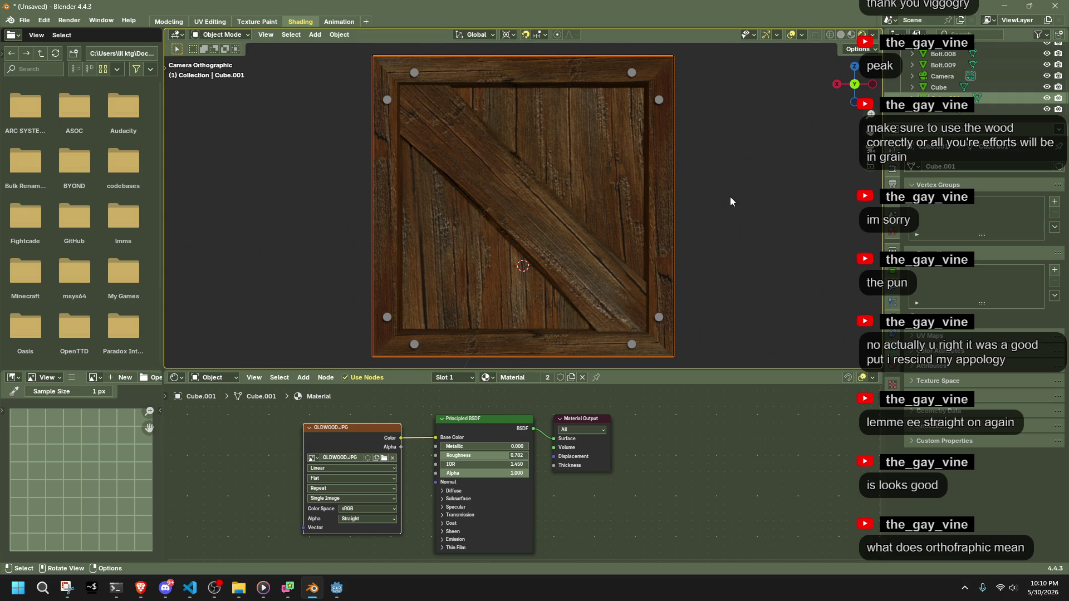
key("g")
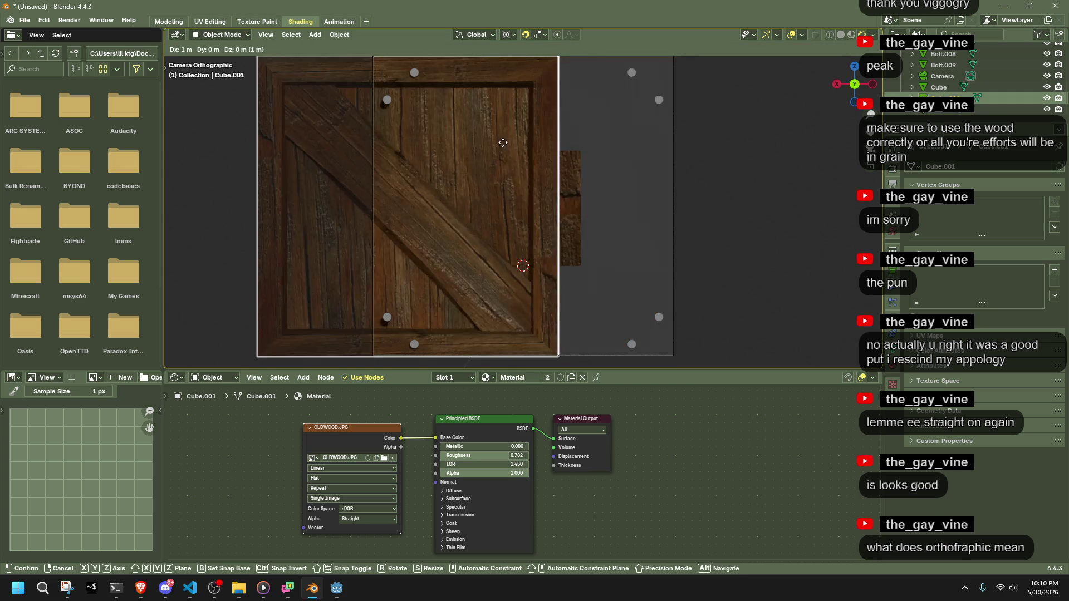
key("Escape")
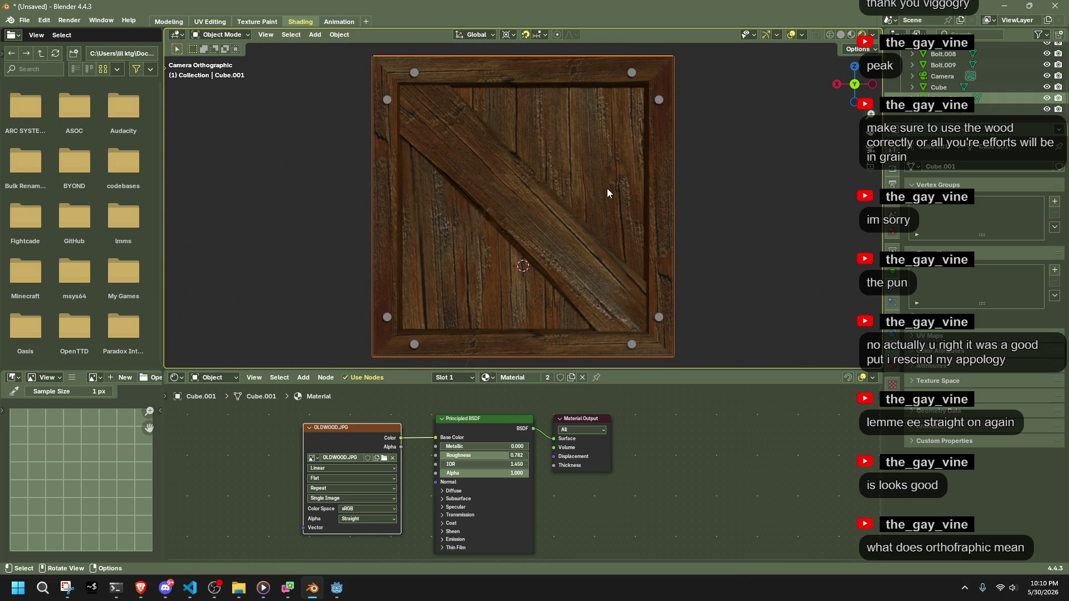
key("g")
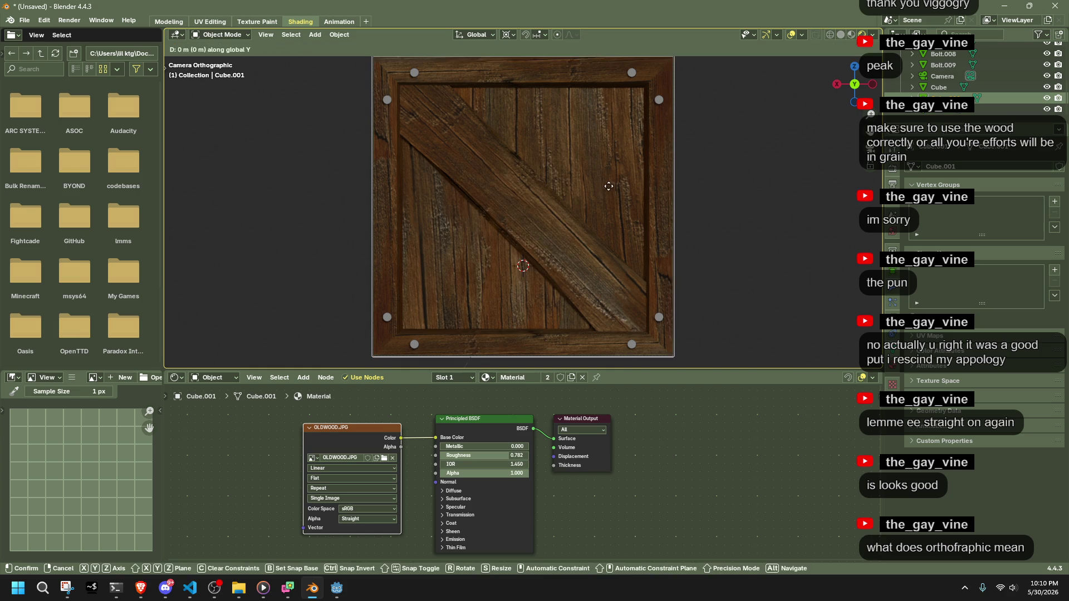
key("y")
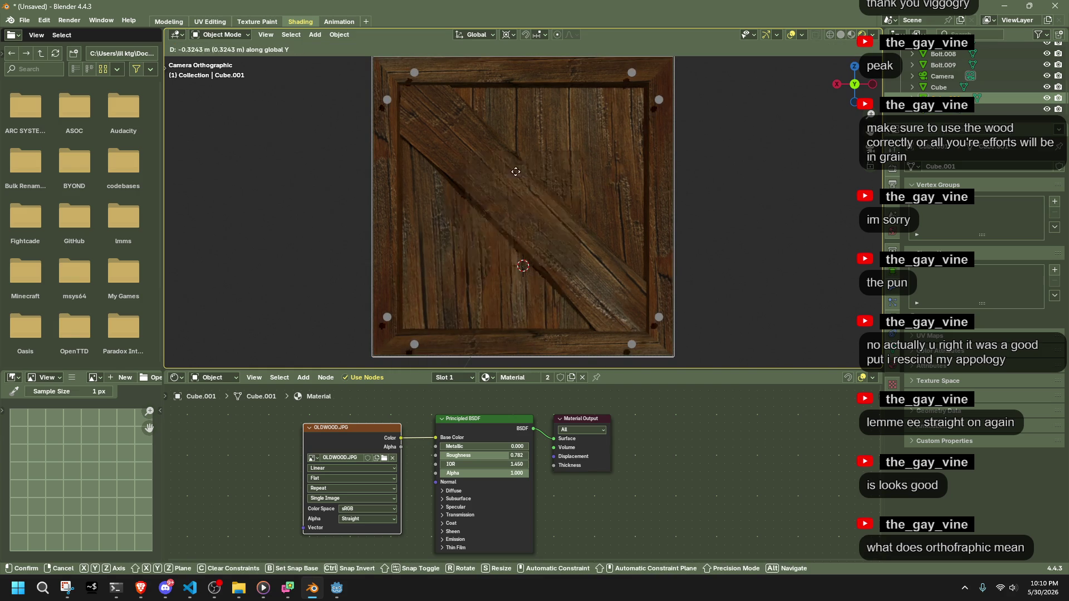
left_click(519, 296)
key("ctrl+z")
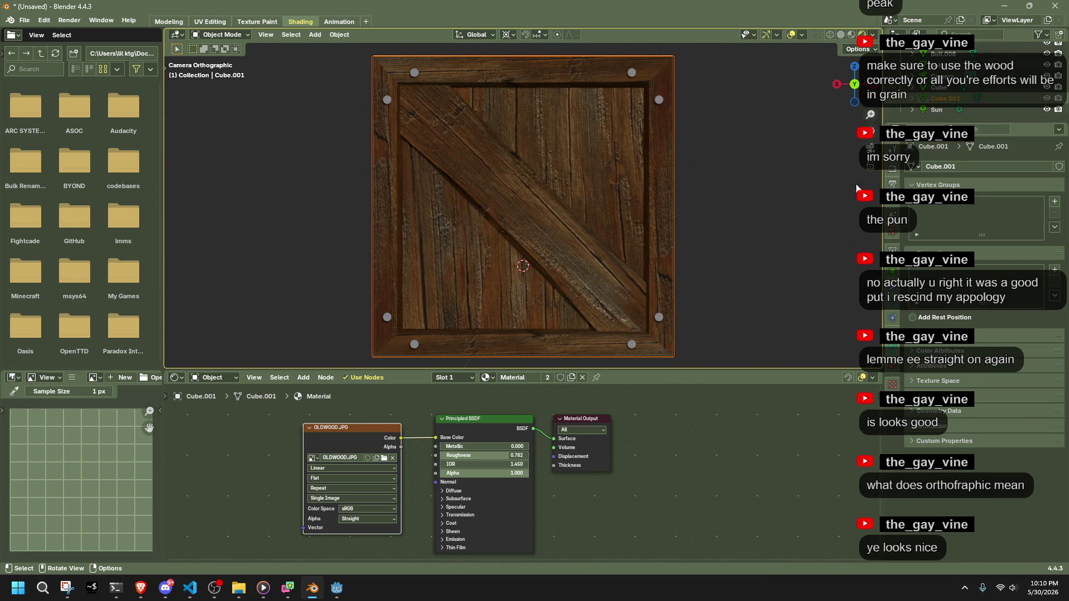
Select a bolt and darken its metal base colour to value 0.078.
left_click(817, 283)
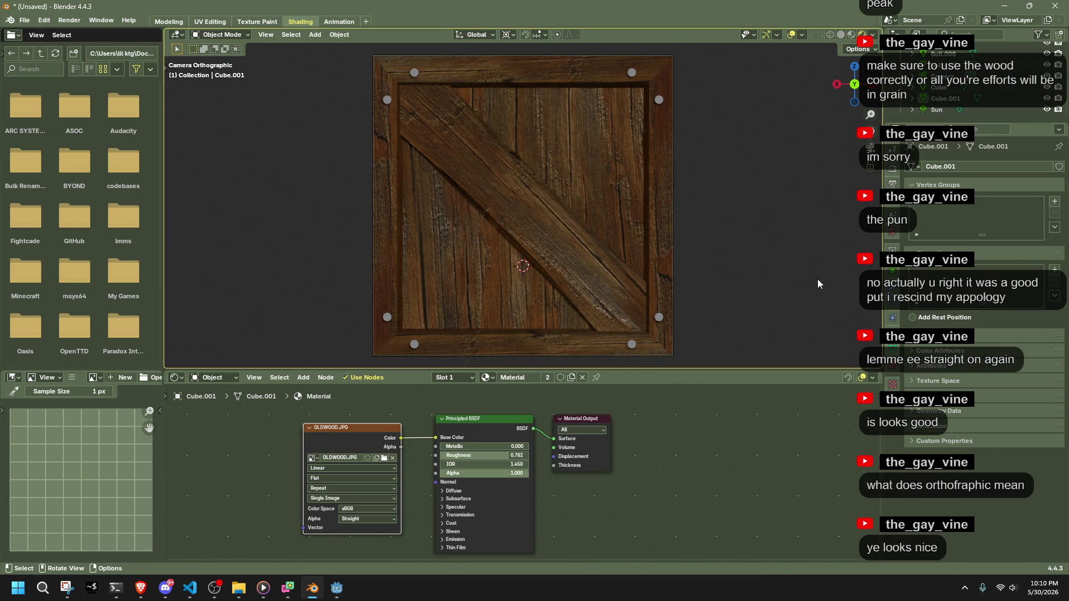
left_click(632, 73)
left_click(893, 385)
left_click(1001, 284)
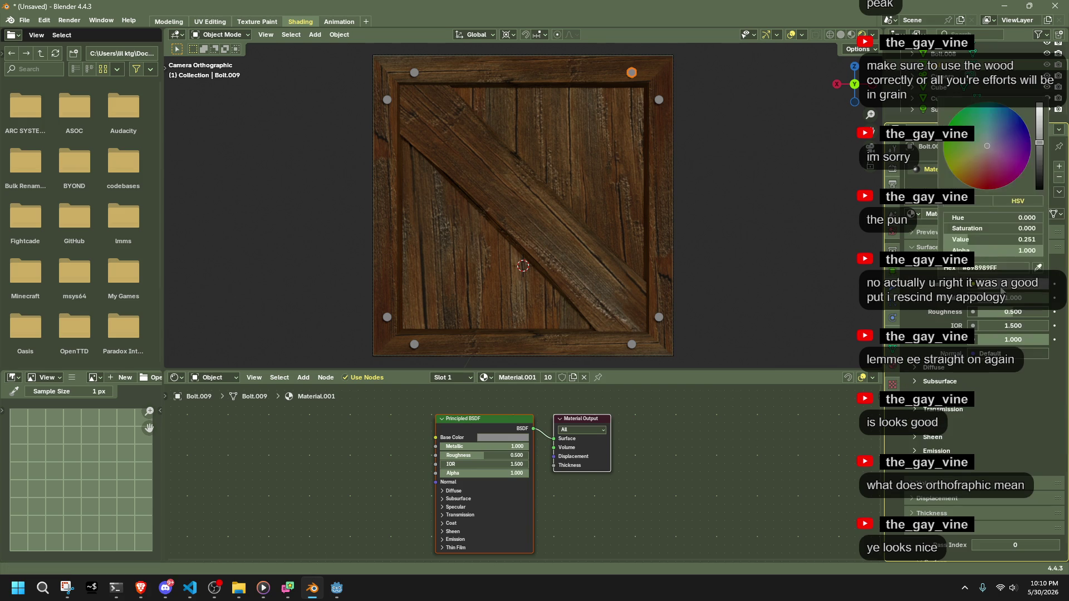
left_click_drag(1039, 156, 1039, 165)
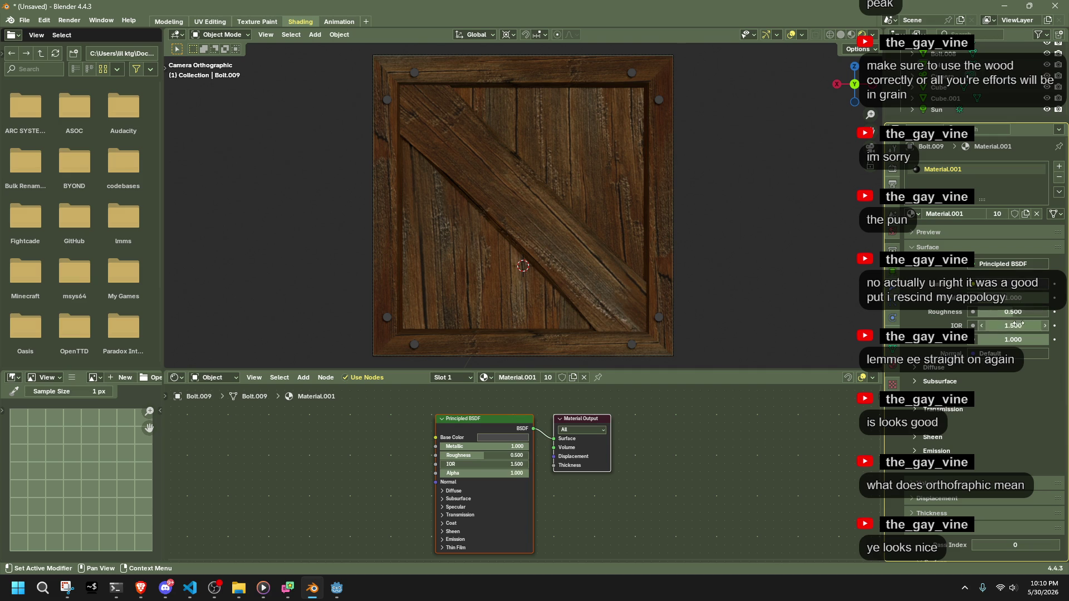
Test-render the crate and set the bolt material's Roughness to 0.370.
left_click_drag(1013, 312, 978, 312)
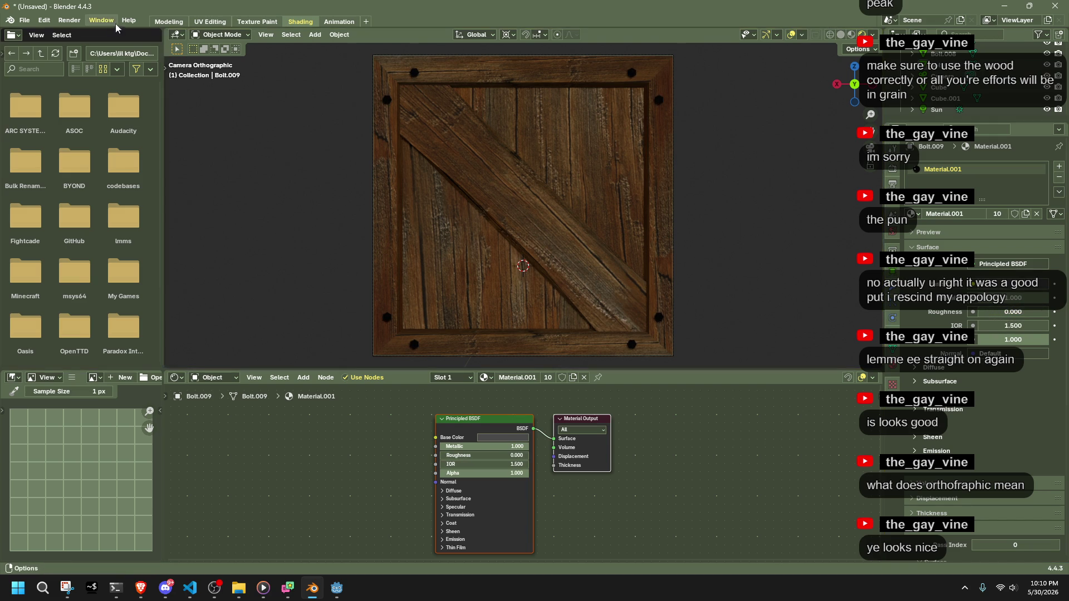
left_click(69, 20)
left_click(81, 32)
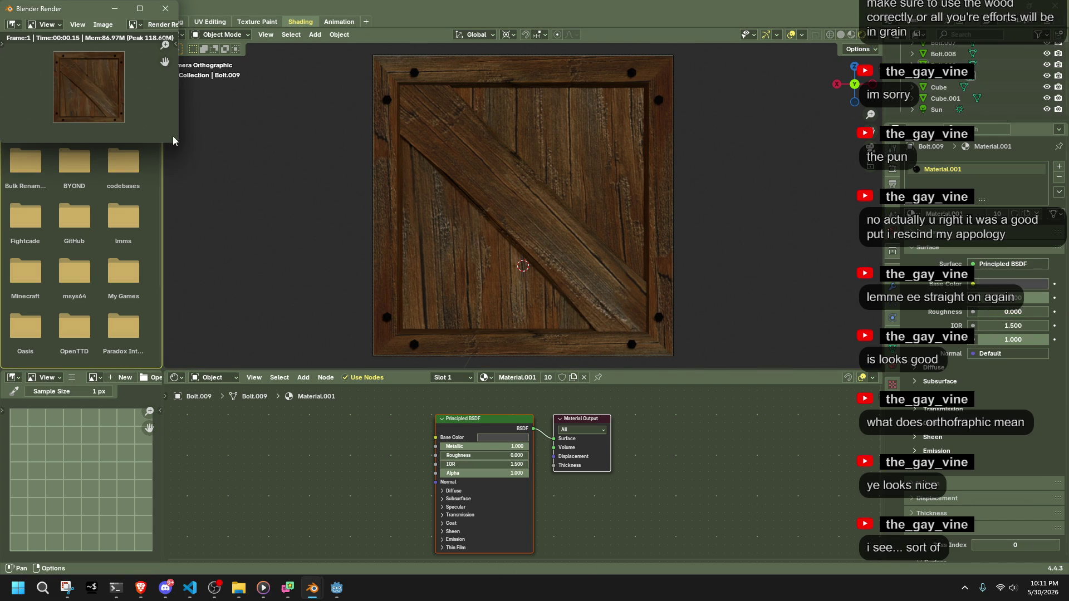
left_click(165, 8)
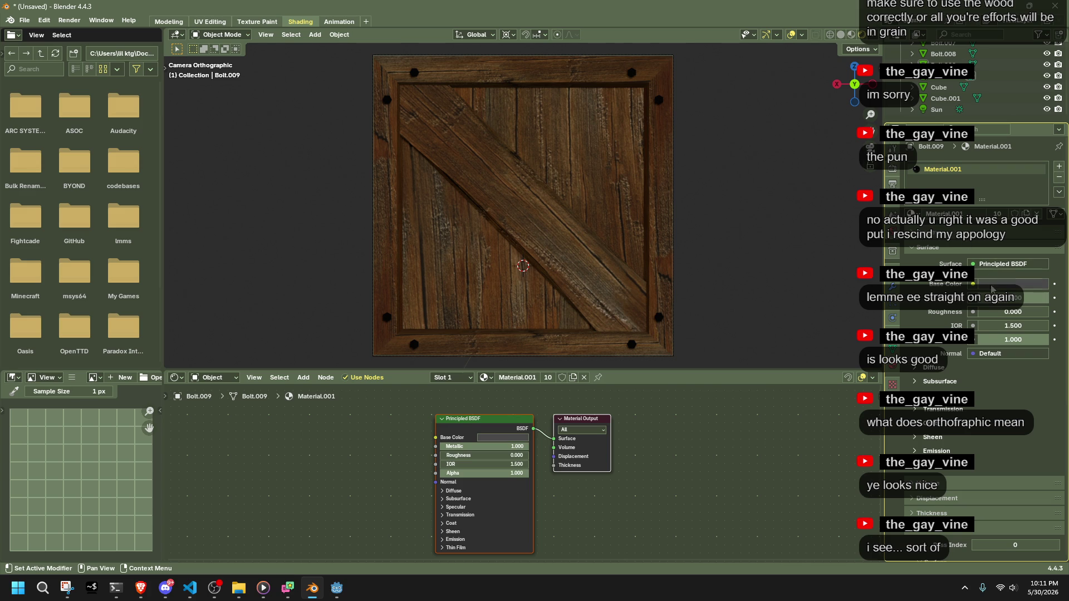
left_click_drag(997, 312, 1005, 315)
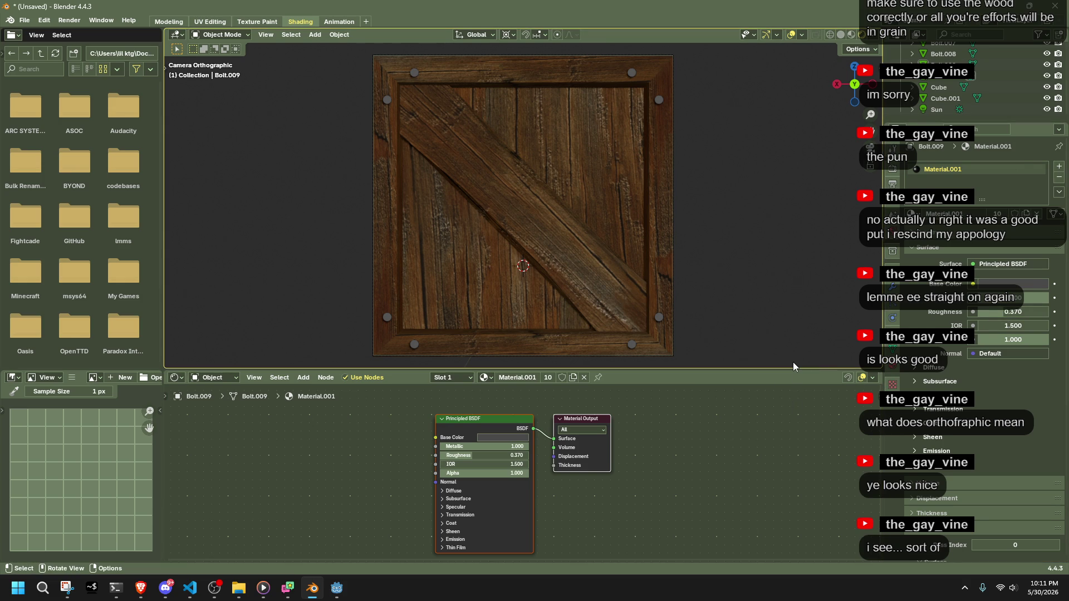
mouse_move(714, 225)
middle_mouse_down()
mouse_move(701, 264)
mouse_move(637, 294)
mouse_move(573, 305)
mouse_move(664, 291)
middle_mouse_up()
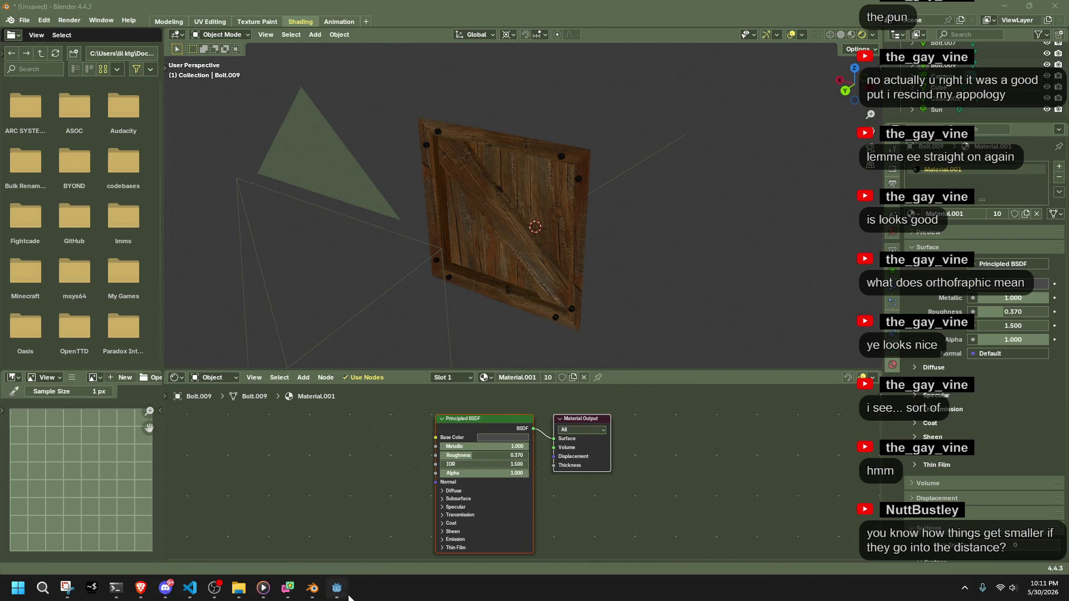
left_click(337, 588)
left_click(178, 72)
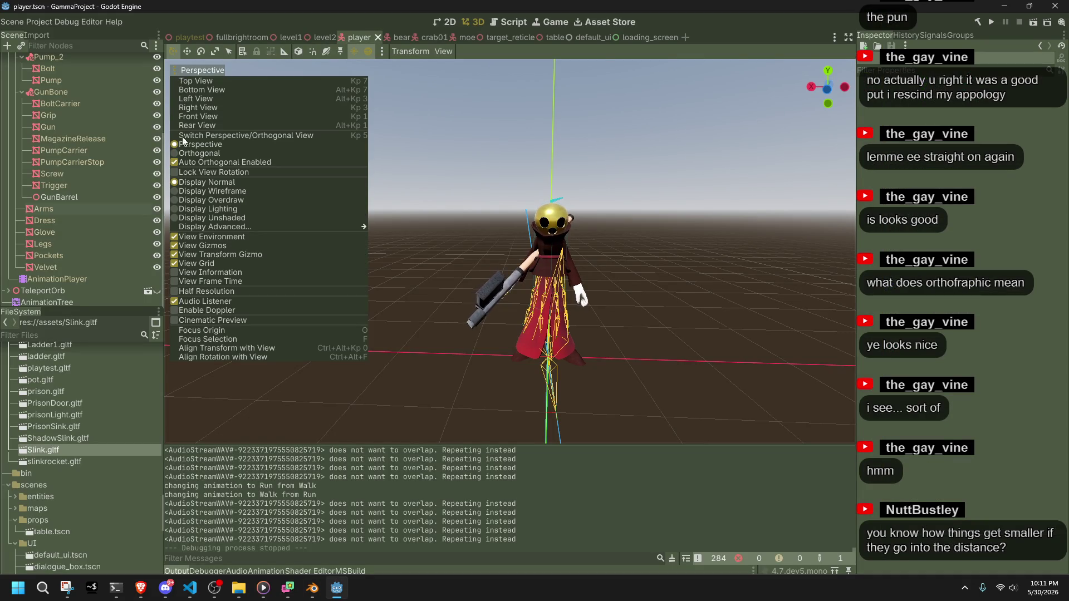
left_click(185, 153)
mouse_move(524, 315)
middle_mouse_down()
mouse_move(699, 387)
mouse_move(612, 311)
middle_mouse_up()
scroll(569, 272, "down", 5)
scroll(569, 270, "up", 5)
mouse_move(569, 269)
middle_mouse_down()
mouse_move(616, 342)
mouse_move(202, 313)
mouse_move(572, 313)
mouse_move(233, 308)
mouse_move(320, 323)
mouse_move(393, 397)
mouse_move(406, 65)
mouse_move(377, 383)
mouse_move(306, 304)
middle_mouse_up()
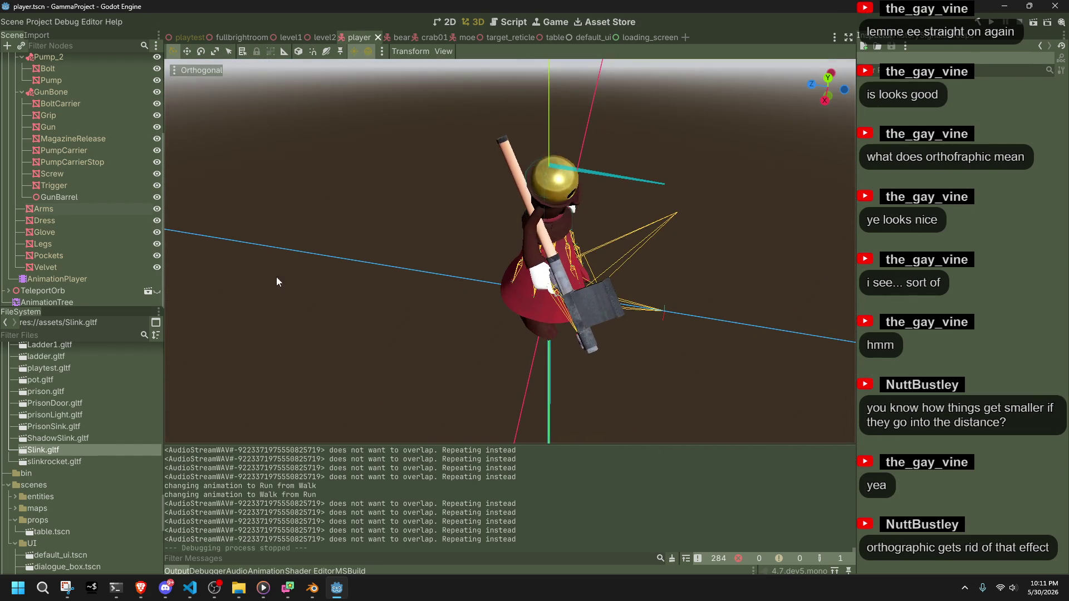
left_click(215, 68)
left_click(196, 142)
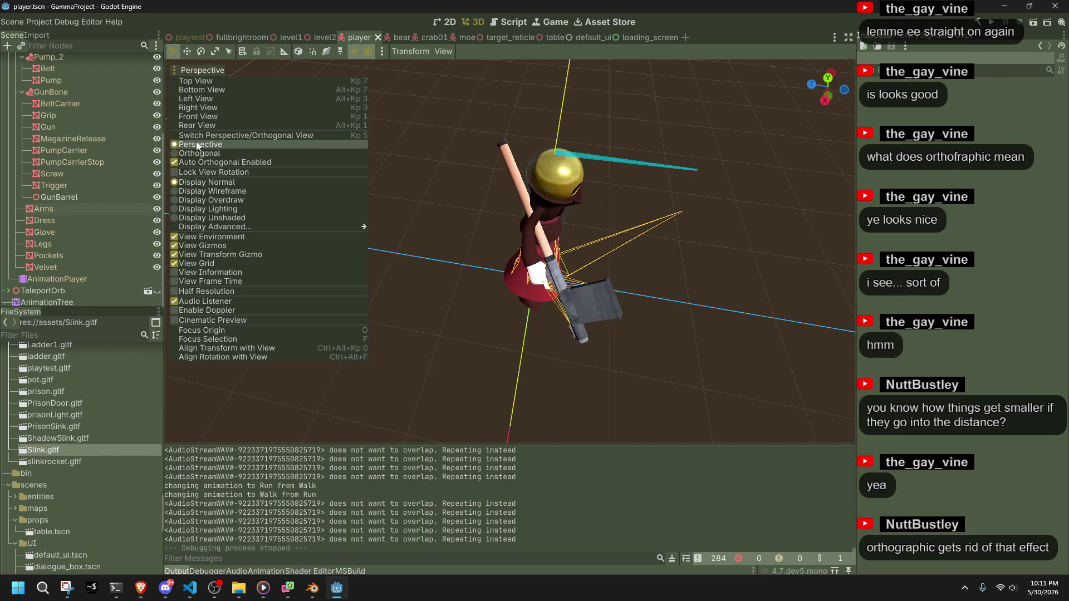
left_click(196, 152)
left_click(199, 147)
left_click(200, 151)
left_click(198, 145)
left_click(201, 152)
left_click(198, 144)
left_click(527, 360)
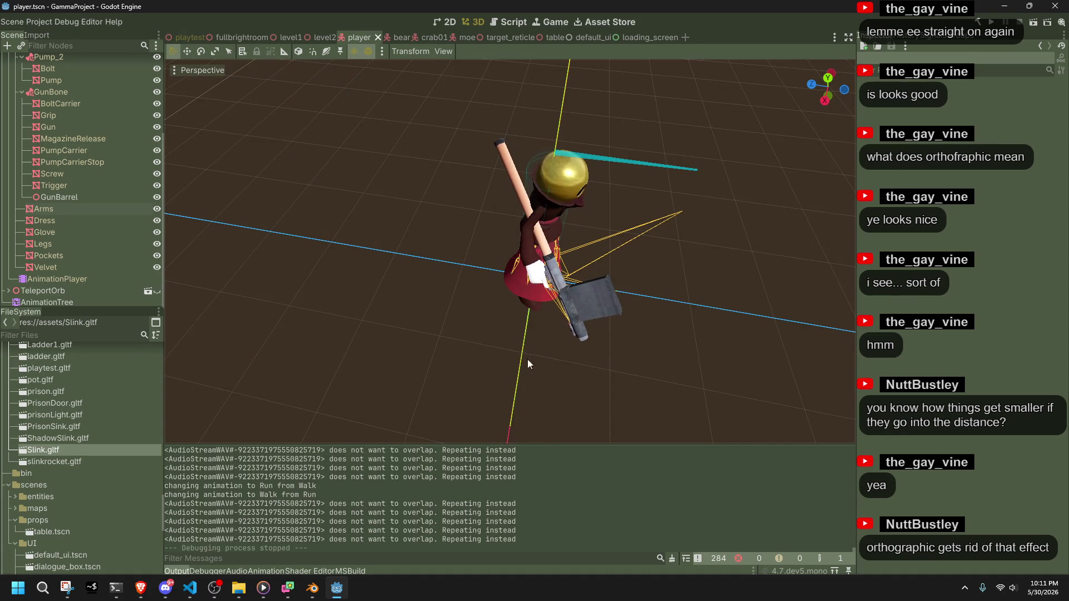
left_click(312, 588)
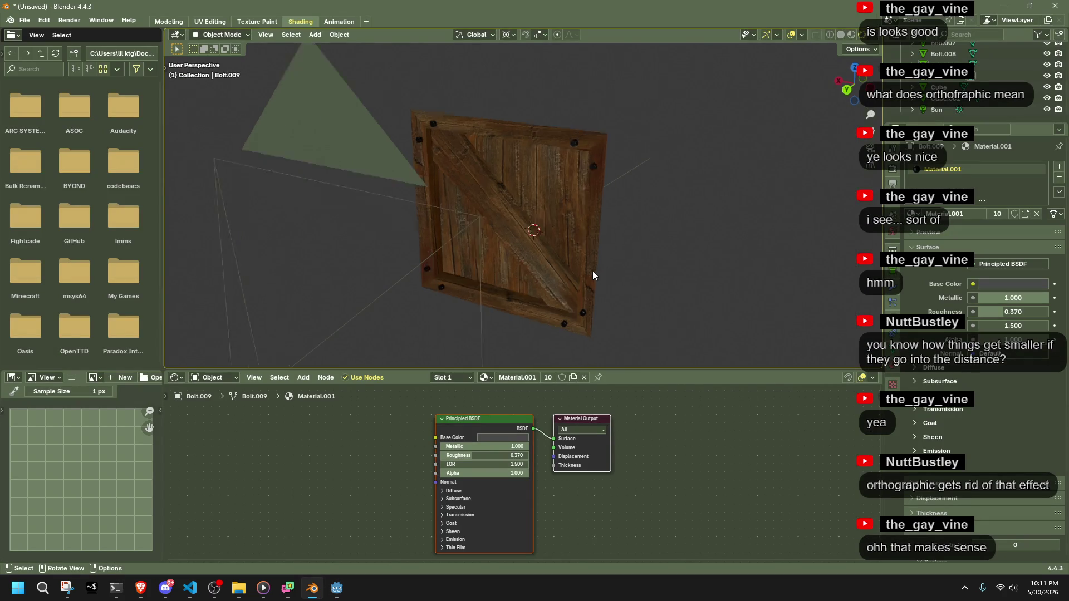
key("KP_0")
scroll(593, 270, "up", 5)
scroll(393, 106, "down", 2)
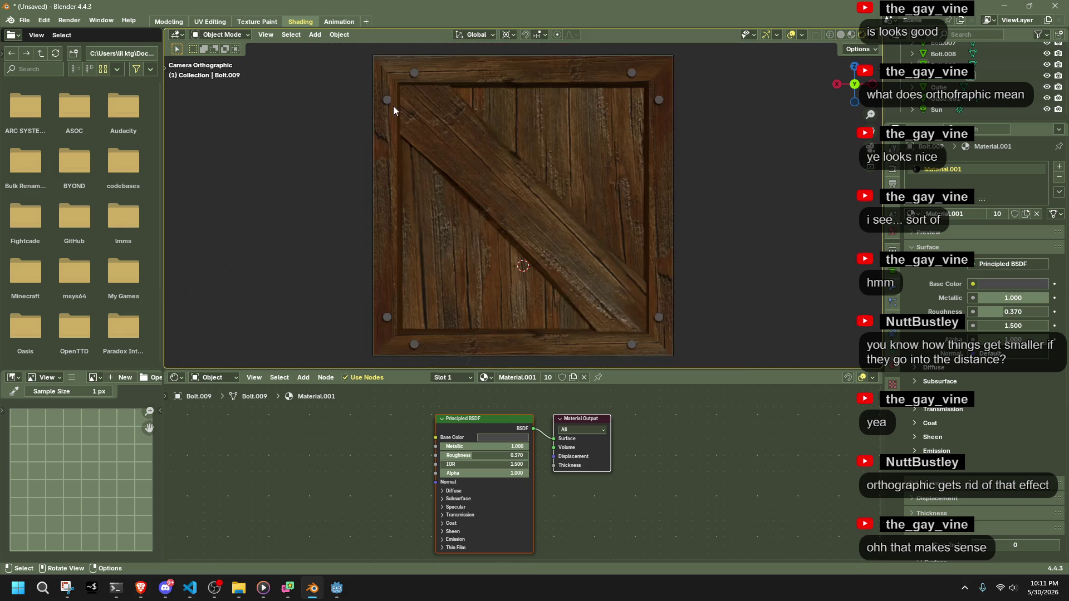
Select all eight corner bolts on the crate panel.
left_click(414, 73, "shift")
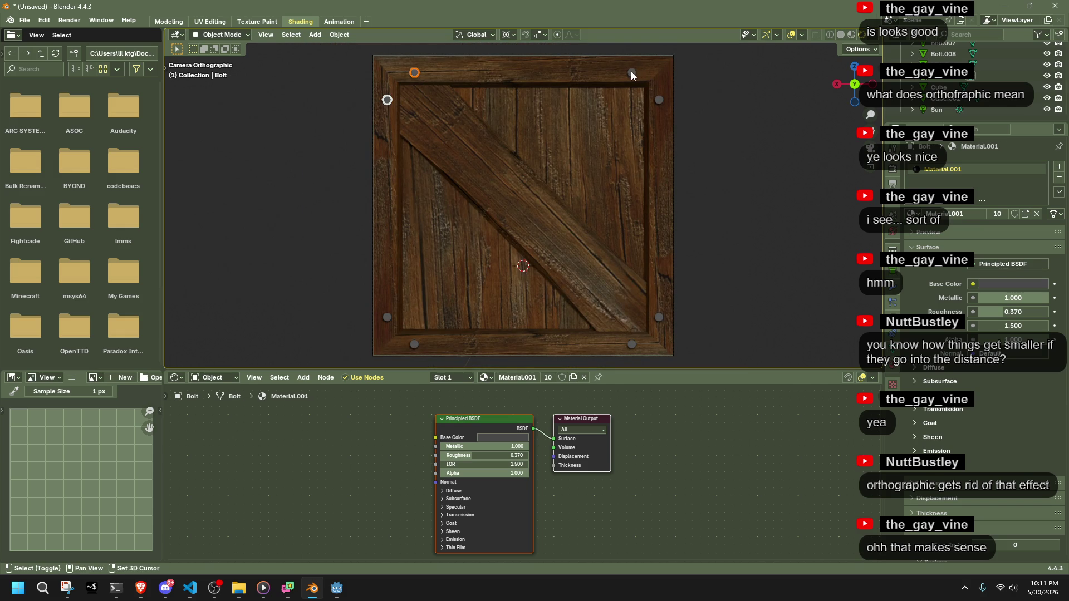
left_click(631, 73, "shift")
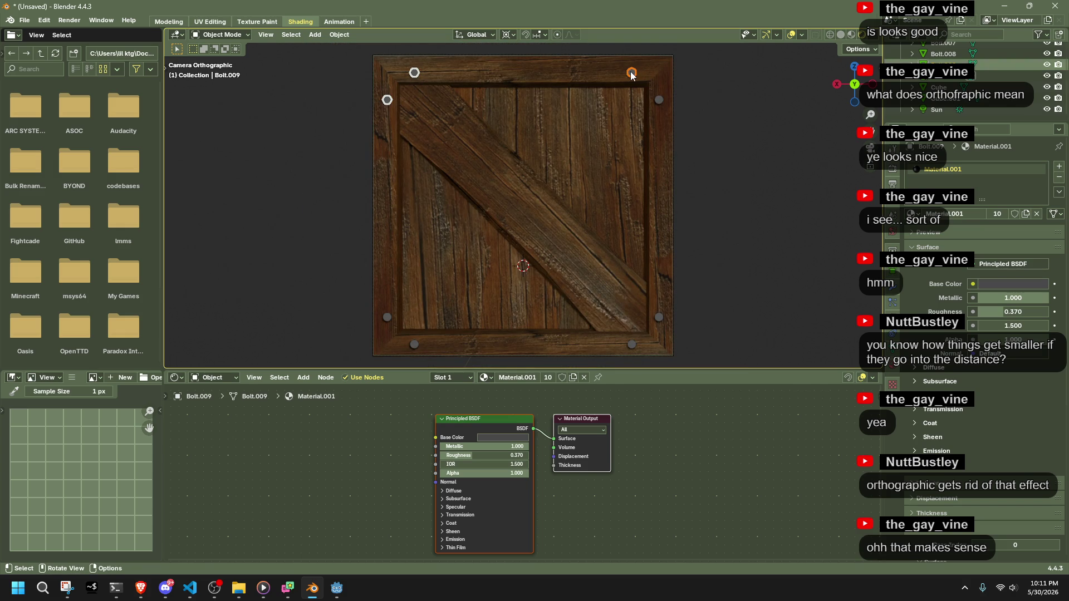
left_click(659, 100, "shift")
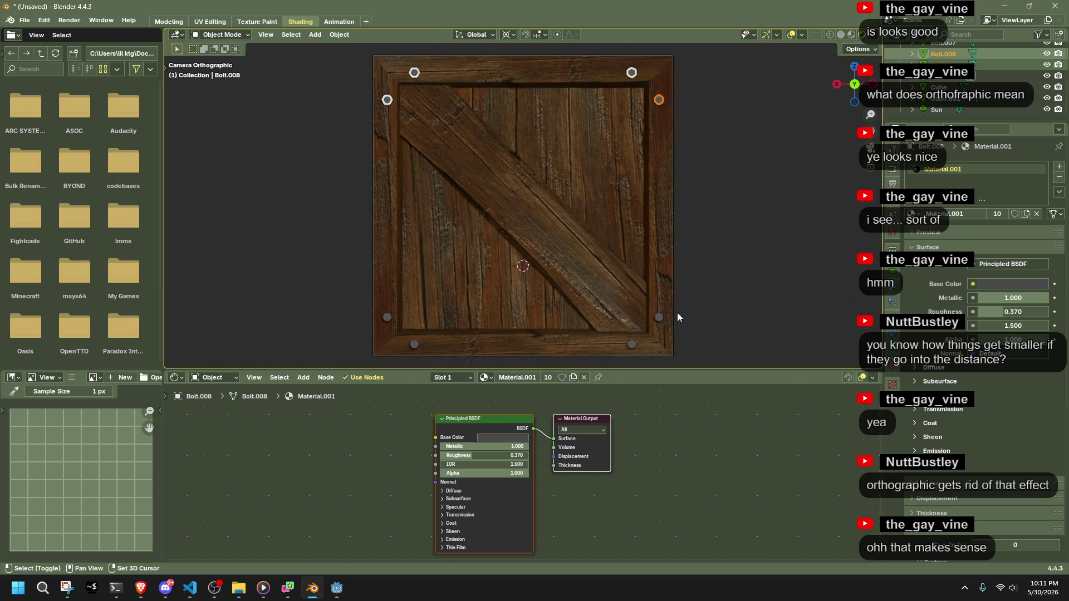
left_click(659, 317, "shift")
left_click(416, 346, "shift")
left_click(389, 318, "shift")
key("s")
left_click(619, 258)
key("ctrl+z")
Scale each bolt 1.31× about its own origin using Individual Origins pivot.
left_click(510, 35)
left_click(538, 87)
key("s")
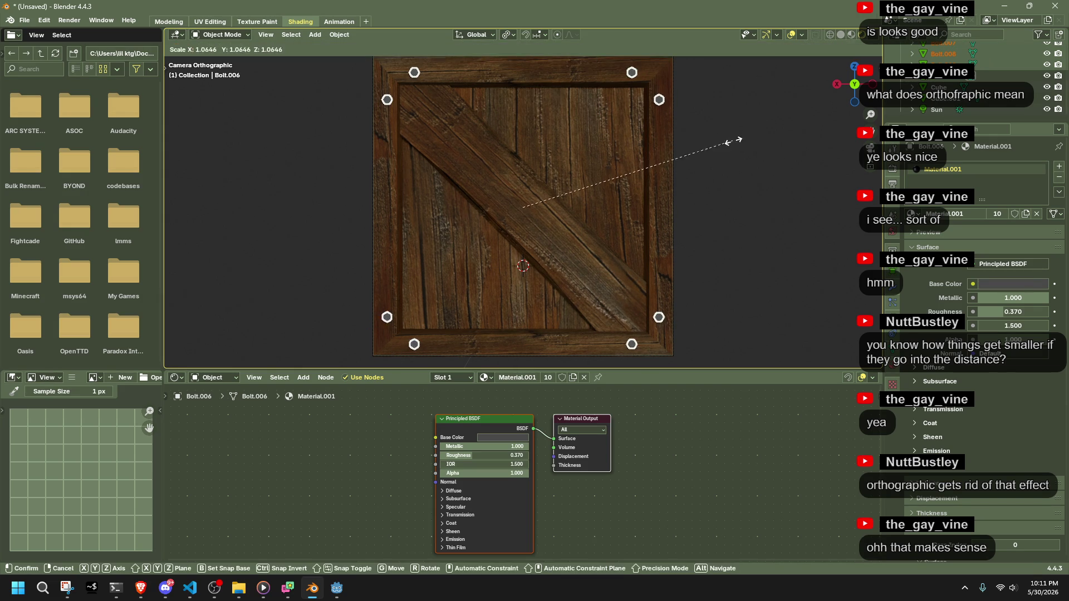
left_click(791, 165)
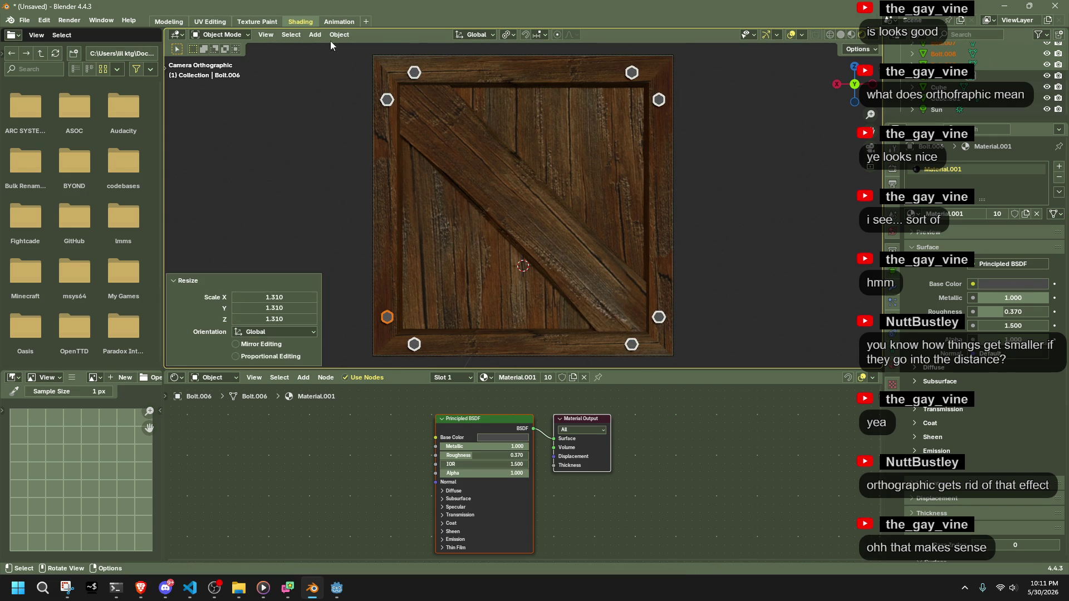
Spread the bolts slightly outward around the 3D cursor, keeping their Y depth fixed.
left_click(475, 35)
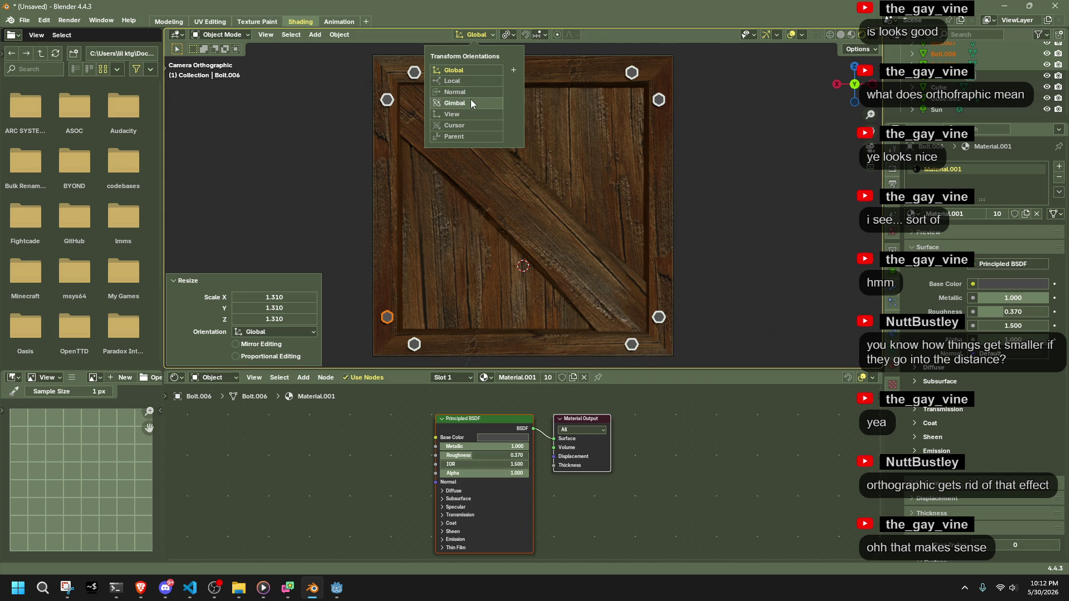
left_click(509, 34)
left_click(529, 81)
key("s")
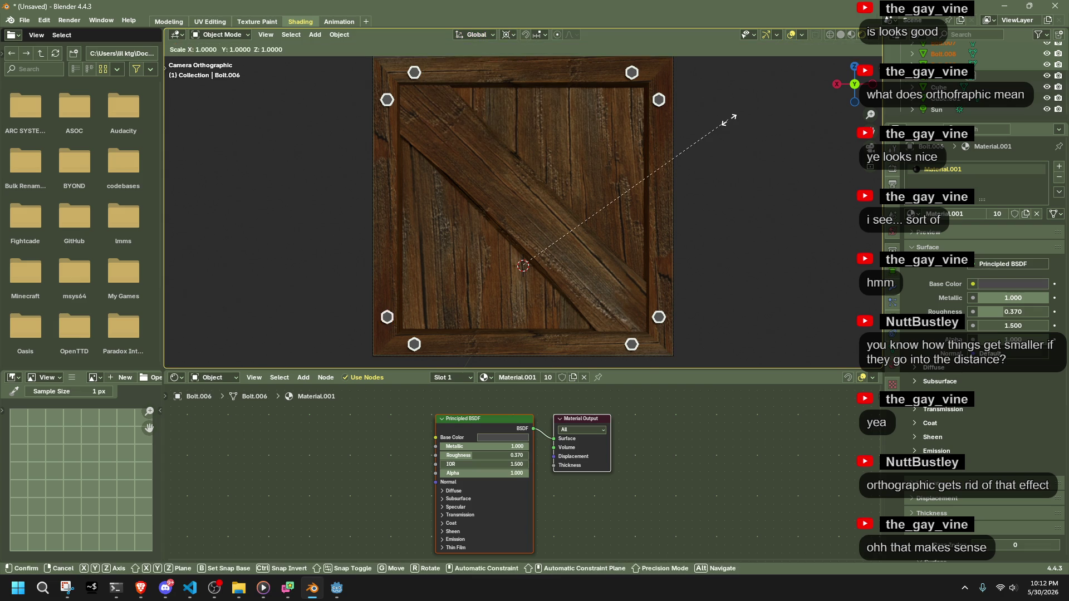
key("shift+y")
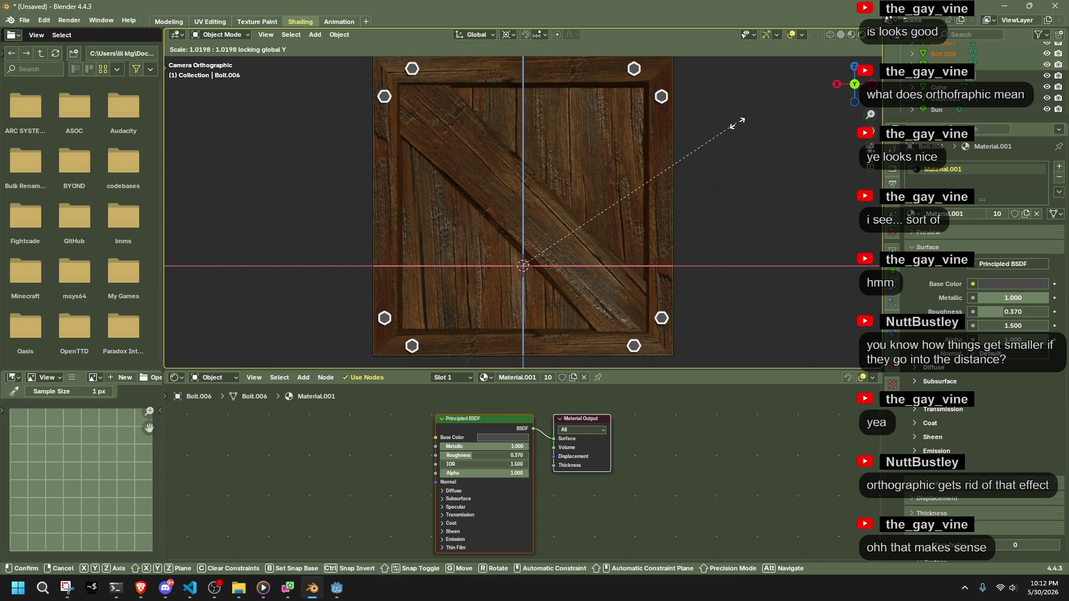
left_click(737, 123)
left_click(787, 182)
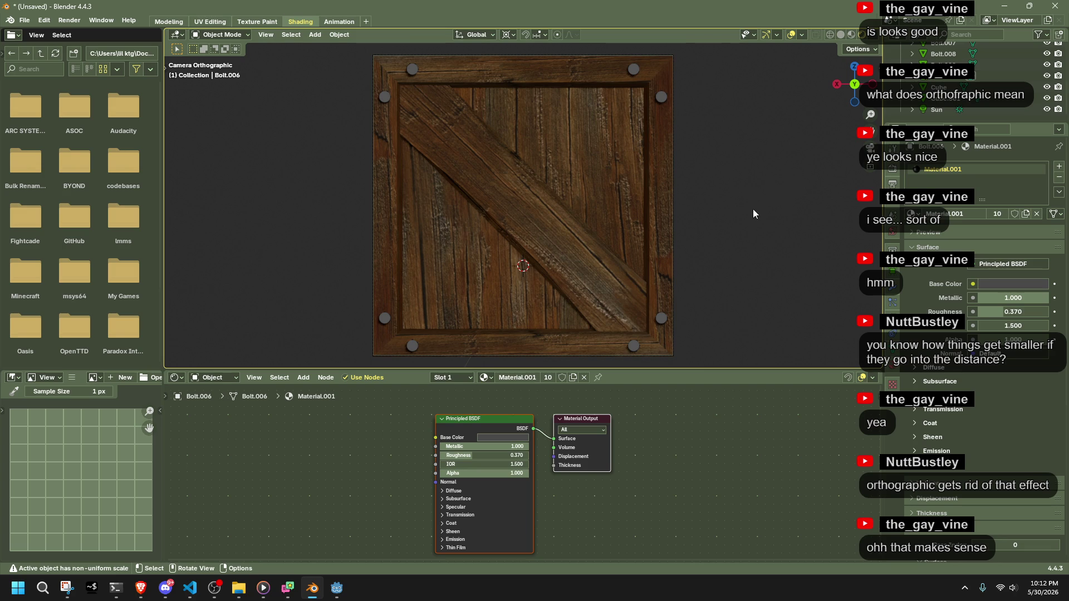
scroll(752, 213, "down", 1)
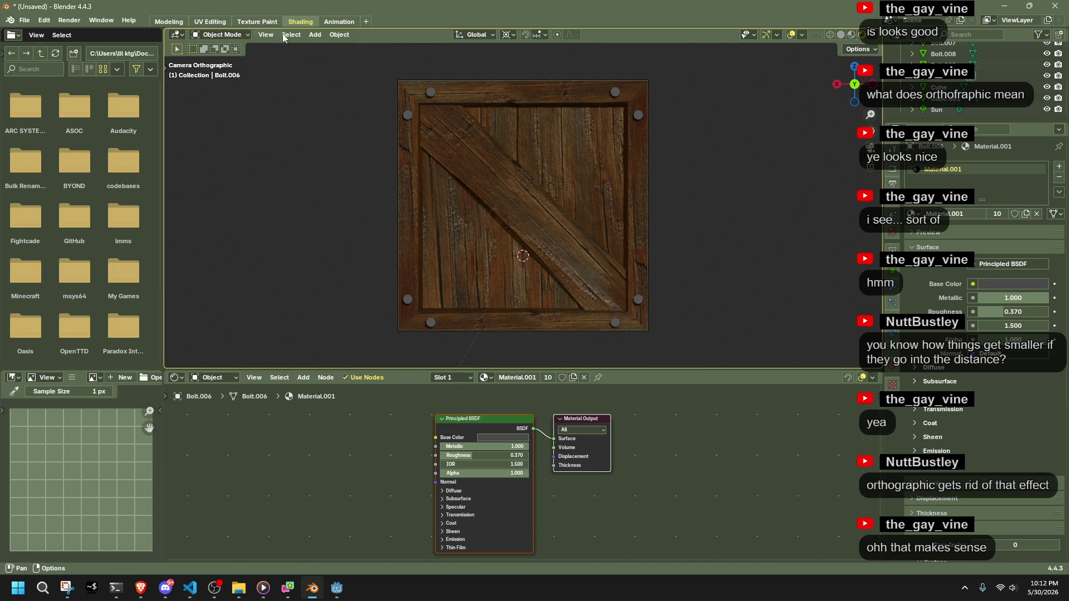
Render a test image of the crate panel, inspect it, and close the render window.
left_click(72, 21)
left_click(86, 33)
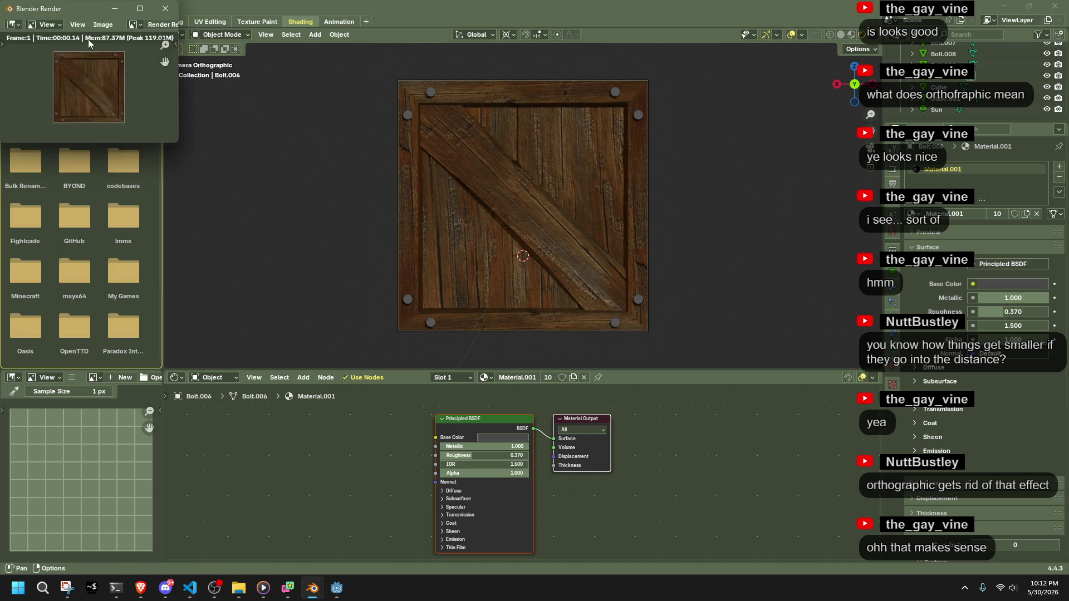
scroll(98, 98, "up", 5)
left_click_drag(178, 145, 732, 443)
scroll(196, 150, "up", 4)
scroll(196, 149, "down", 1)
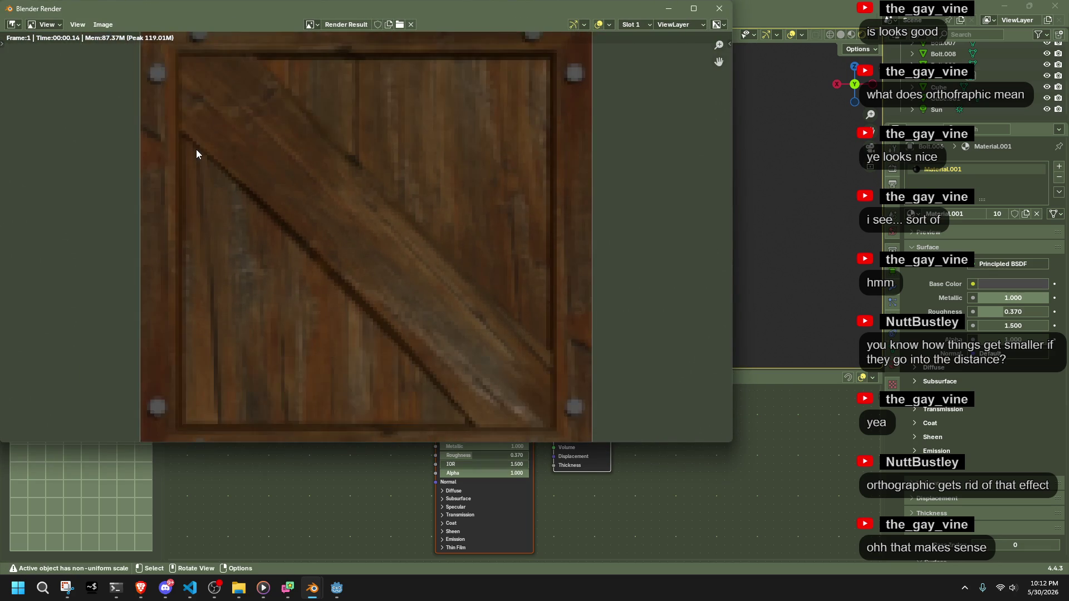
scroll(196, 150, "down", 1)
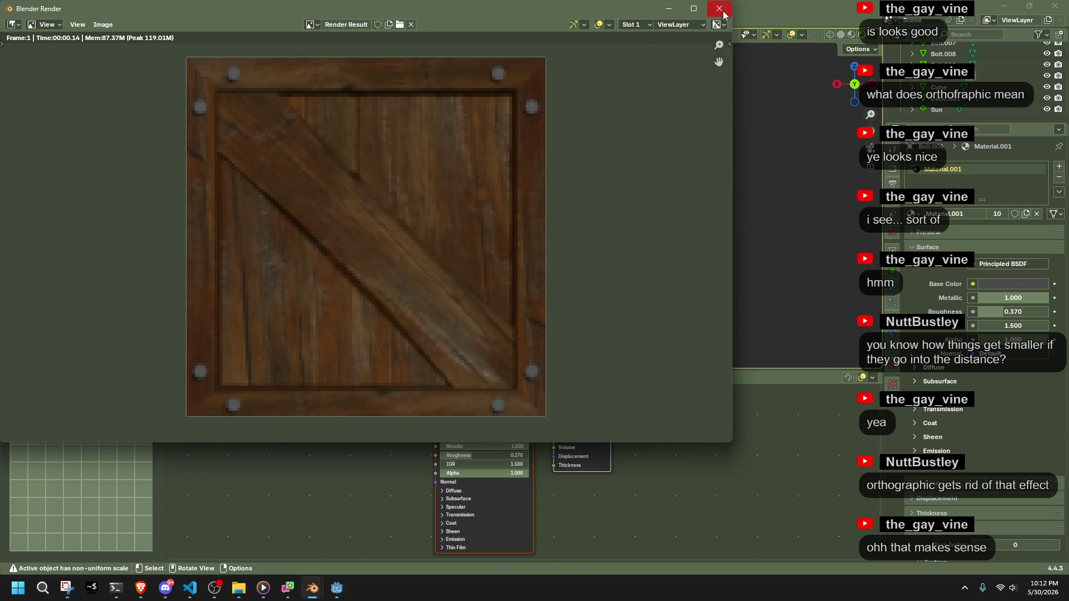
left_click(721, 12)
Switch the render engine to Cycles and set the resolution to 256×256 px.
left_click(893, 169)
left_click(980, 168)
left_click(992, 203)
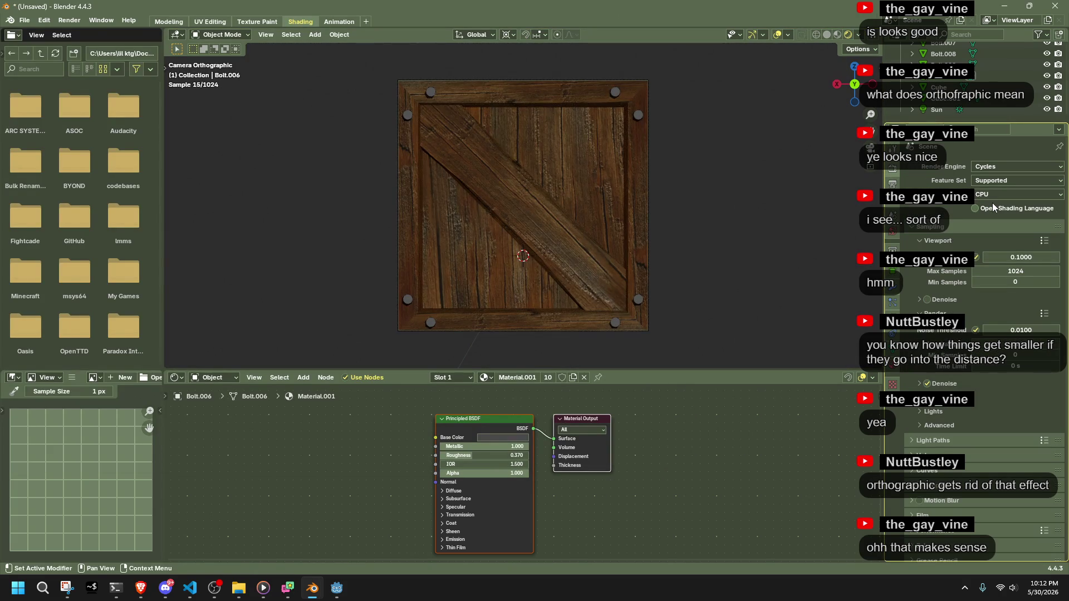
left_click(893, 184)
left_click(1013, 182)
type("128")
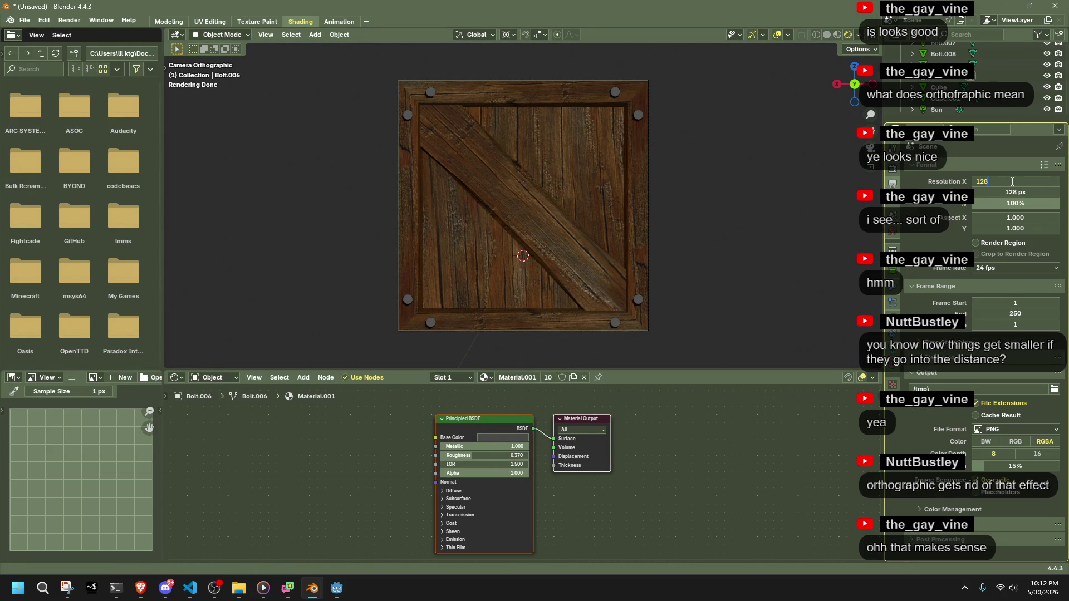
type("6")
key("Return")
left_click(1014, 190)
type("25")
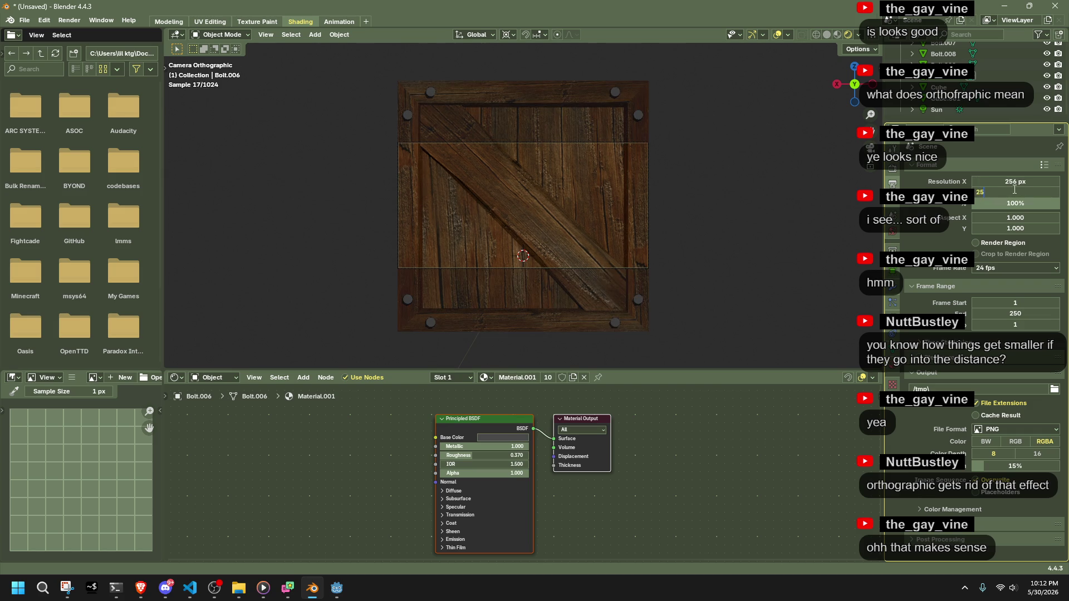
key("Return")
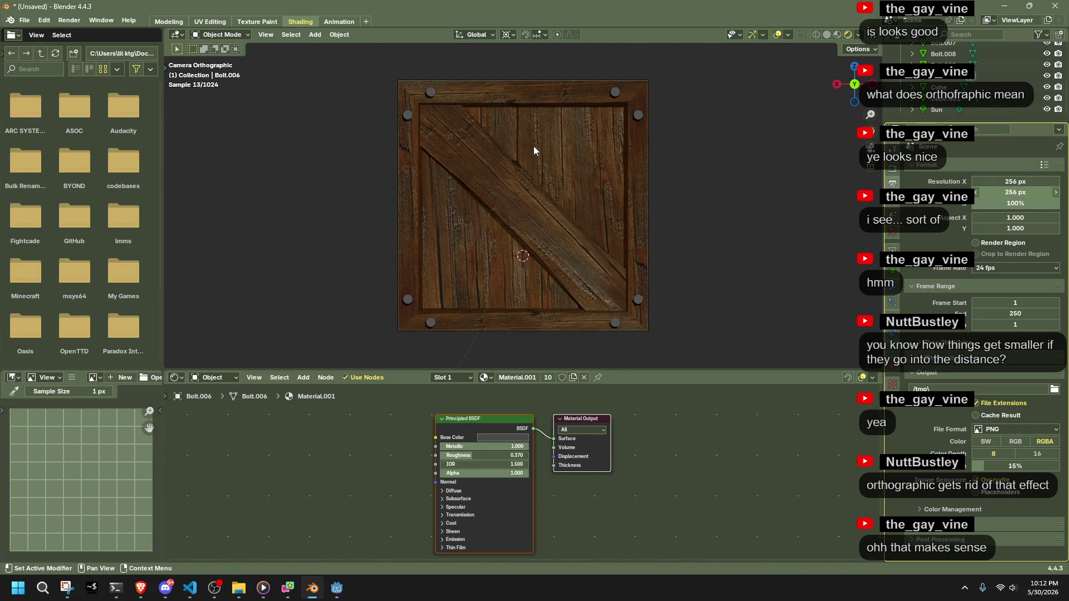
Render the crate panel again at the new settings, inspect it, and close the result.
left_click(69, 20)
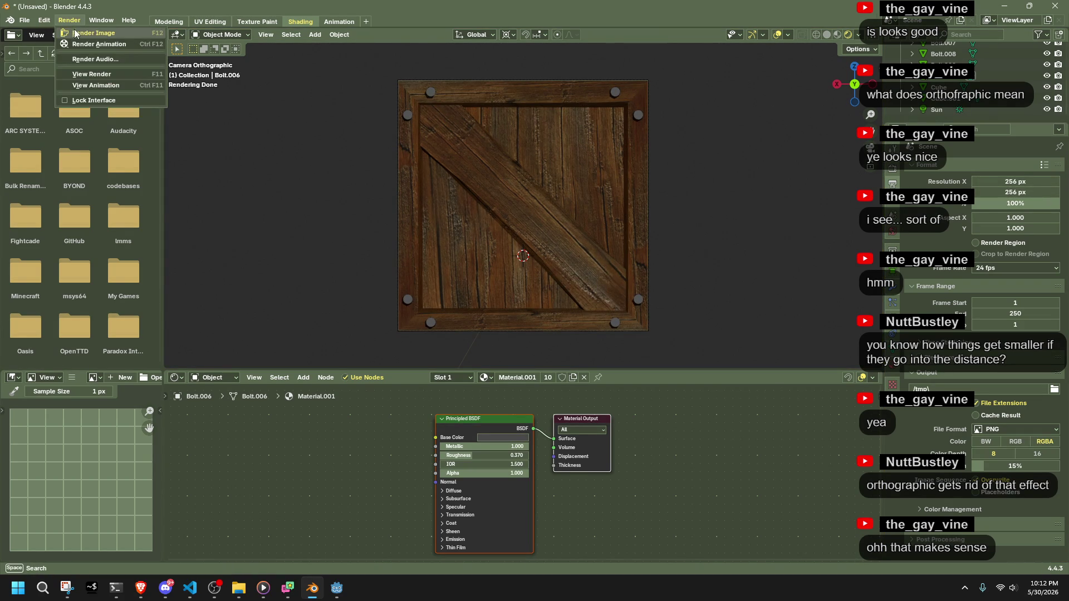
left_click(77, 32)
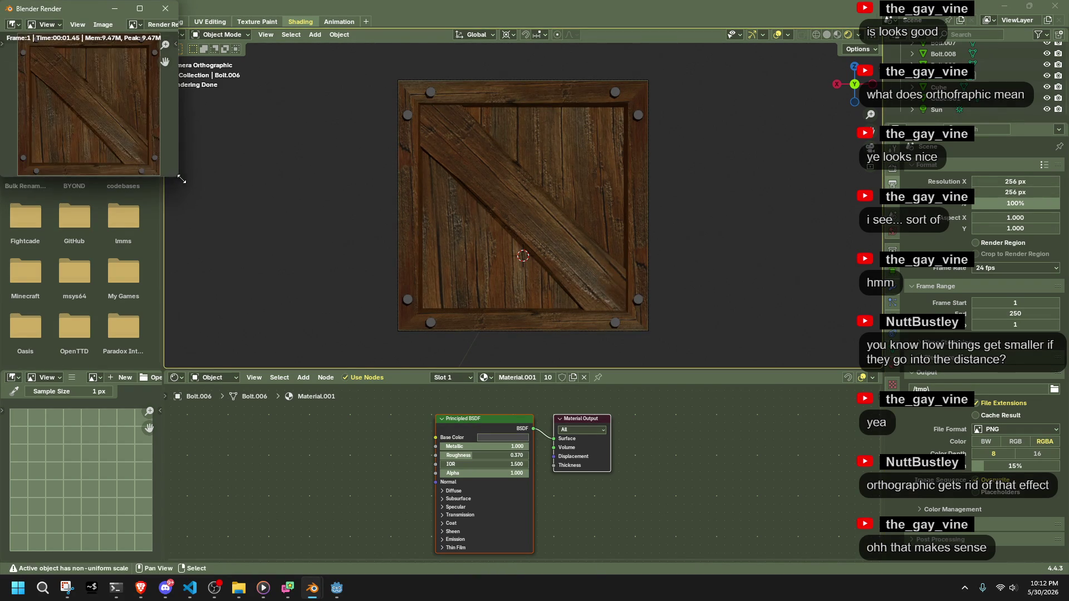
left_click_drag(176, 176, 715, 433)
scroll(402, 247, "up", 5)
scroll(402, 245, "down", 2)
scroll(402, 245, "up", 1)
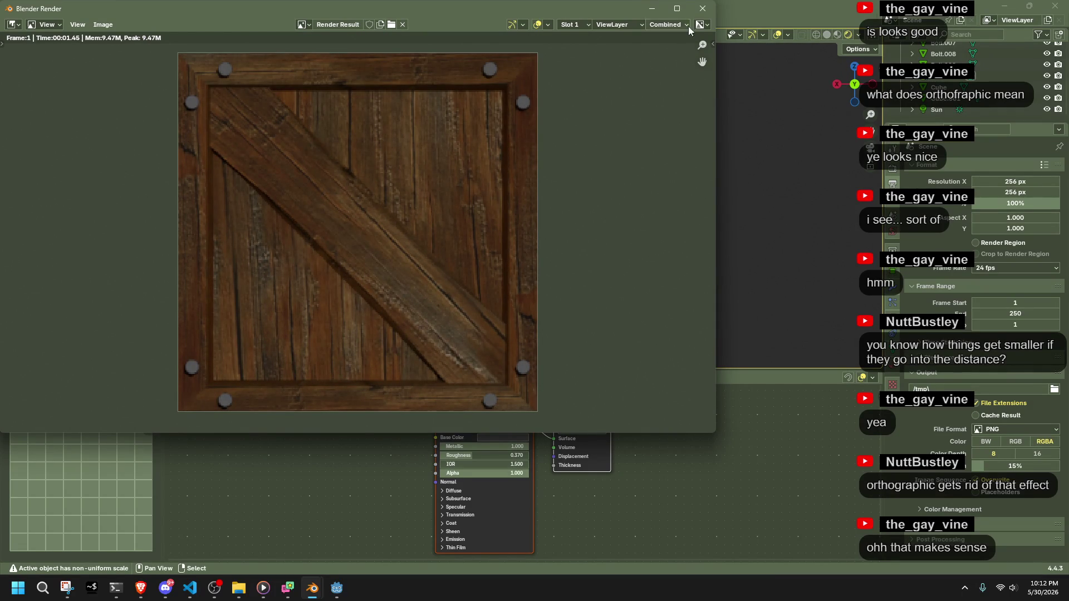
left_click(699, 11)
Switch to material preview and select the seven stray bolts around the board.
mouse_move(417, 161)
middle_mouse_down()
mouse_move(479, 185)
mouse_move(686, 71)
middle_mouse_up()
left_click(837, 34)
mouse_move(576, 155)
middle_mouse_down()
mouse_move(603, 166)
mouse_move(591, 158)
middle_mouse_up()
left_click(585, 158, "shift")
left_click(595, 105, "shift")
left_click(626, 49, "shift")
left_click(629, 68, "shift")
left_click(612, 247, "shift")
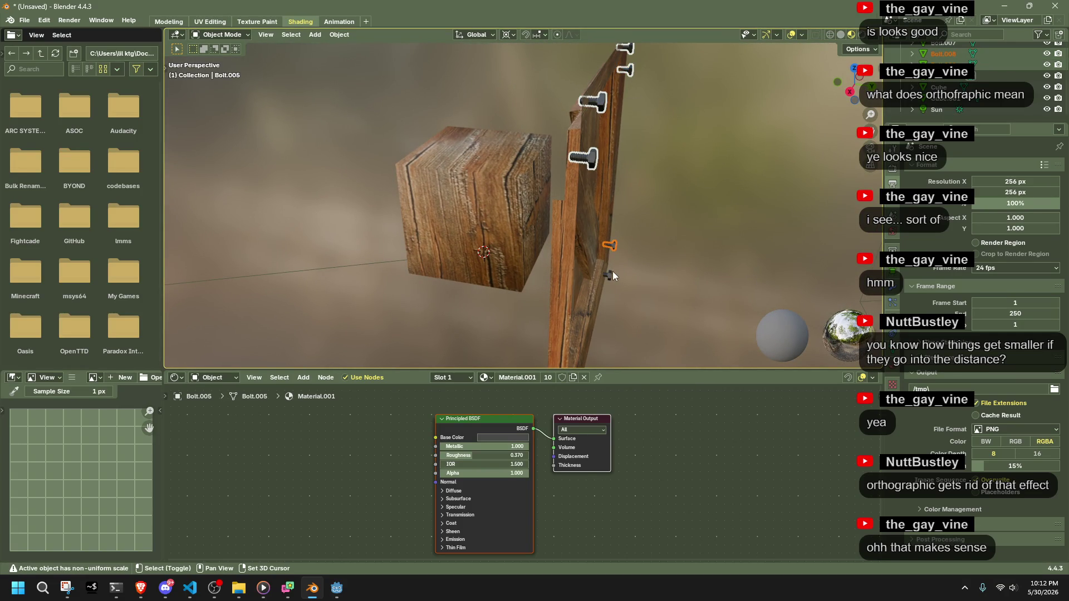
left_click(612, 275, "shift")
scroll(613, 275, "down", 2)
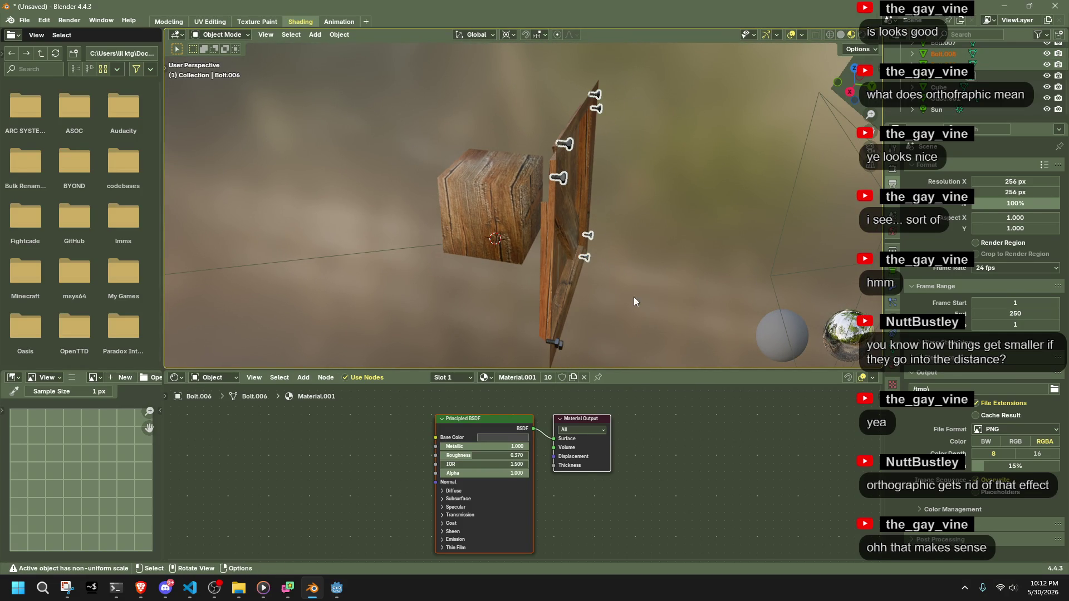
left_click(563, 345, "shift")
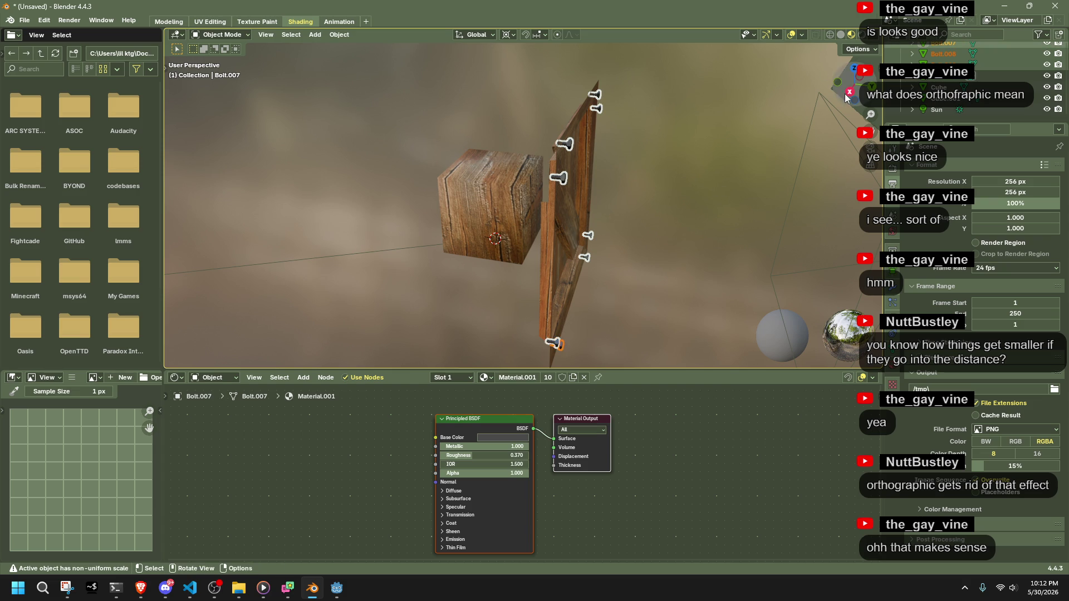
From the right view, try rotating the bolts about Z, then undo the attempt.
left_click(849, 92)
key("r")
key("z")
left_click(665, 101)
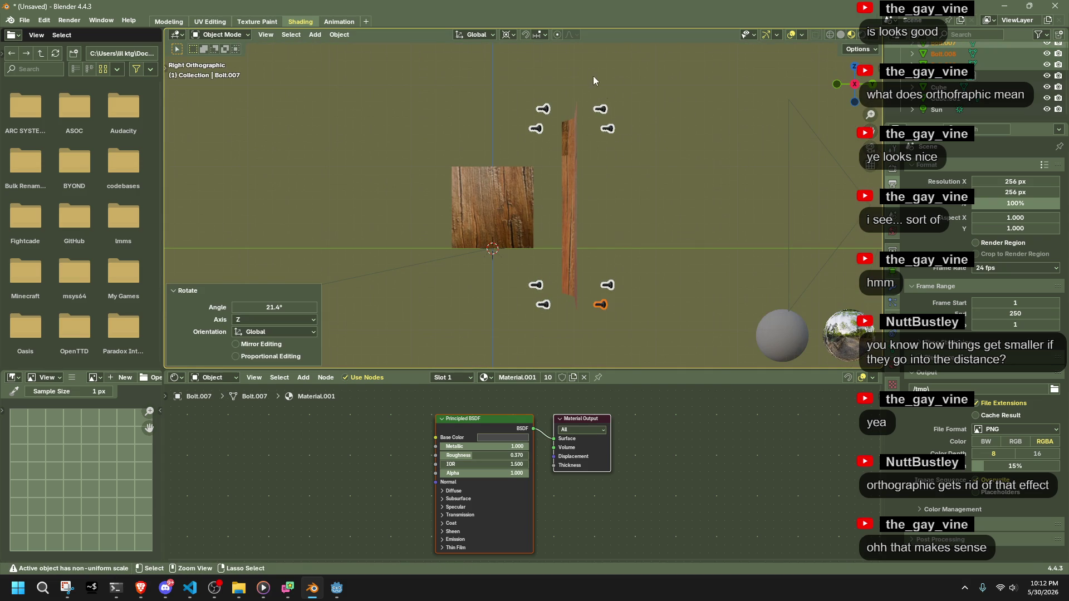
key("r")
key("z")
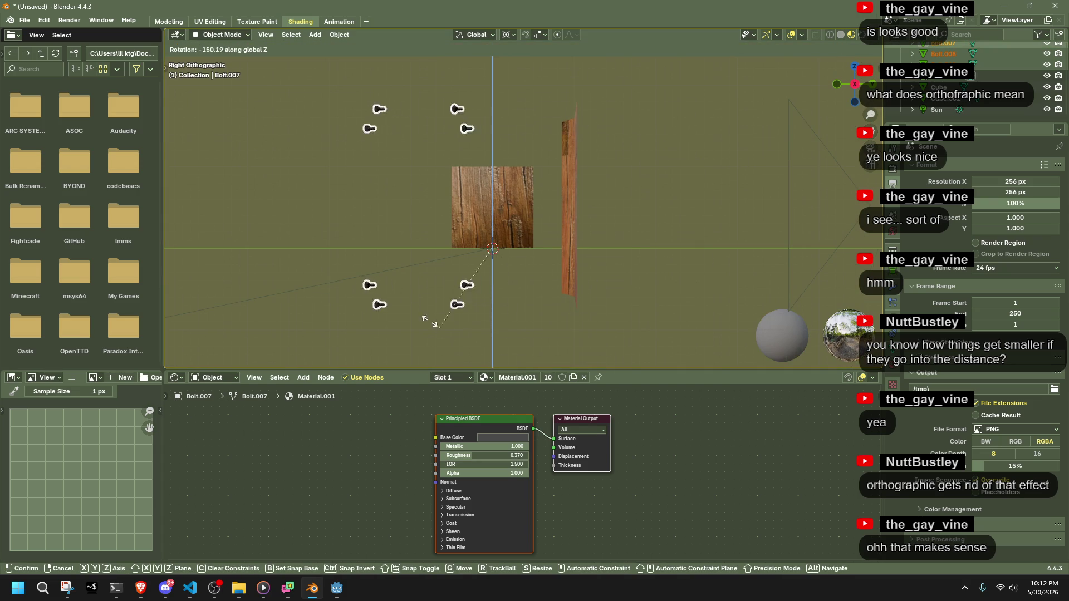
left_click(440, 341)
key("ctrl+z")
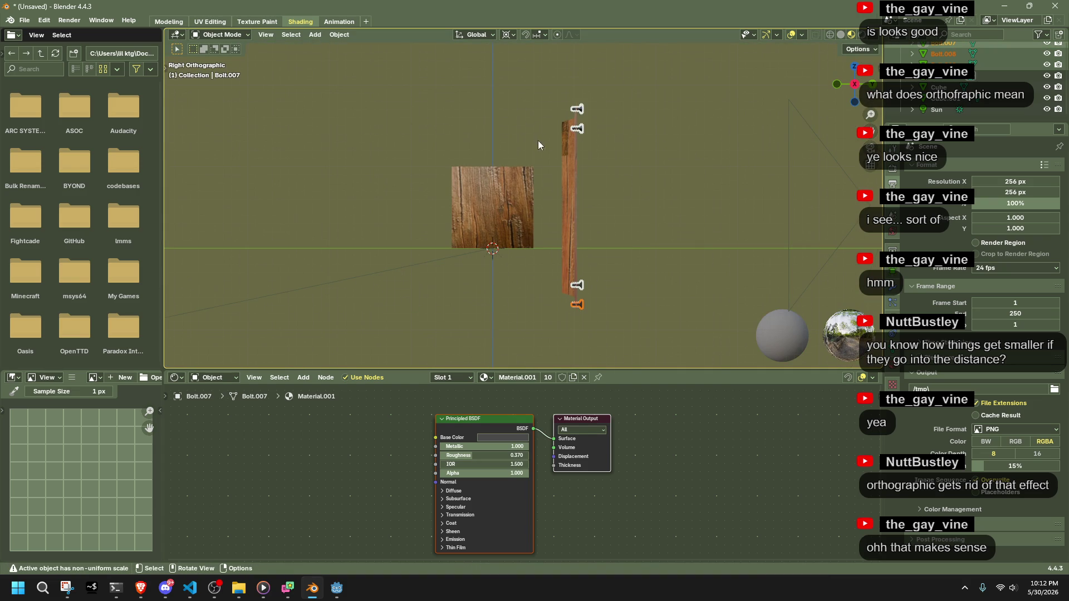
Pivot on a 3D cursor placed on the board and rotate the bolts 180° about Z.
left_click(505, 36)
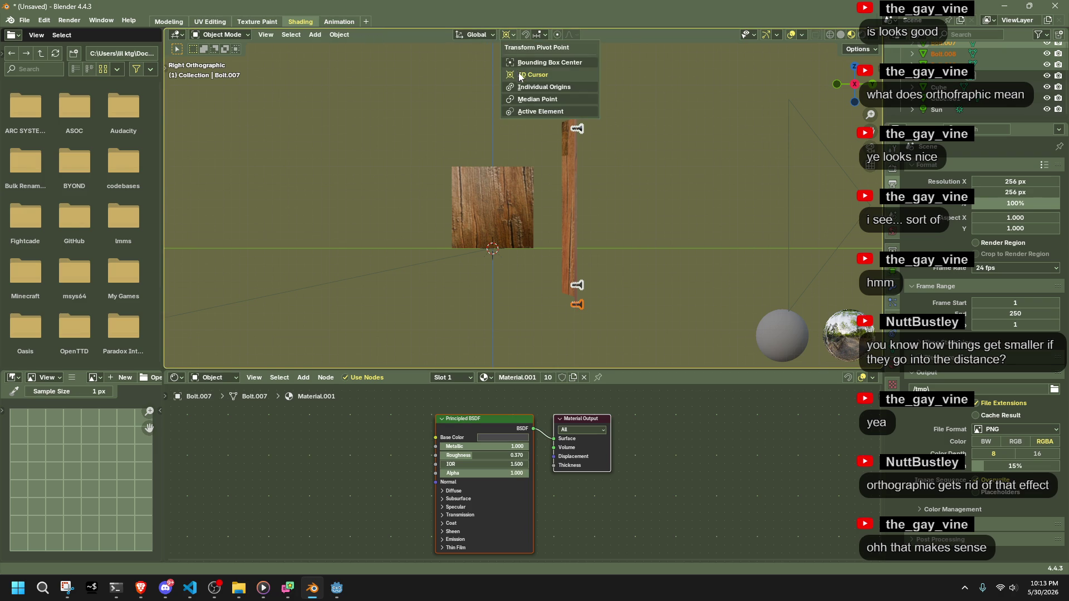
key("shift+s")
left_click(613, 160)
key("r")
key("z")
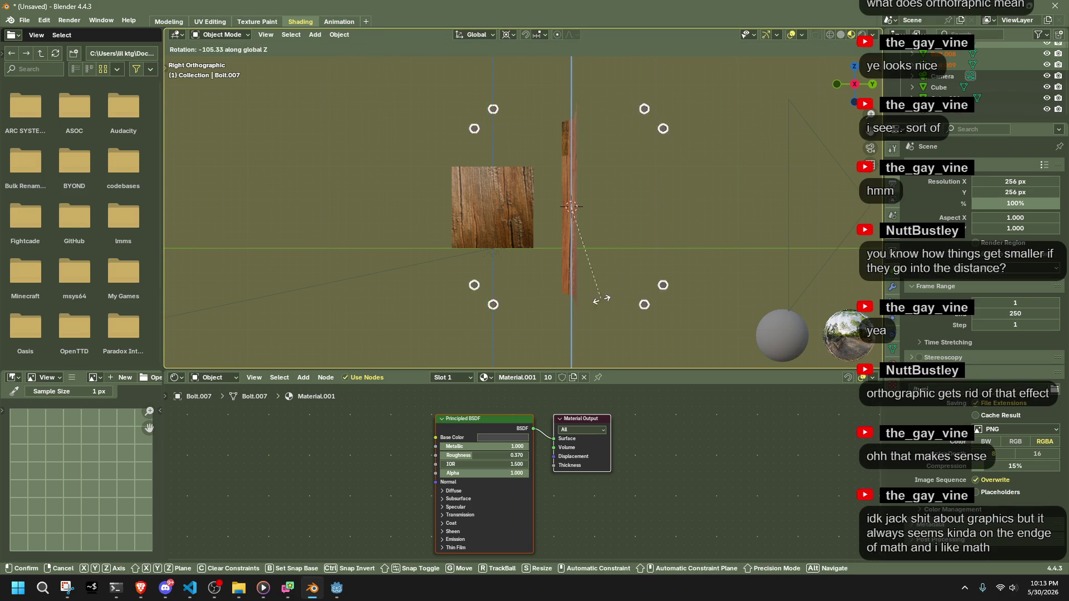
left_click(459, 286)
left_click(263, 307)
type("180")
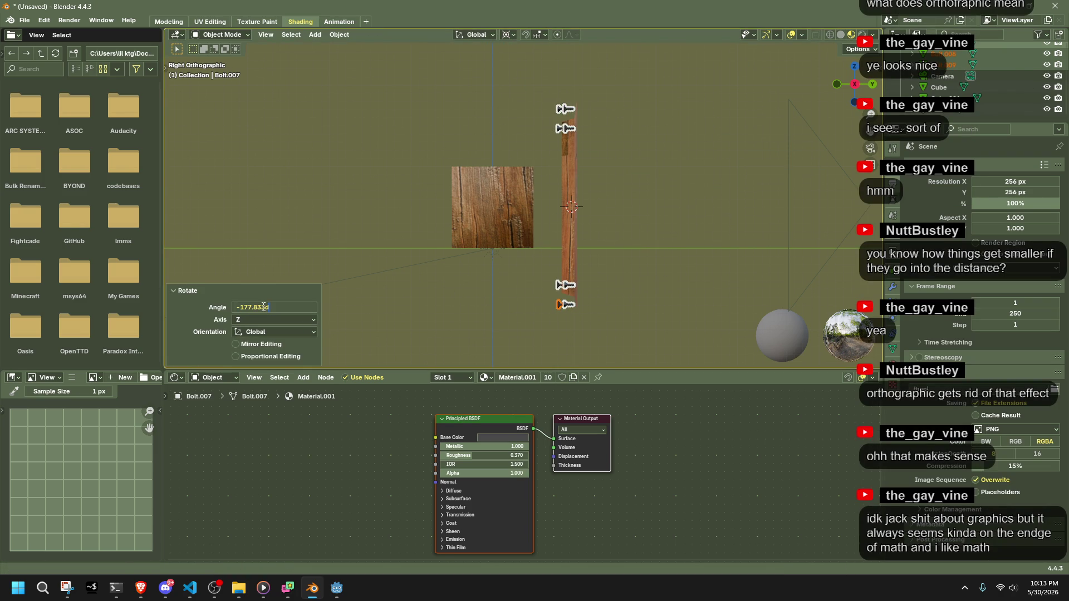
key("Return")
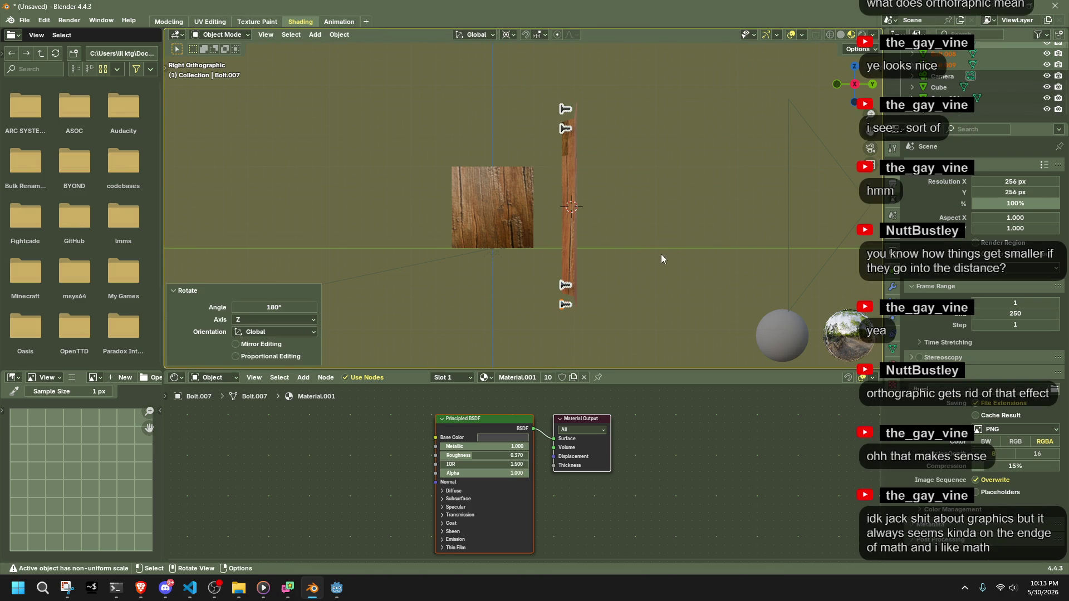
Move the bolts 0.177 m along Y onto the board's face, then deselect them.
key("g")
key("y")
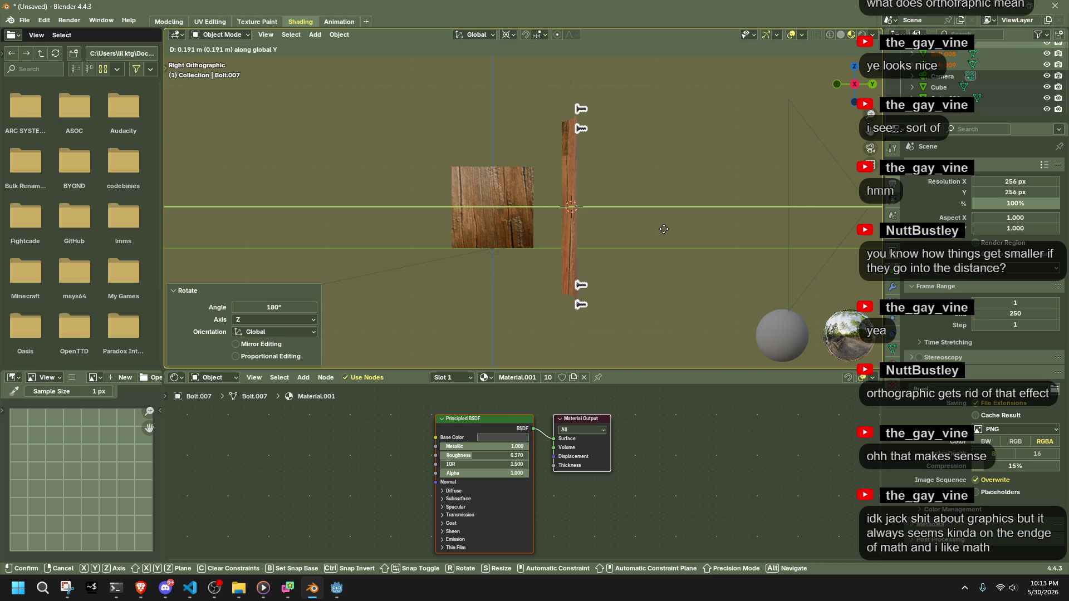
left_click(660, 230)
mouse_move(659, 230)
middle_mouse_down()
mouse_move(569, 255)
mouse_move(573, 269)
mouse_move(614, 275)
middle_mouse_up()
left_click(741, 240)
mouse_move(741, 240)
middle_mouse_down()
mouse_move(683, 230)
mouse_move(353, 103)
middle_mouse_up()
left_click(69, 20)
left_click(78, 32)
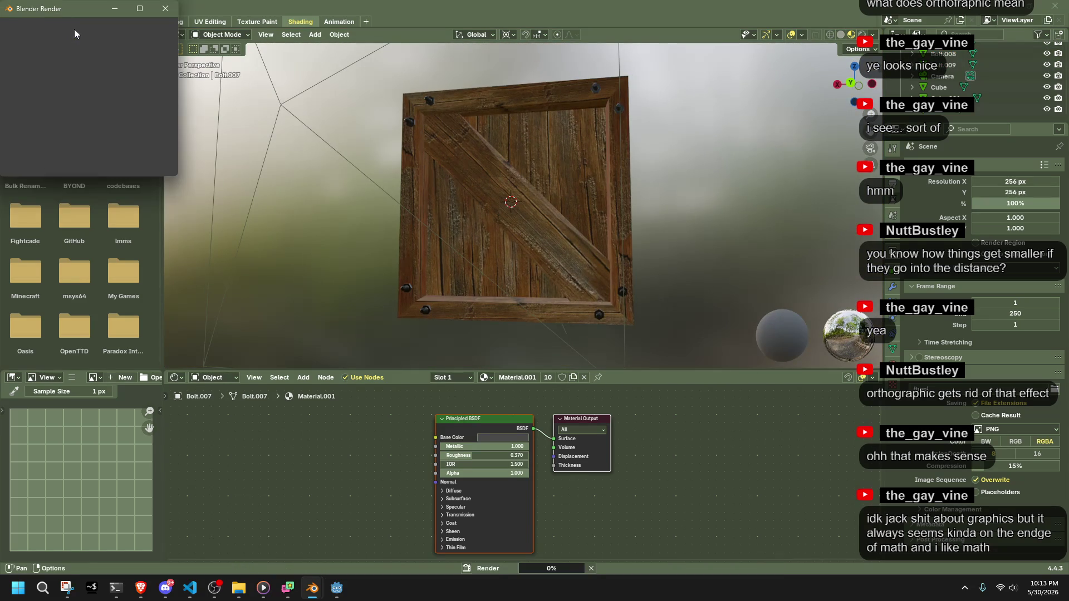
mouse_move(182, 177)
left_mouse_down()
mouse_move(262, 234)
mouse_move(739, 494)
left_mouse_up()
scroll(457, 306, "up", 4)
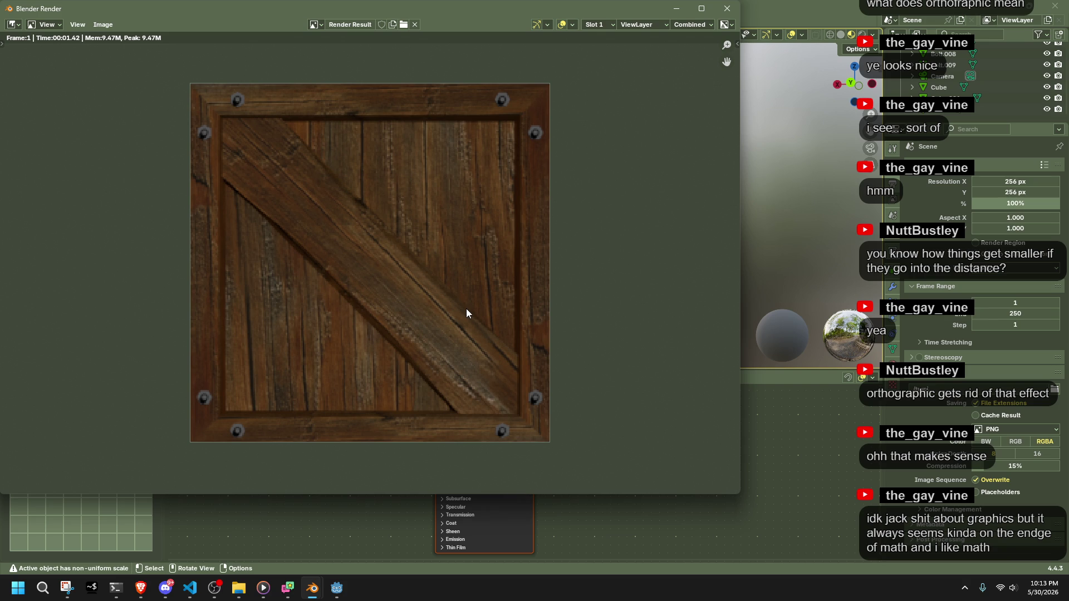
left_click(727, 9)
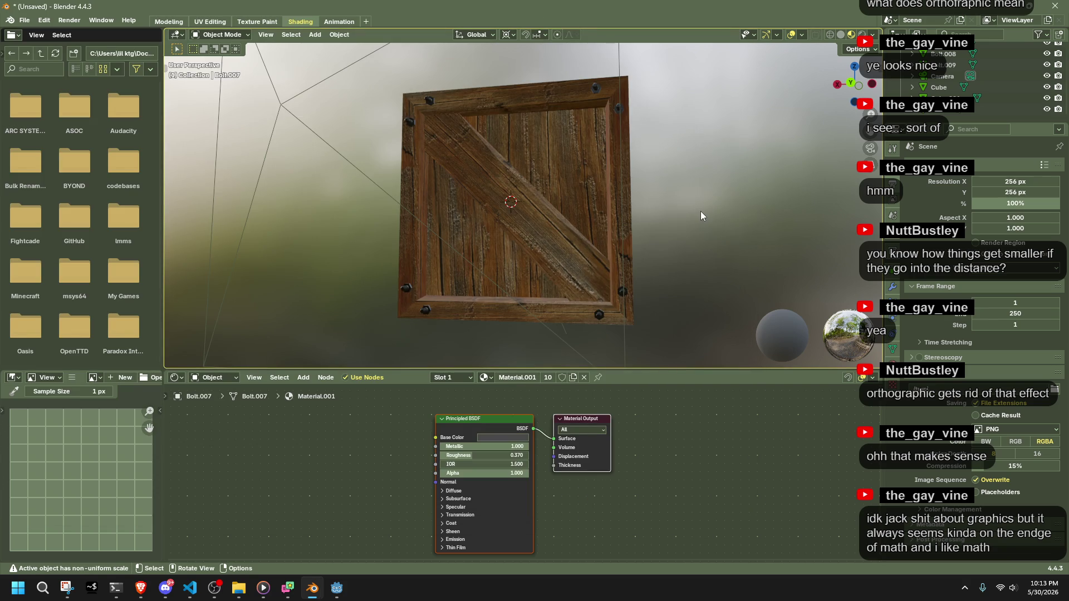
Undo the last change and inspect an edge bolt's end cap in Edit Mode.
key("ctrl+z")
mouse_move(694, 198)
middle_mouse_down()
mouse_move(601, 189)
mouse_move(690, 217)
mouse_move(559, 121)
mouse_move(583, 227)
middle_mouse_up()
scroll(691, 217, "up", 6)
left_click(457, 158)
key("Tab")
left_click(536, 199)
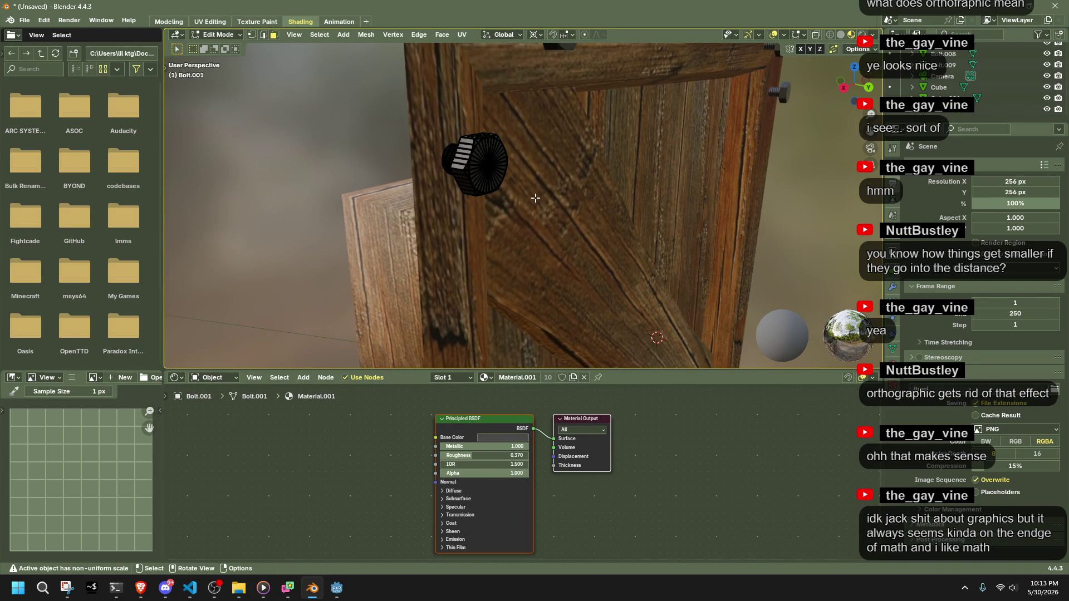
left_click(481, 168, "alt")
mouse_move(481, 168)
middle_mouse_down("shift")
mouse_move(580, 198)
mouse_move(518, 125)
middle_mouse_up("shift")
key("Tab")
Select the upper, right, lower and lower-left bolts and frame the view on them.
left_click(515, 128)
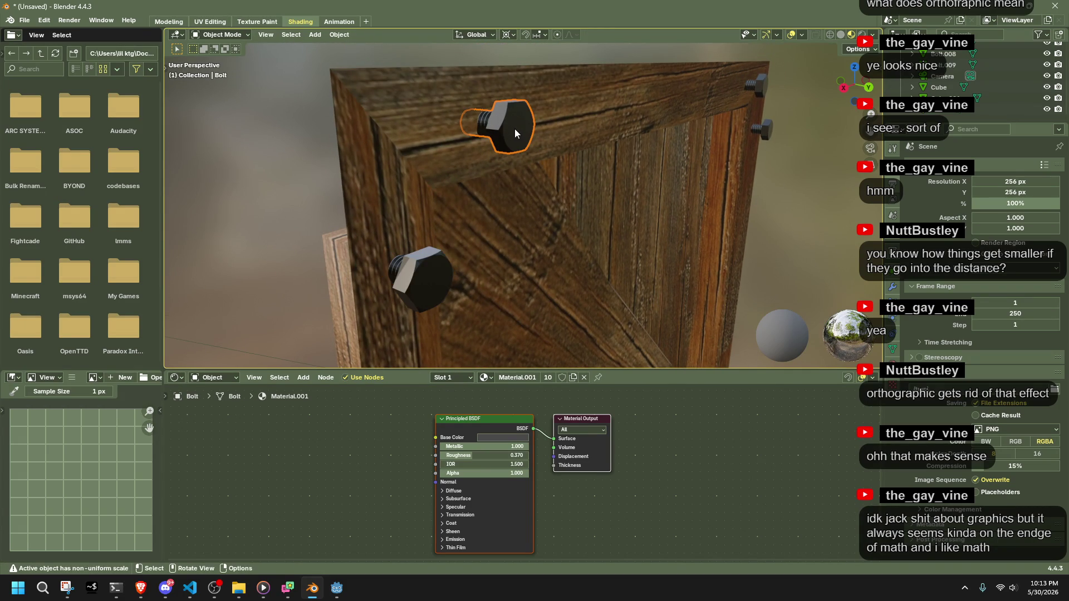
left_click(422, 279, "shift")
left_click(758, 88, "shift")
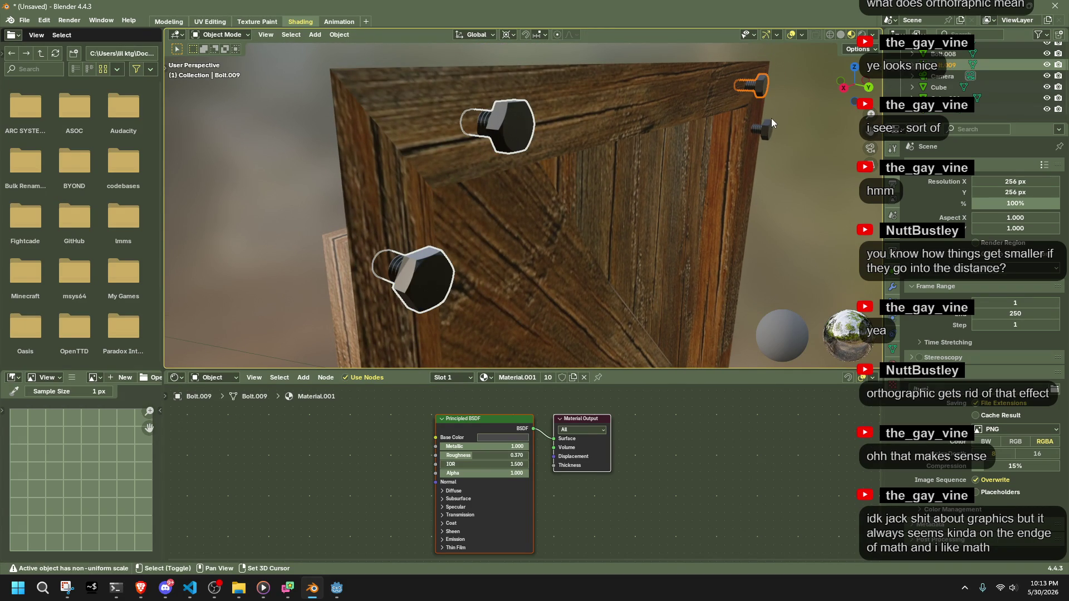
left_click(765, 131, "shift")
scroll(767, 147, "down", 5)
left_click(653, 324, "shift")
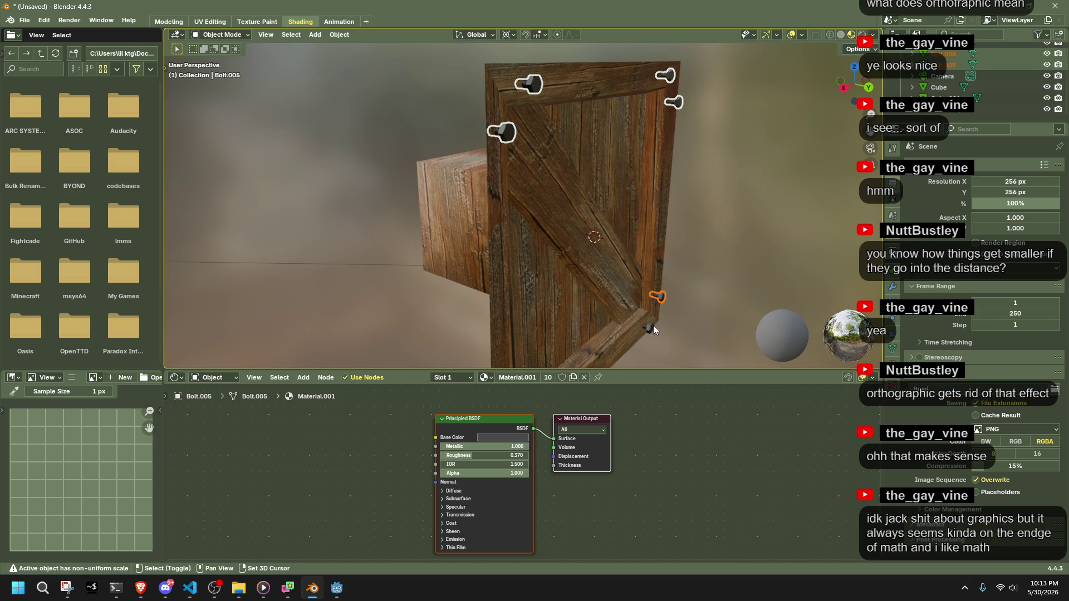
middle_click_drag(652, 329, 611, 256)
left_click(559, 350, "shift")
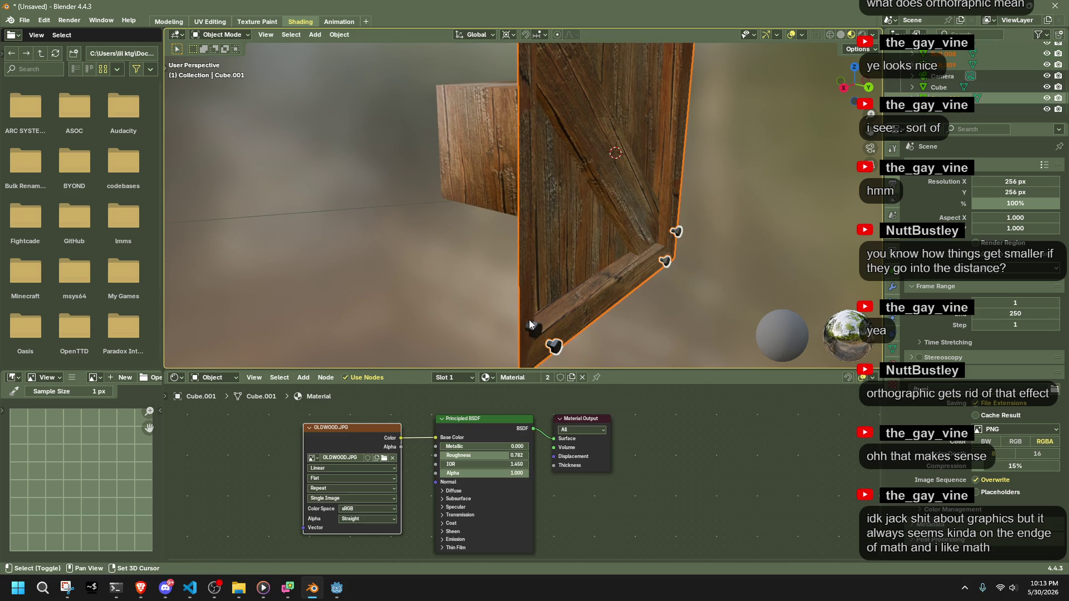
left_click(539, 328, "shift")
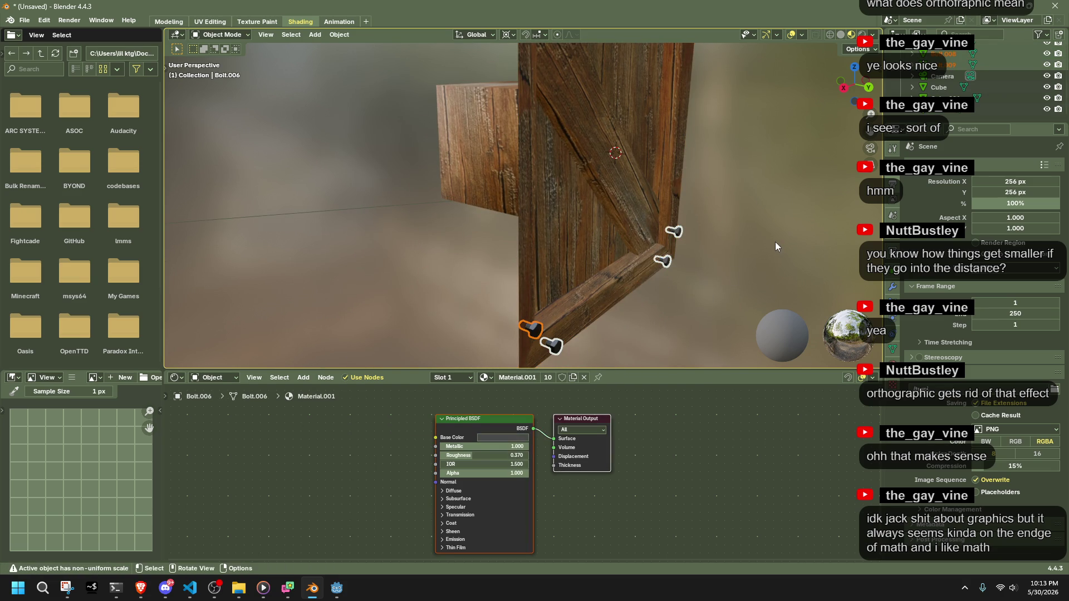
key("KP_Decimal")
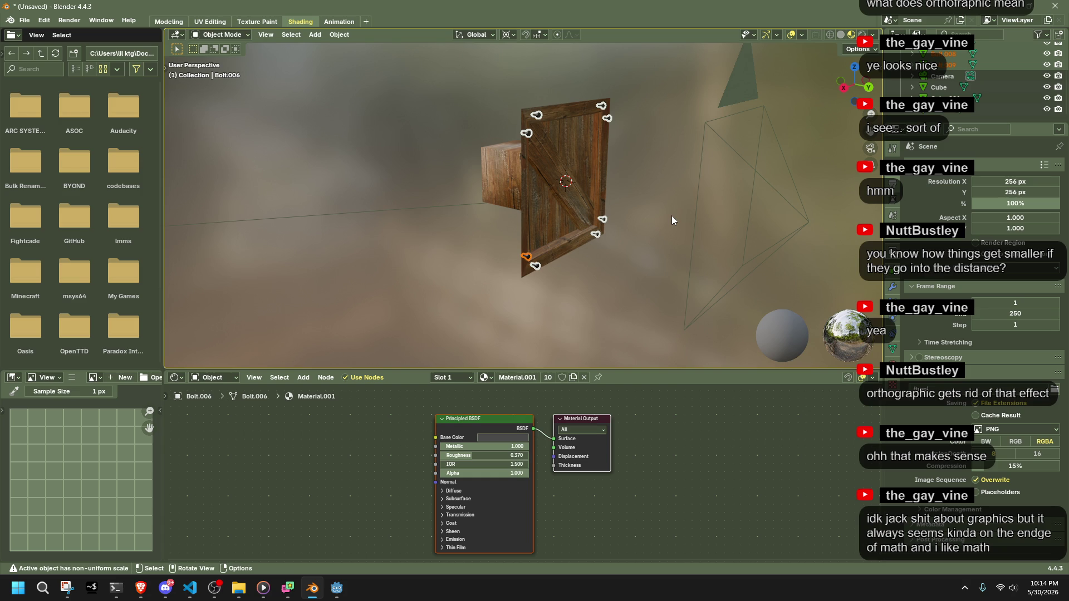
Test-run the Godot project, swinging the game camera around with J, then stop it.
left_click(336, 588)
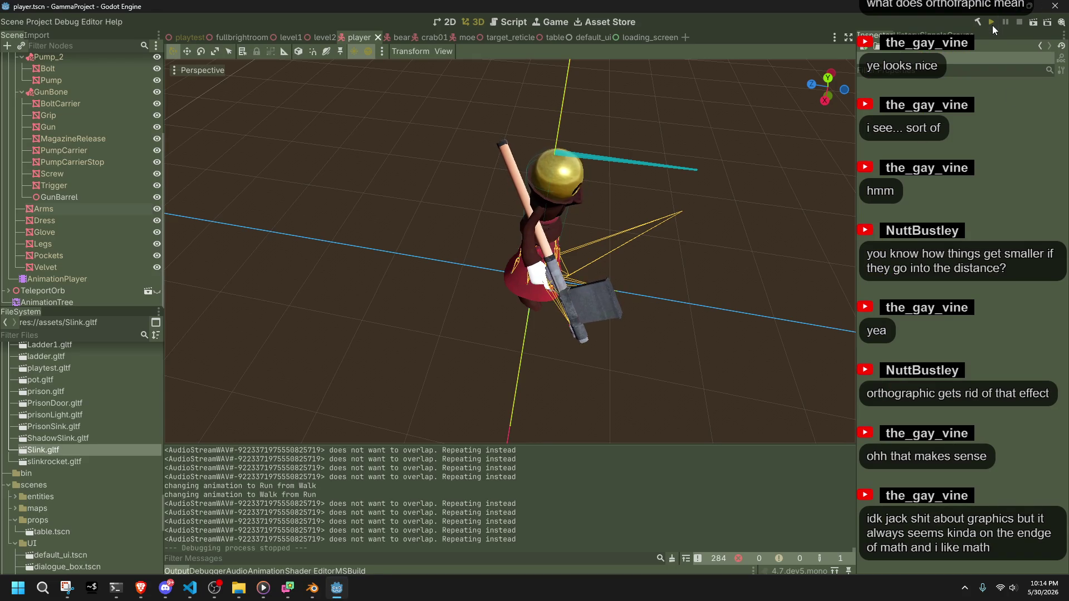
left_click(992, 25)
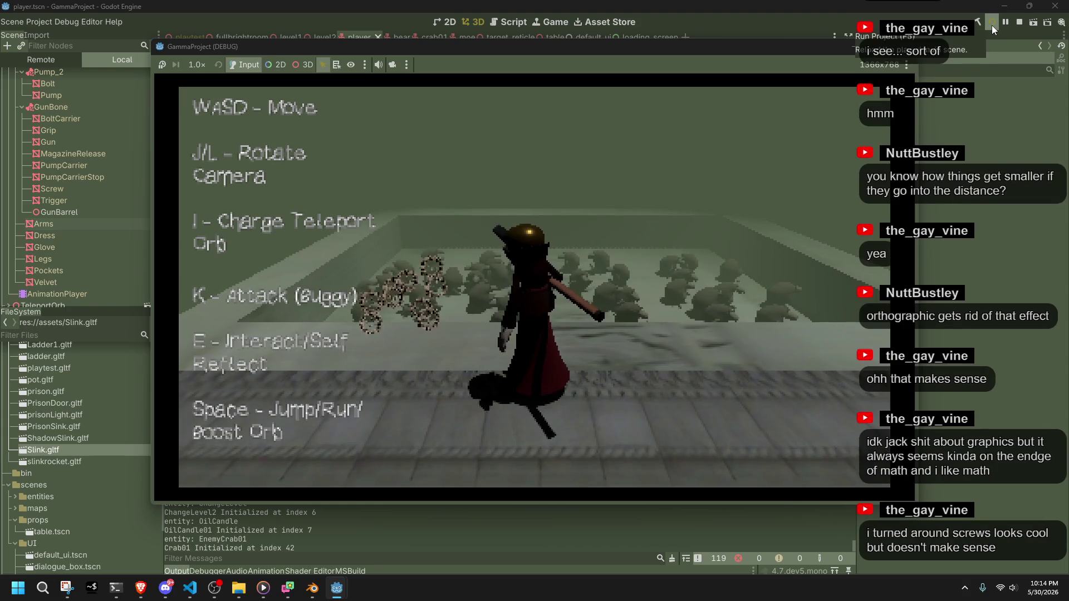
key("j")
key("j")
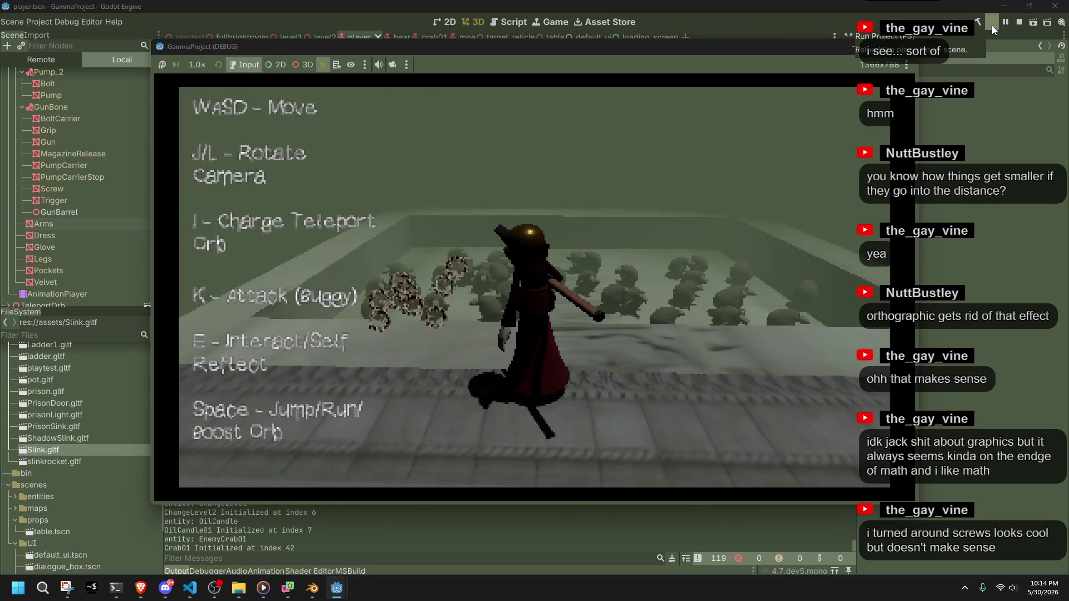
key("j")
key("j")
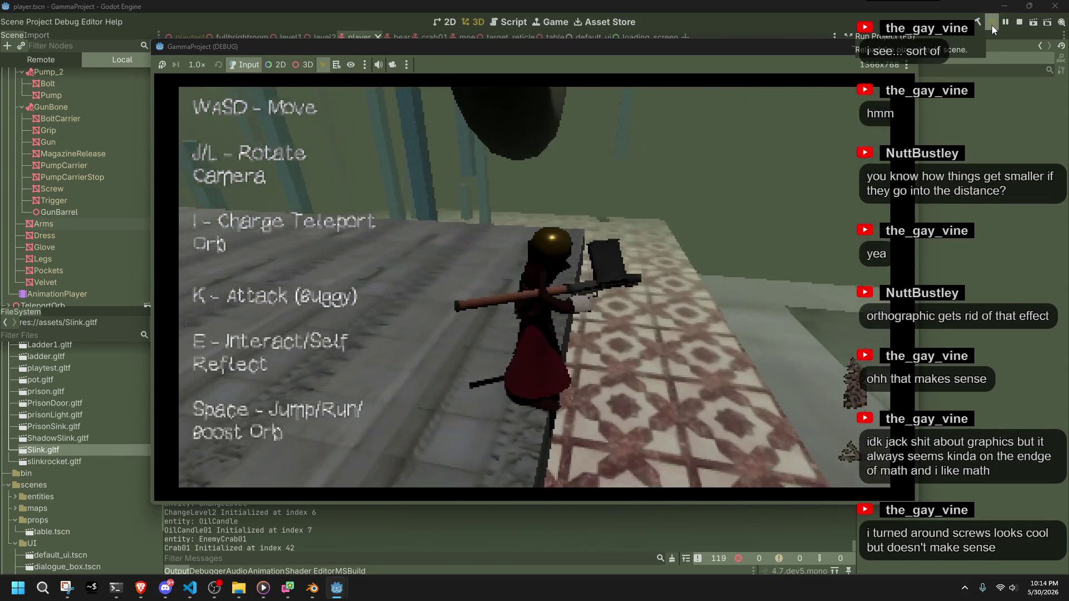
key("j")
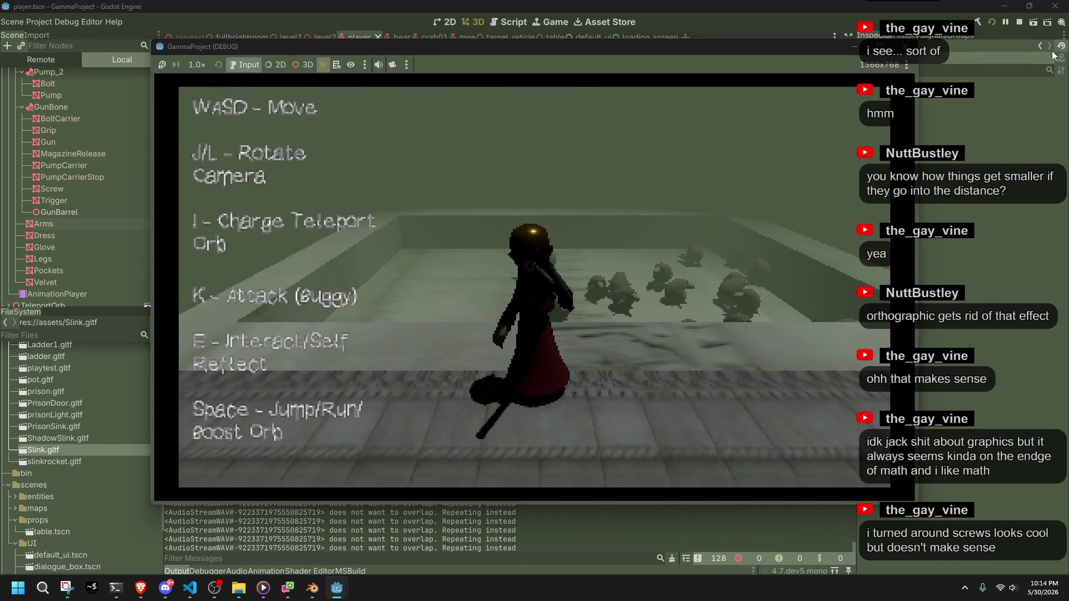
left_click(906, 47)
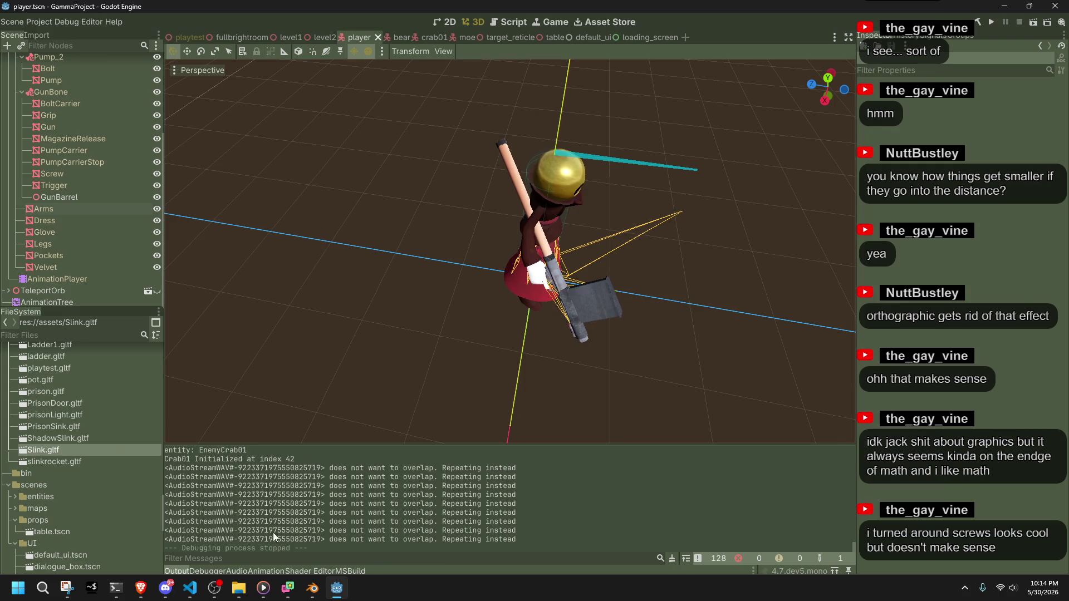
Bring Player.cs up in VS Code from the taskbar.
left_click(315, 590)
left_click(331, 589)
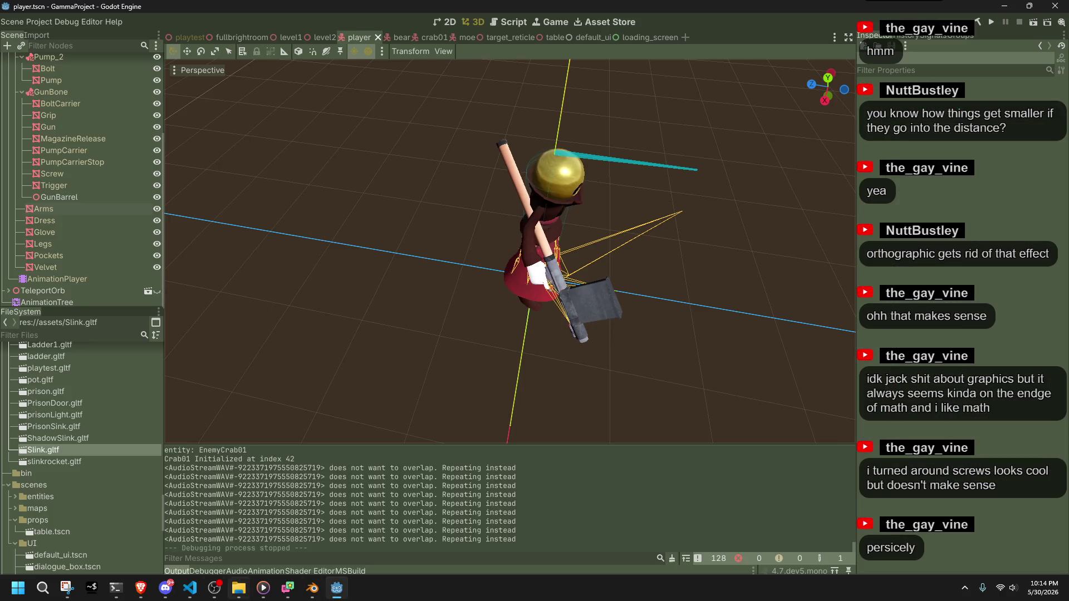
left_click(195, 593)
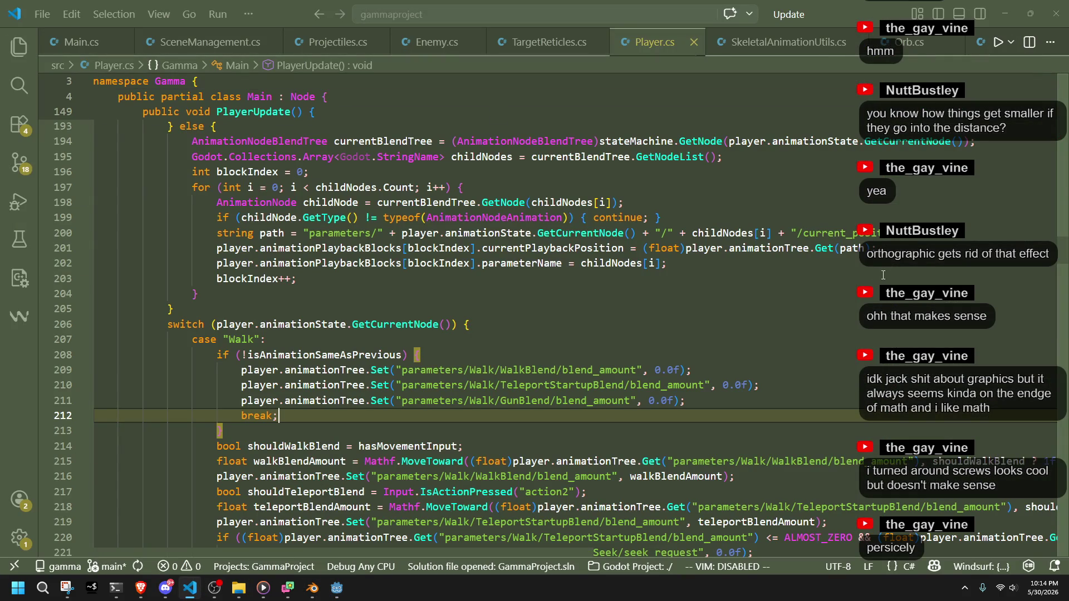
Scroll Player.cs to the targeting loop, select from line 250, and view the Mathf.Acos documentation.
scroll(143, 305, "down", 10)
left_click_drag(143, 305, 97, 209)
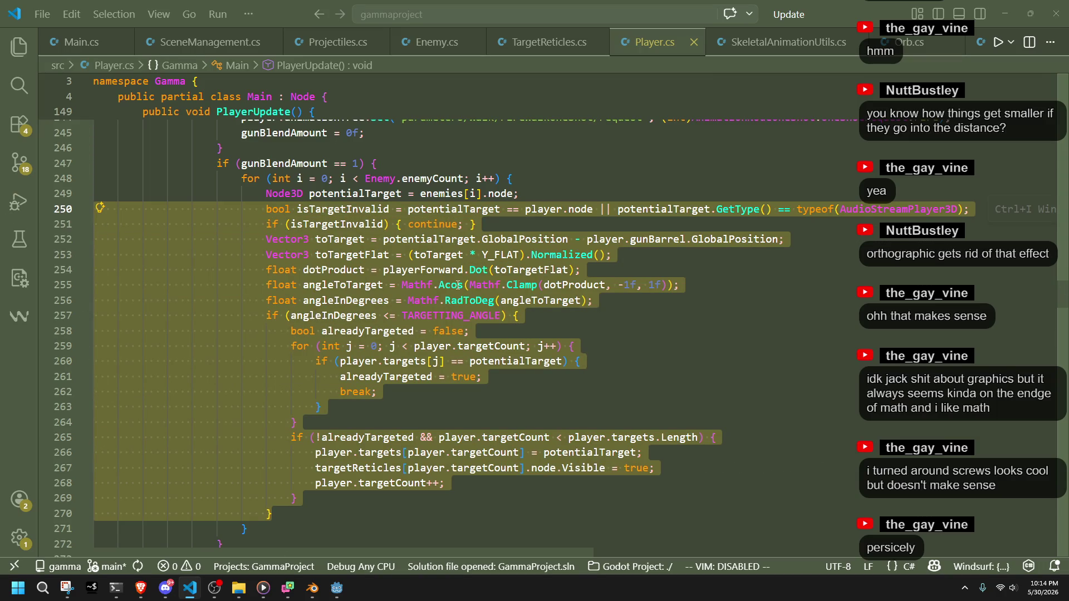
mouse_move(457, 285)
Return to the crate scene in Blender and enter Edit Mode on Cube.001, zoomed on the diagonal brace.
left_click(337, 588)
left_click(308, 599)
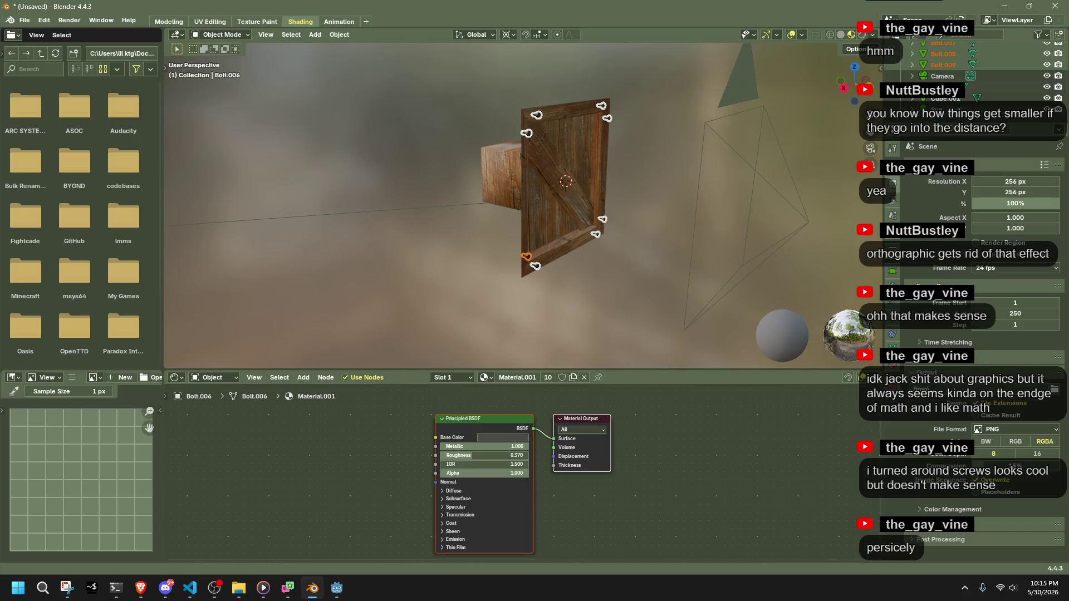
mouse_move(606, 265)
middle_mouse_down()
mouse_move(482, 255)
mouse_move(306, 204)
mouse_move(429, 214)
mouse_move(583, 254)
mouse_move(593, 219)
middle_mouse_up()
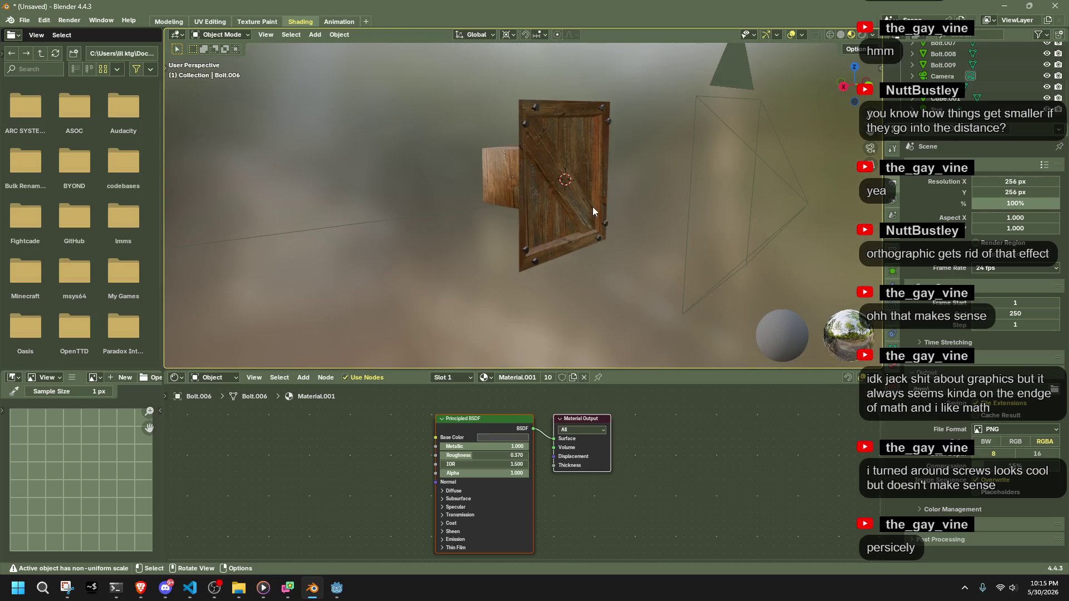
scroll(592, 202, "up", 3)
left_click(607, 172)
key("Tab")
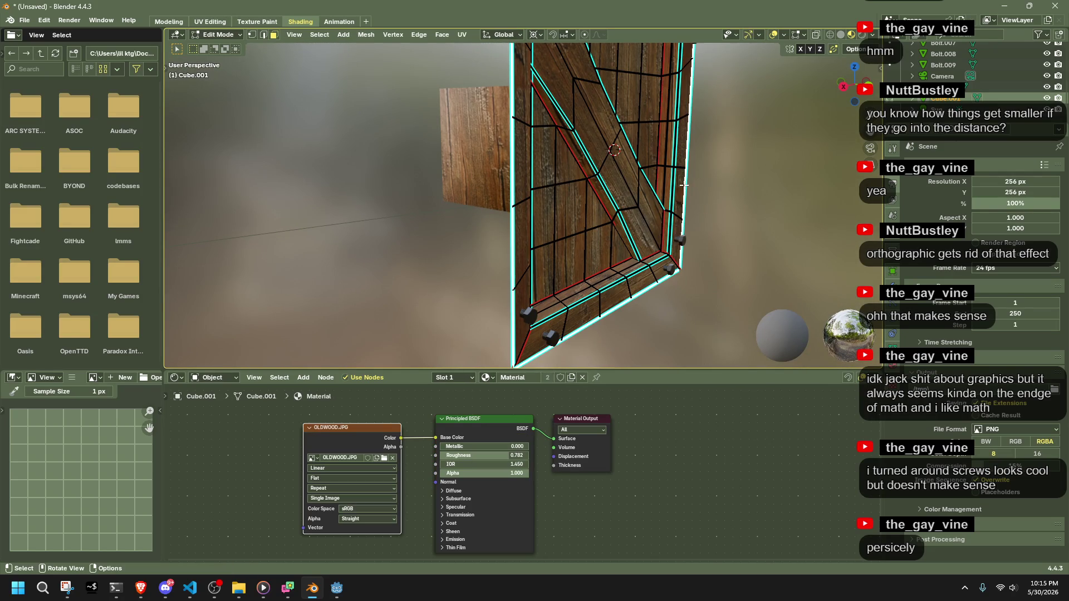
mouse_move(734, 196)
middle_mouse_down()
mouse_move(606, 234)
mouse_move(536, 270)
mouse_move(511, 260)
middle_mouse_up()
scroll(607, 234, "up", 5)
Select the three stacked faces right of the brace, try a scale and undo it, then exit Edit Mode.
left_click_drag(558, 133, 567, 243)
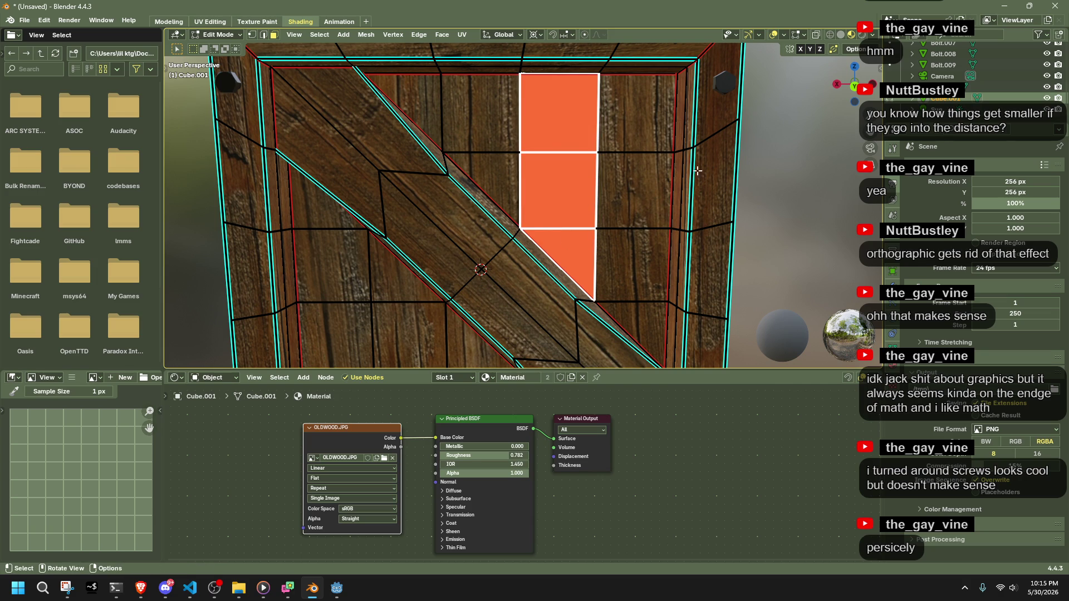
left_click(805, 197)
left_click_drag(563, 126, 568, 249)
middle_click_drag(568, 249, 652, 209)
key("s")
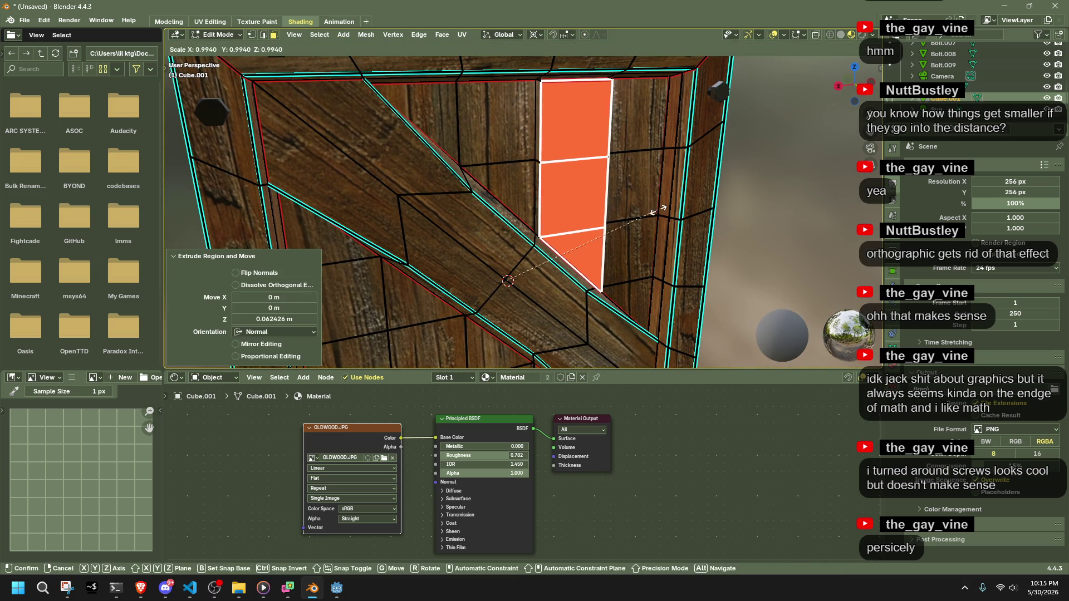
left_click(661, 207)
key("ctrl+z")
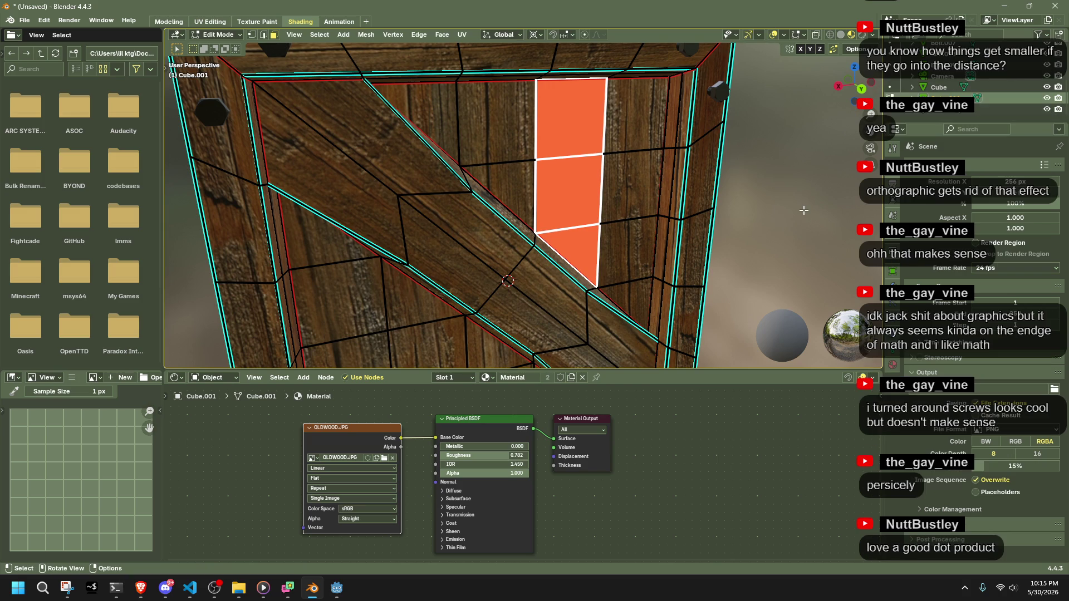
key("Tab")
left_click(783, 206)
scroll(783, 206, "down", 5)
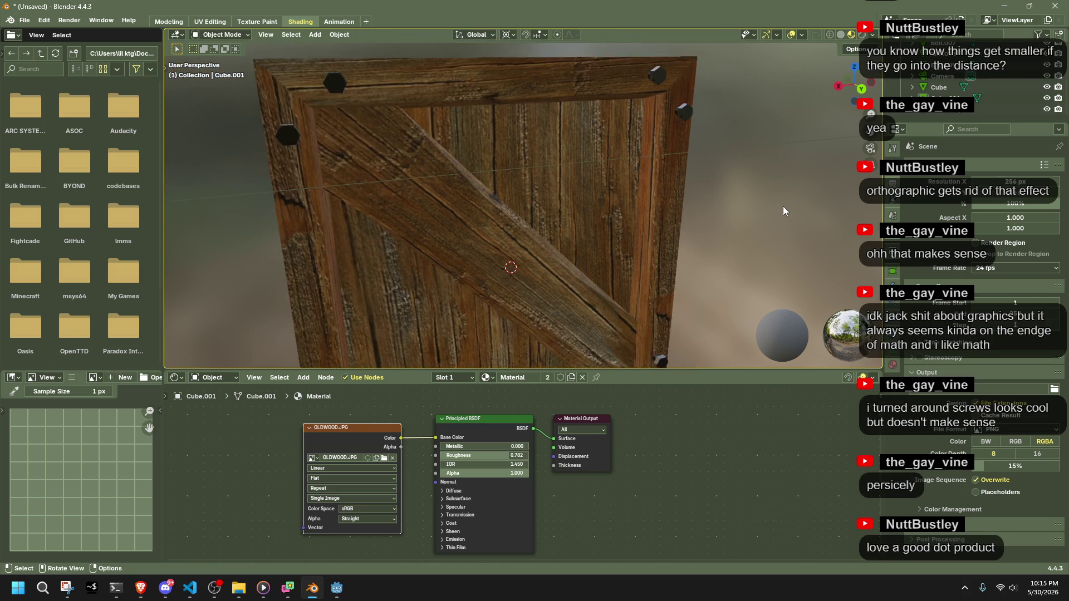
Orbit around the crate, briefly entering and leaving Edit Mode on the wooden box.
mouse_move(525, 241)
middle_mouse_down()
mouse_move(468, 227)
mouse_move(466, 215)
mouse_move(500, 193)
mouse_move(574, 204)
middle_mouse_up()
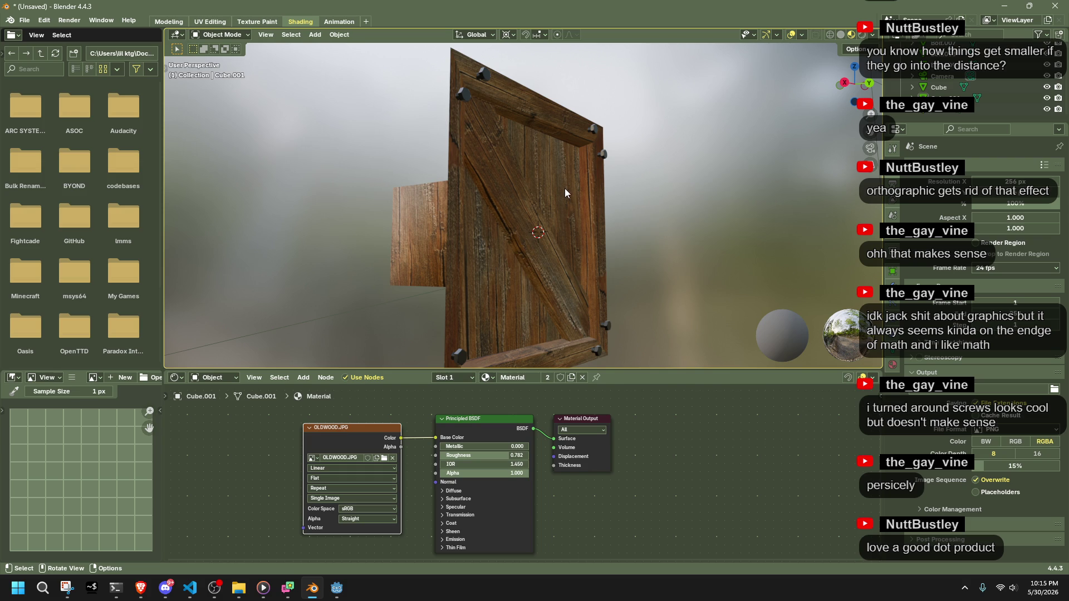
scroll(565, 190, "up", 1)
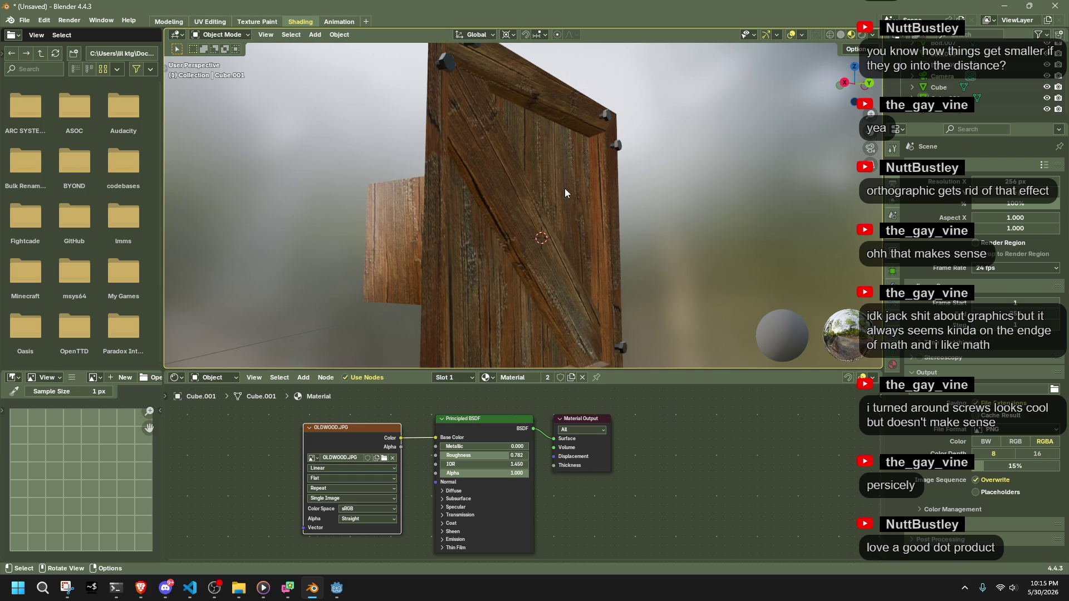
mouse_move(565, 192)
middle_mouse_down()
mouse_move(442, 208)
mouse_move(506, 233)
mouse_move(584, 206)
middle_mouse_up()
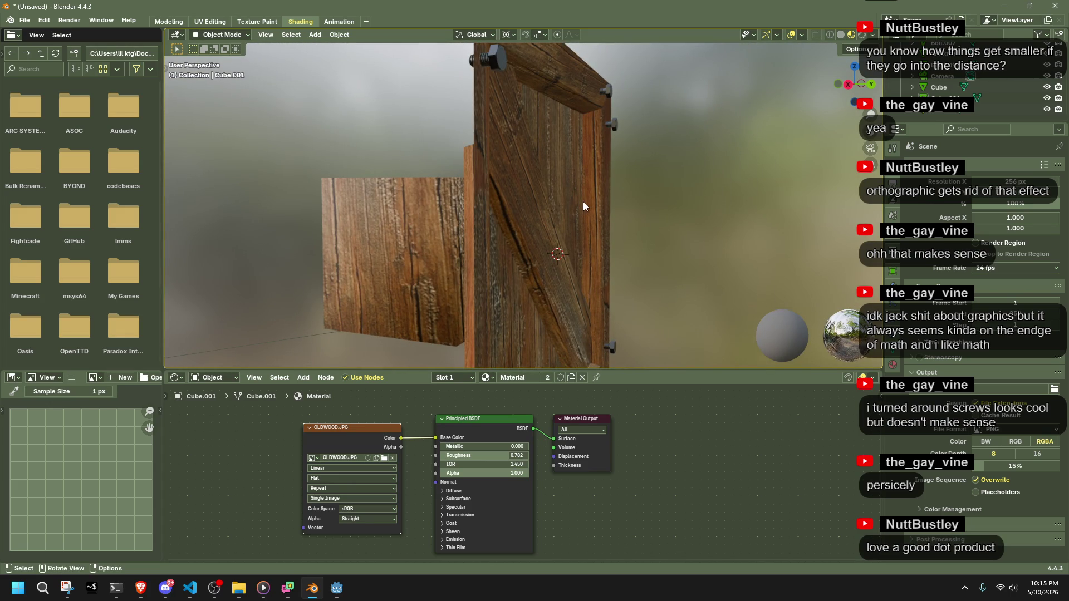
middle_click_drag(567, 196, 439, 229)
left_click(437, 229)
key("Tab")
key("Tab")
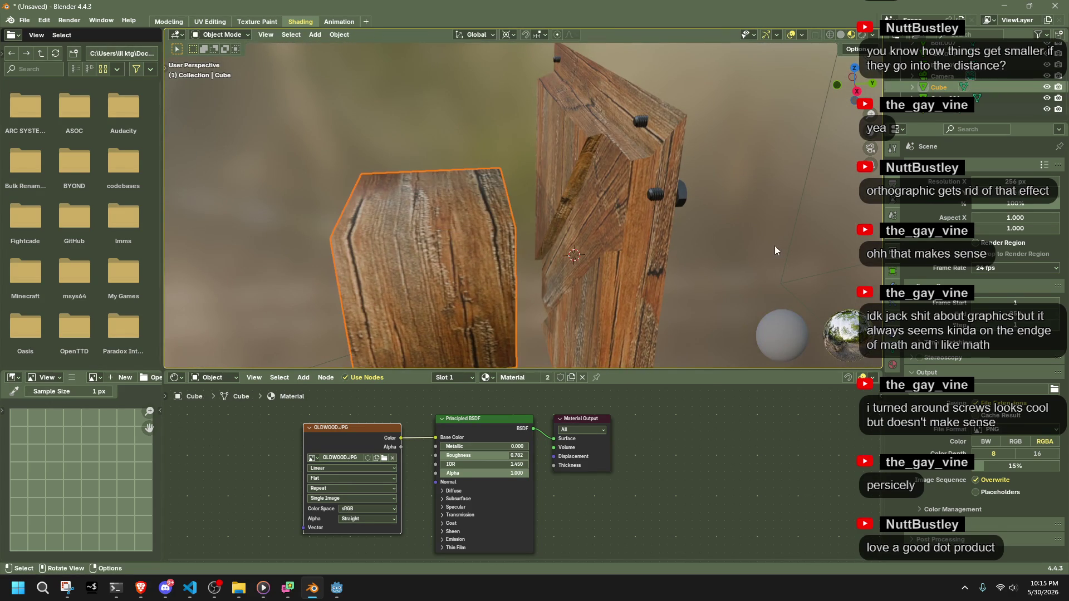
left_click(758, 249)
mouse_move(734, 248)
middle_mouse_down()
mouse_move(663, 236)
mouse_move(722, 215)
mouse_move(581, 175)
mouse_move(534, 231)
middle_mouse_up()
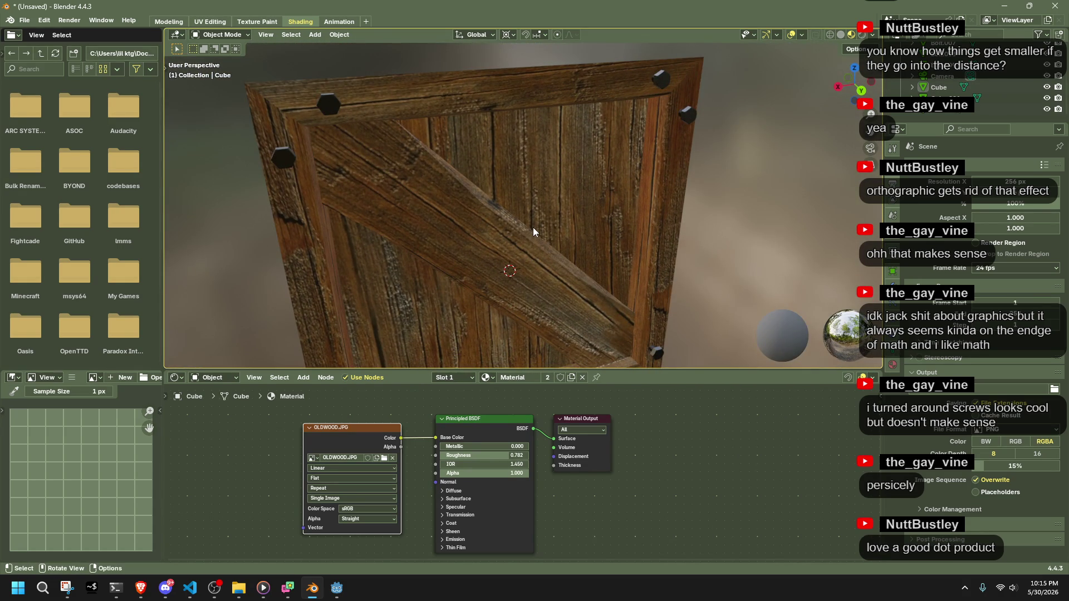
View through the camera and show Material.001 of the lower-right corner bolt.
key("KP_0")
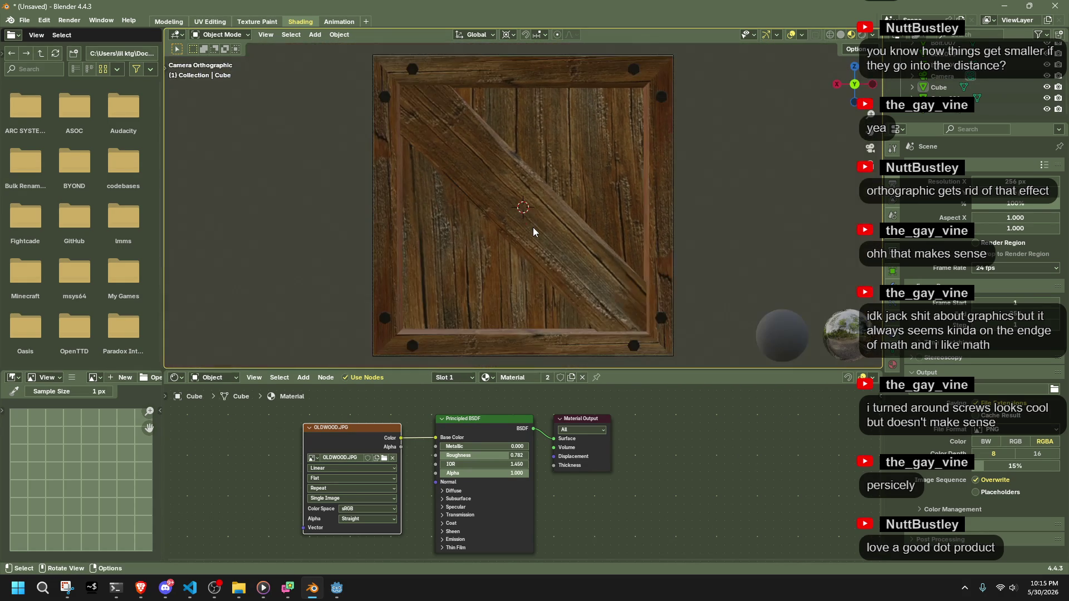
scroll(515, 191, "down", 1)
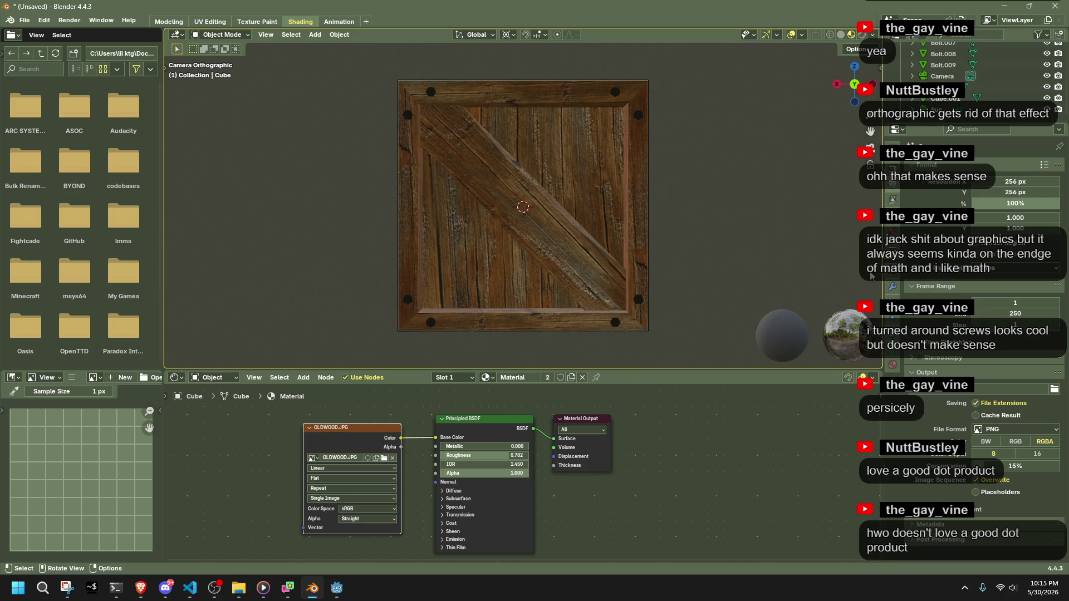
left_click(893, 364)
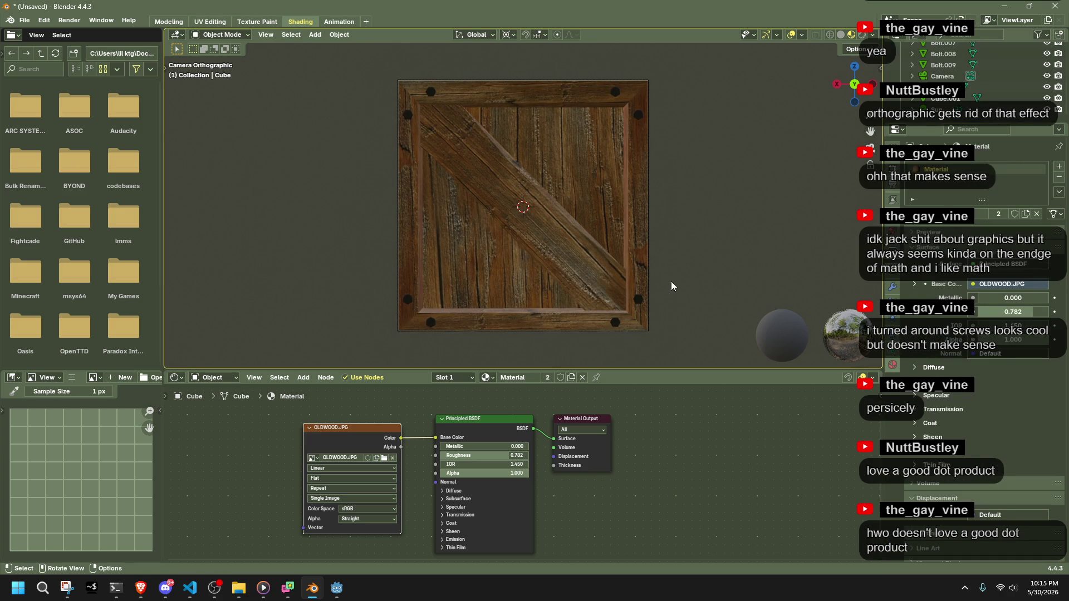
left_click(639, 301)
left_click(990, 287)
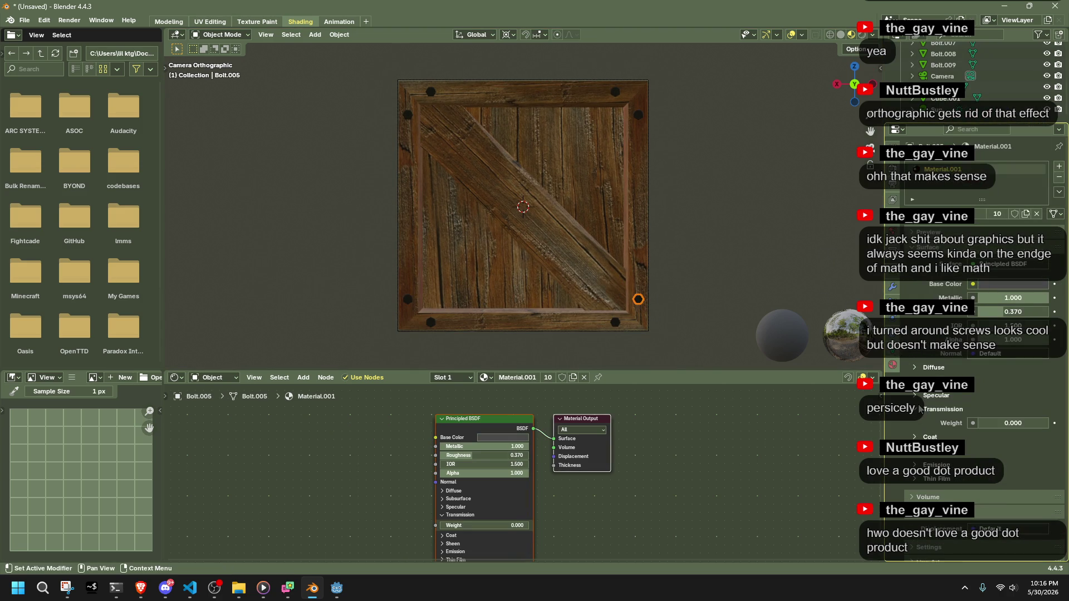
Add an Image Texture node to Material.001 and connect it to the Base Color input.
left_click(737, 457)
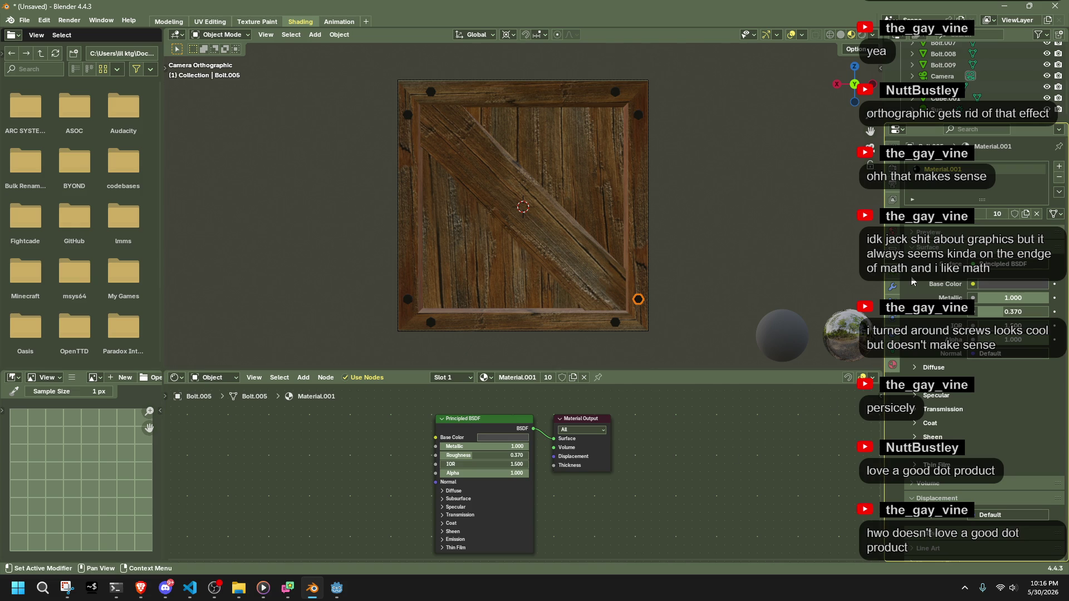
left_click(303, 378)
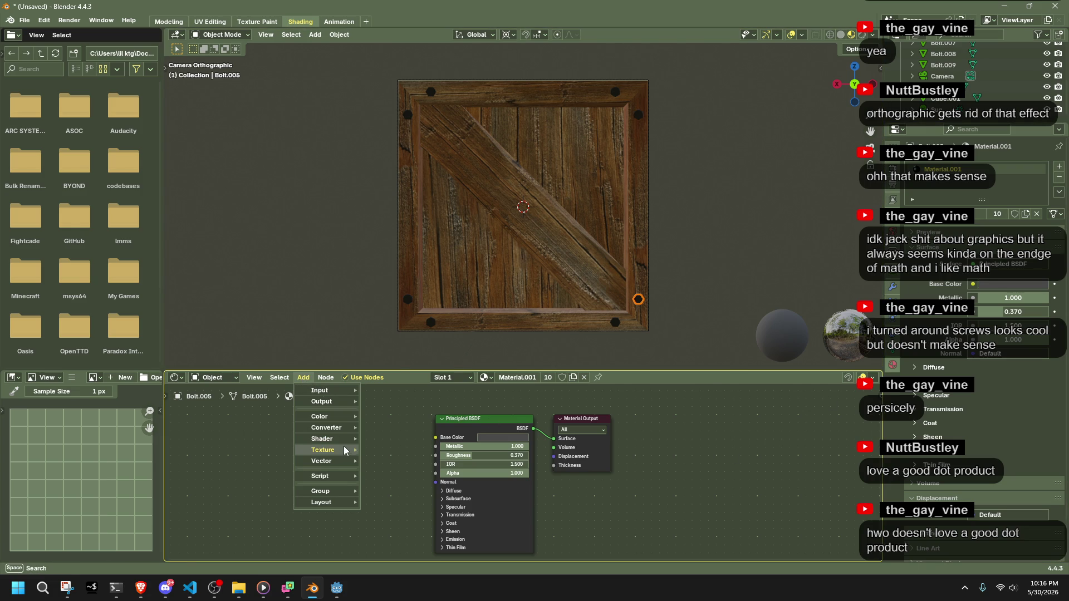
mouse_move(346, 450)
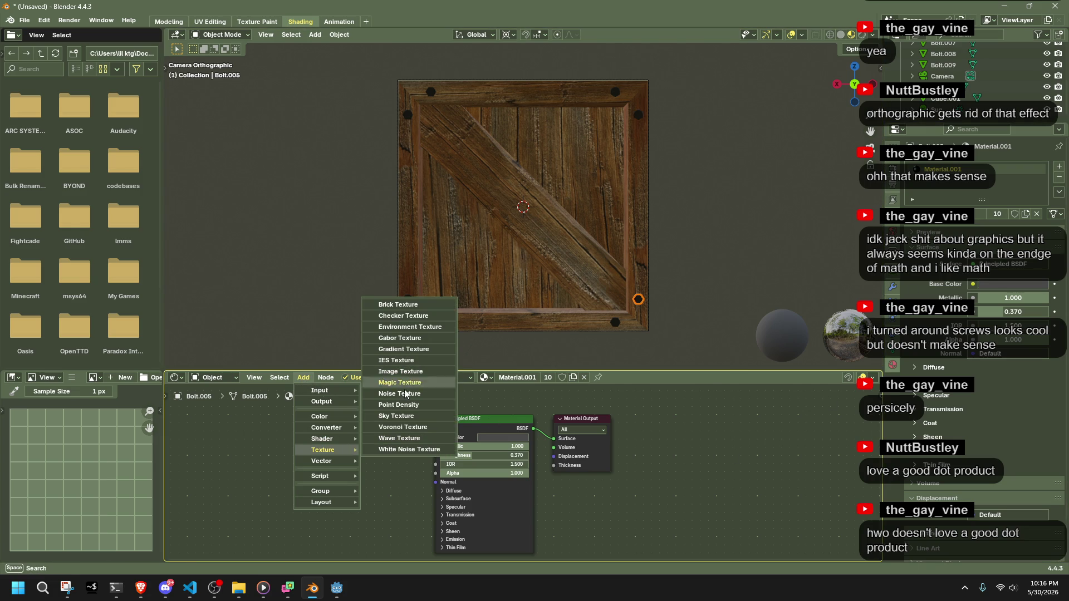
left_click(400, 372)
left_click(276, 451)
left_click_drag(380, 463, 436, 438)
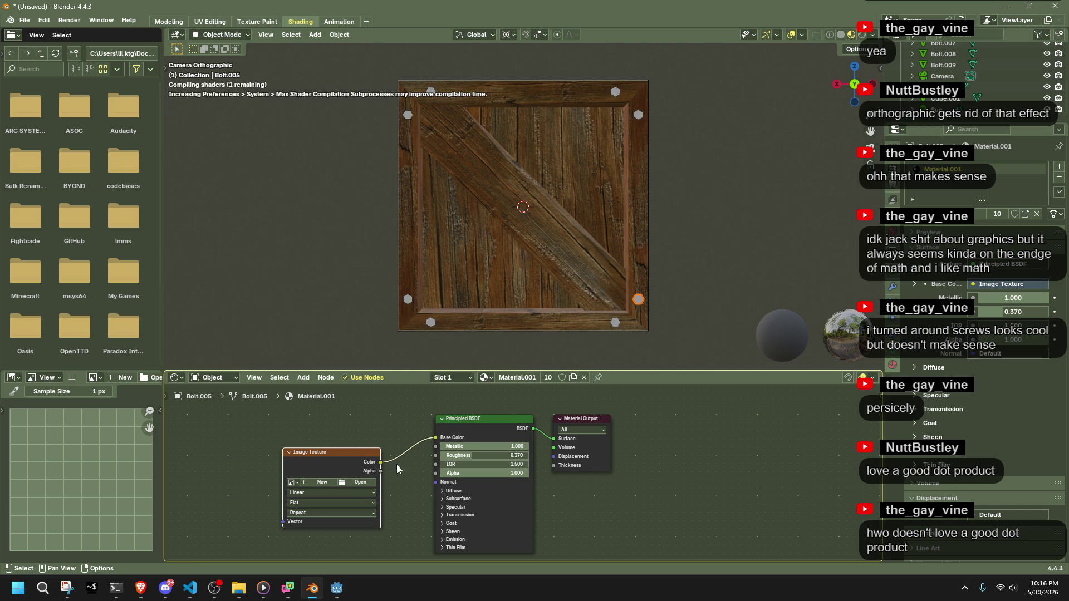
Load MET_OLDDIRTYMETAL_SEAMLESS.jpg from assets\textures into the node, then select Bolt.006.
left_click(362, 483)
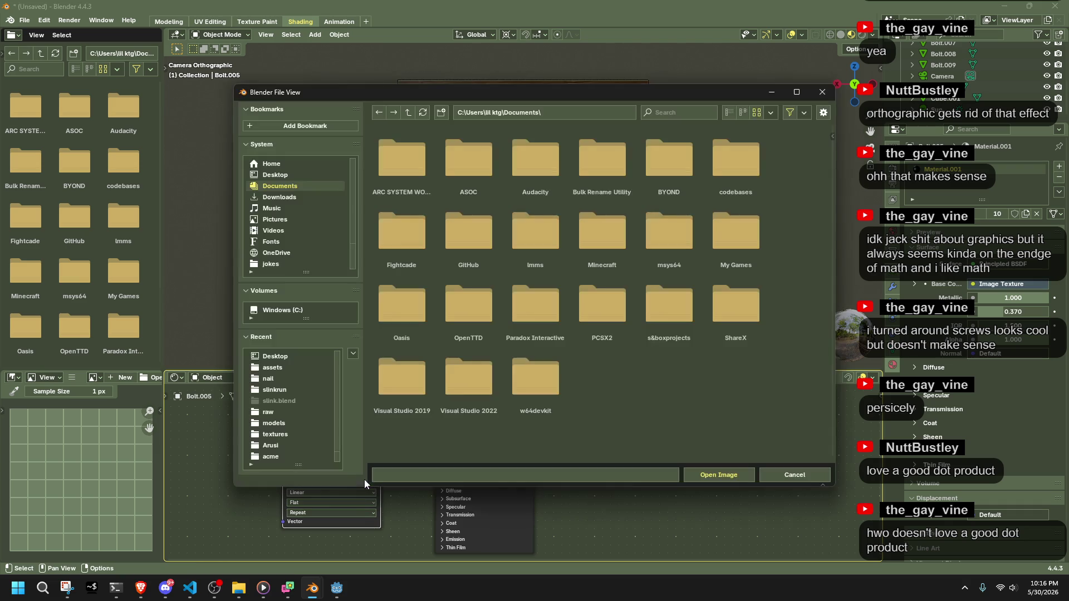
left_click(306, 369)
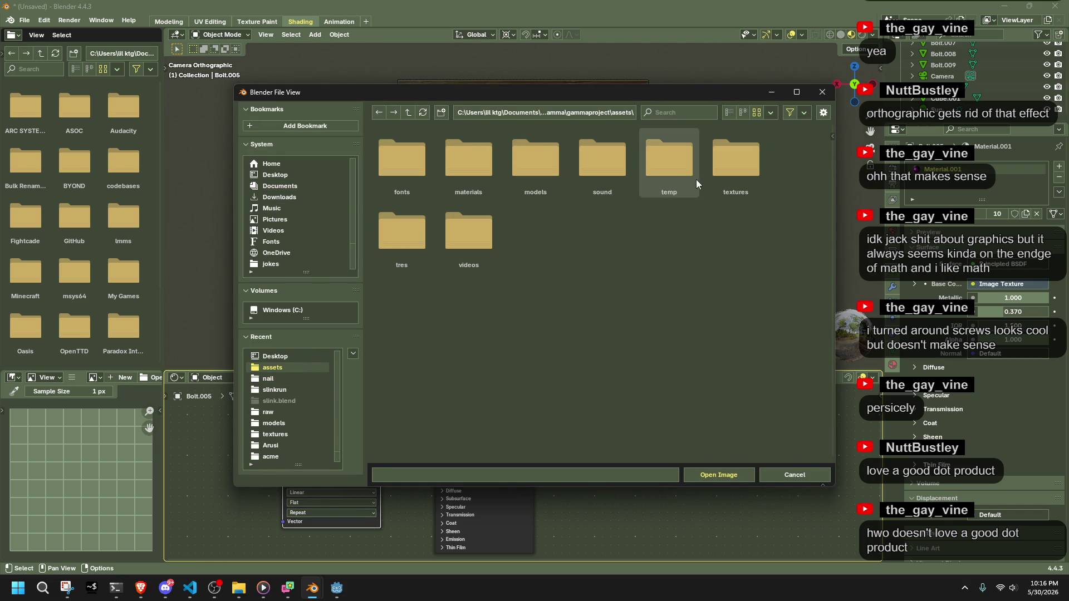
left_click(735, 167)
scroll(593, 295, "down", 1)
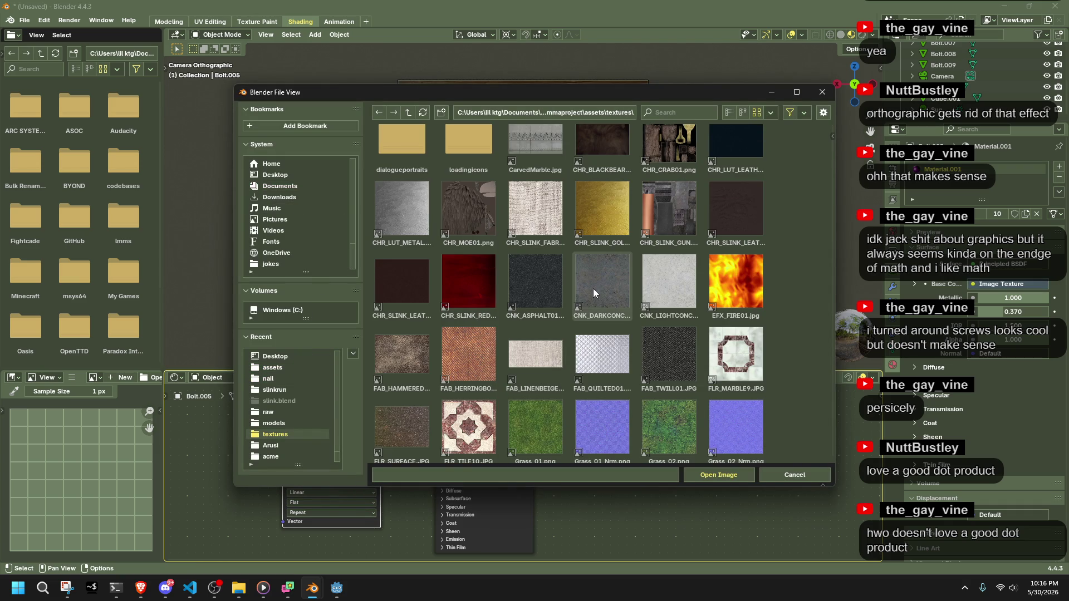
scroll(401, 345, "down", 1)
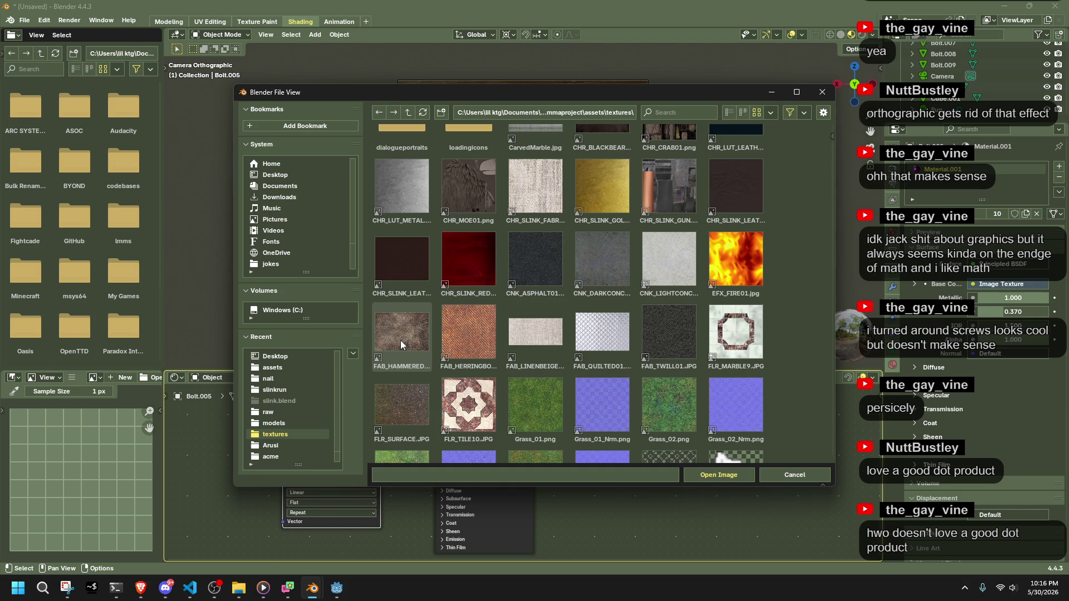
scroll(404, 415, "down", 12)
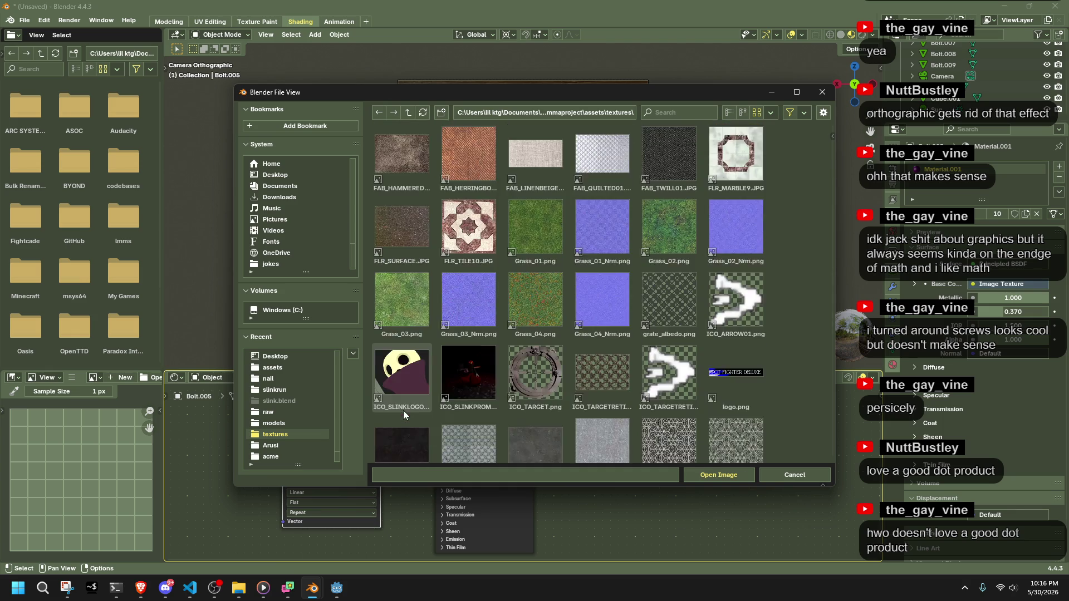
scroll(404, 415, "down", 3)
double_click(625, 335)
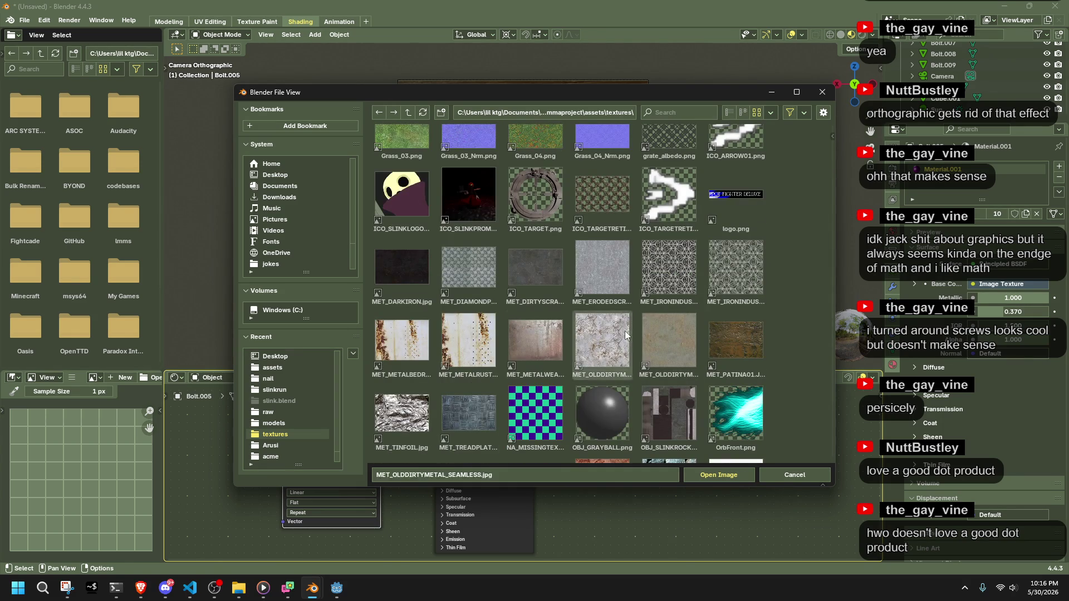
mouse_move(625, 334)
middle_mouse_down()
mouse_move(711, 317)
mouse_move(762, 269)
mouse_move(593, 253)
mouse_move(600, 259)
middle_mouse_up()
left_click(503, 252)
mouse_move(518, 253)
middle_mouse_down()
mouse_move(572, 252)
mouse_move(520, 268)
mouse_move(455, 185)
mouse_move(560, 205)
middle_mouse_up()
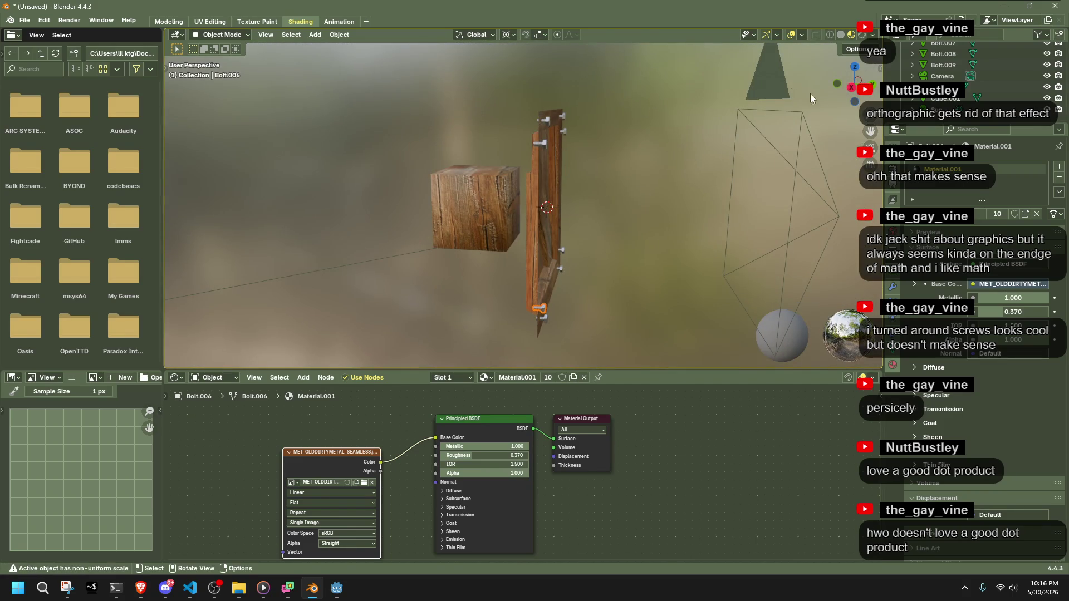
Select the bolt faces around the crate and UV unwrap them with Cube Projection.
left_click(850, 91)
mouse_move(596, 329)
left_mouse_down()
mouse_move(570, 105)
mouse_move(556, 96)
left_mouse_up()
left_click(871, 84)
key("Tab")
key("a")
left_click_drag(327, 65, 631, 312)
right_click(641, 273)
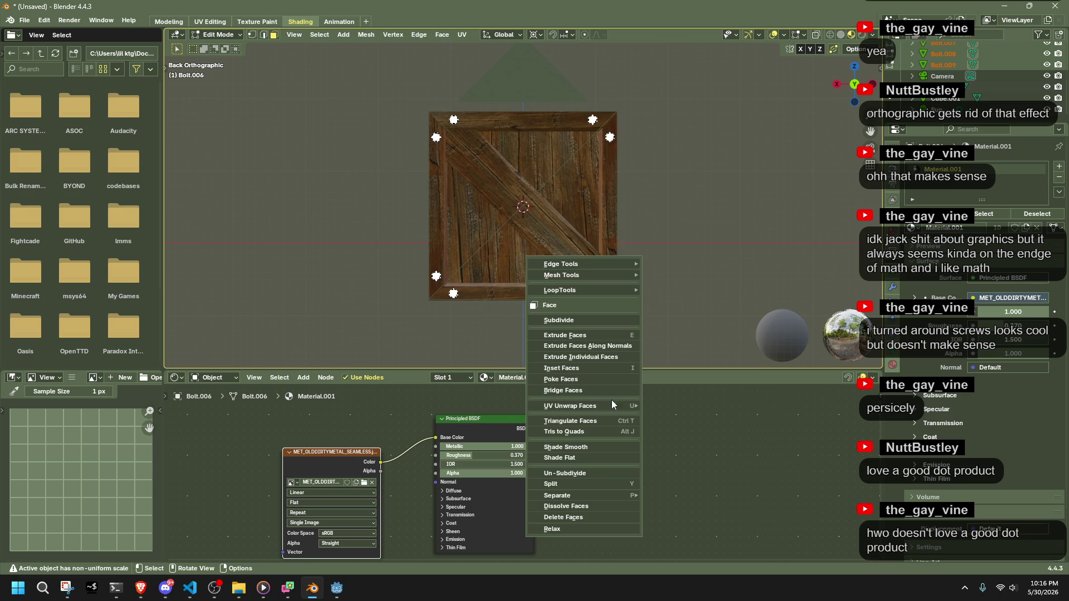
mouse_move(591, 402)
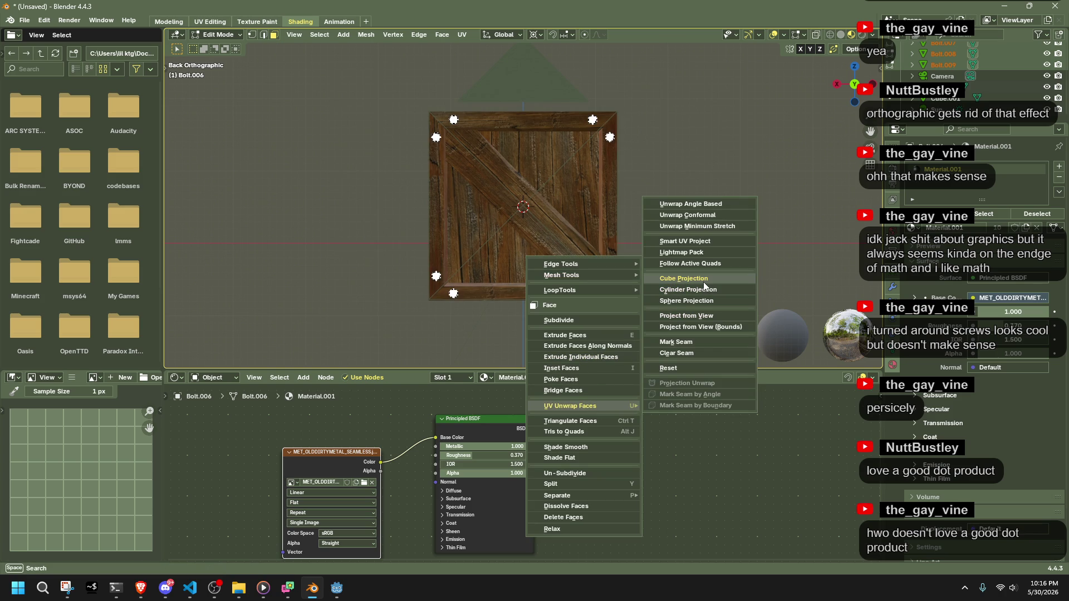
left_click(704, 286)
left_click(337, 206)
key("Tab")
Re-enter Edit Mode on the bolts and switch to the UV Editing workspace.
scroll(336, 206, "up", 4)
mouse_move(336, 206)
middle_mouse_down()
mouse_move(443, 265)
mouse_move(417, 149)
middle_mouse_up()
key("Tab")
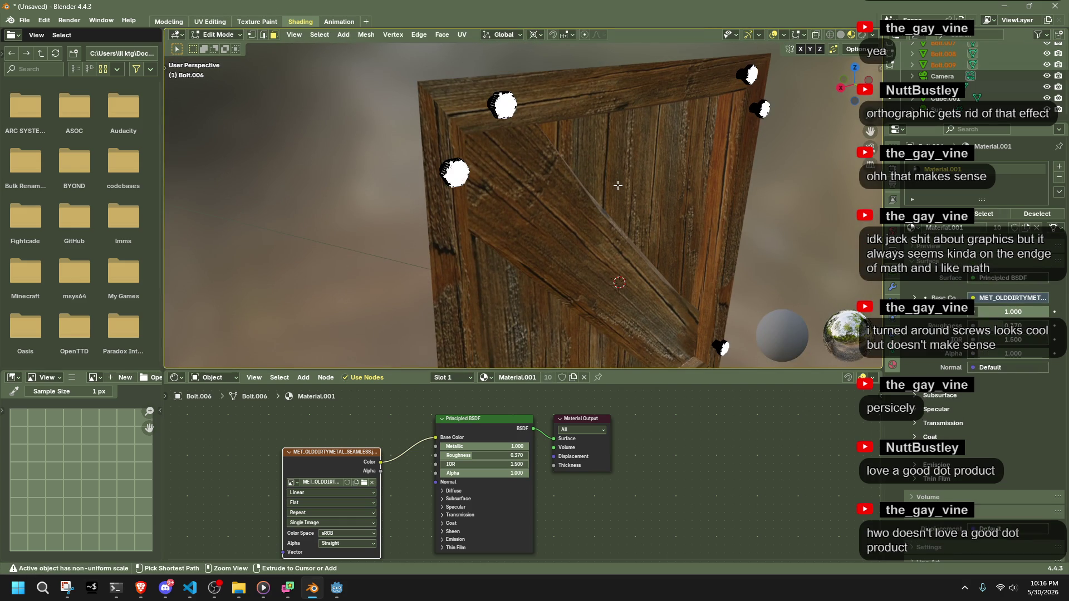
left_click(210, 21)
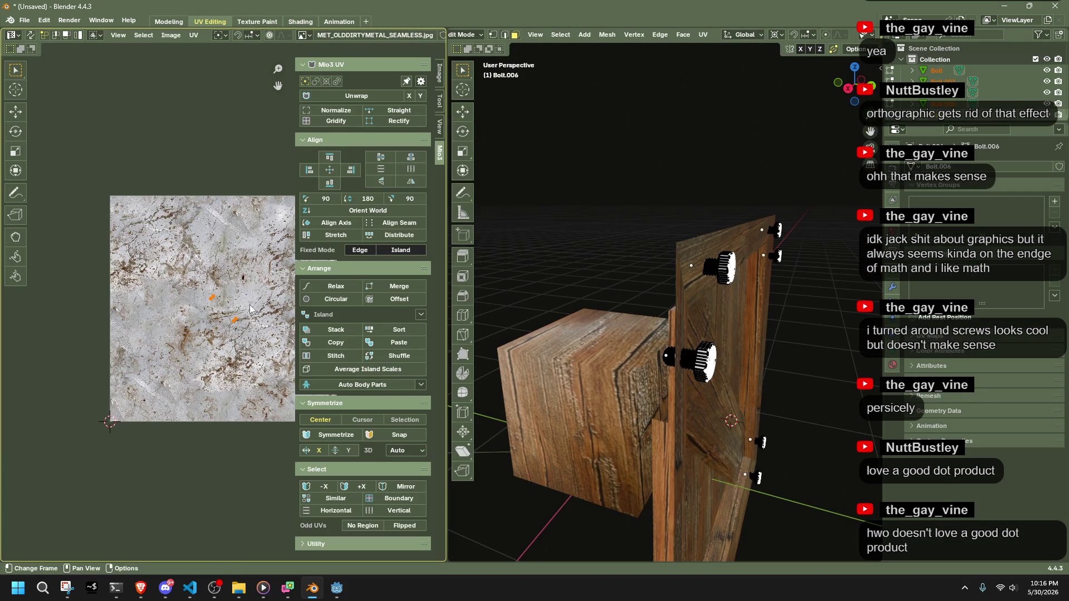
Pan to show the whole metal texture and nudge the selected bolt UV points.
scroll(252, 307, "down", 1)
middle_click_drag(253, 306, 182, 297)
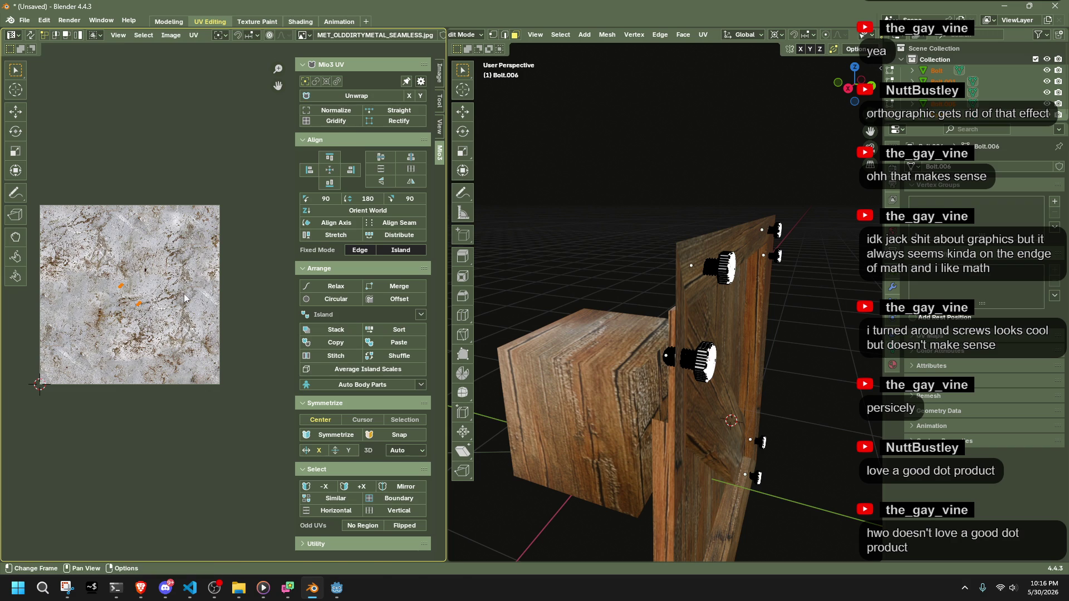
key("s")
left_click(31, 378)
key("ctrl+z")
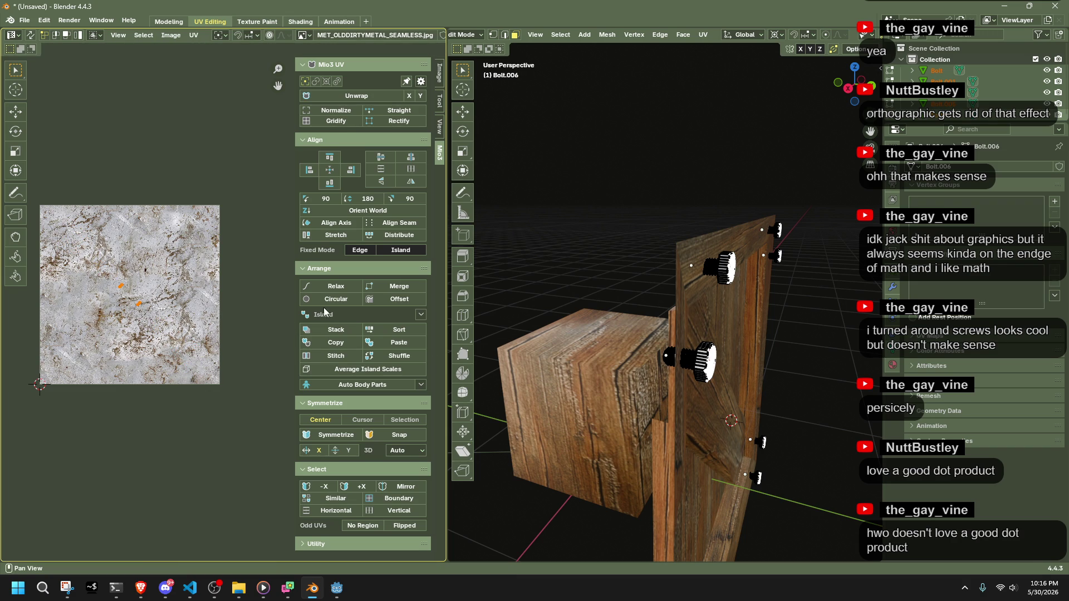
left_click(125, 295, "shift")
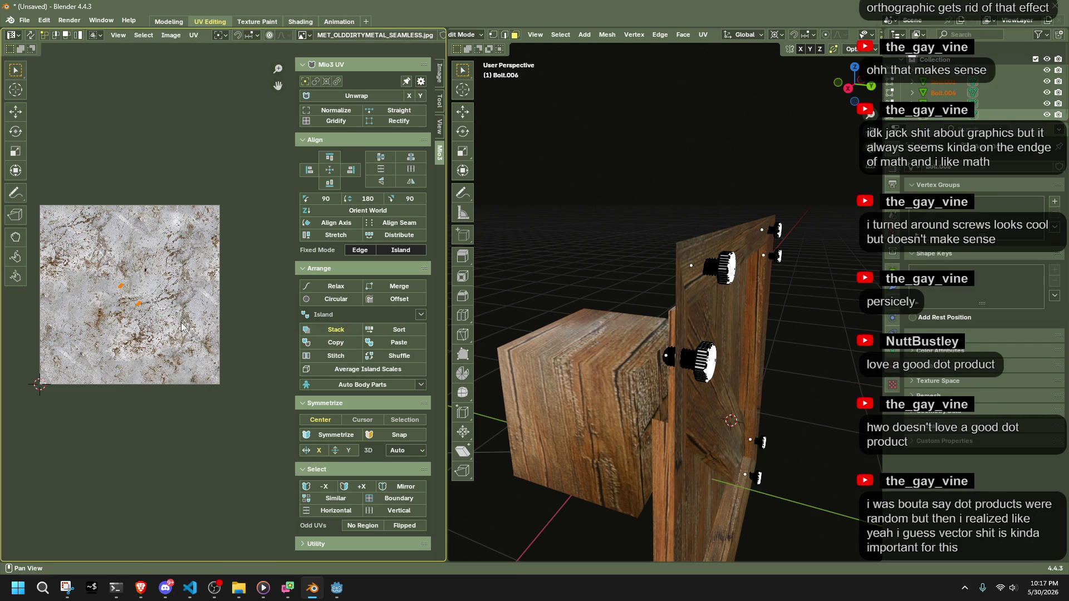
key("g")
left_click(121, 288)
key("ctrl+z")
key("g")
left_click(120, 286)
Stack the upper UV island onto the lower, scale them up about 3.4 times, and shift them up-right.
key("s")
left_click(268, 329)
left_click(220, 259)
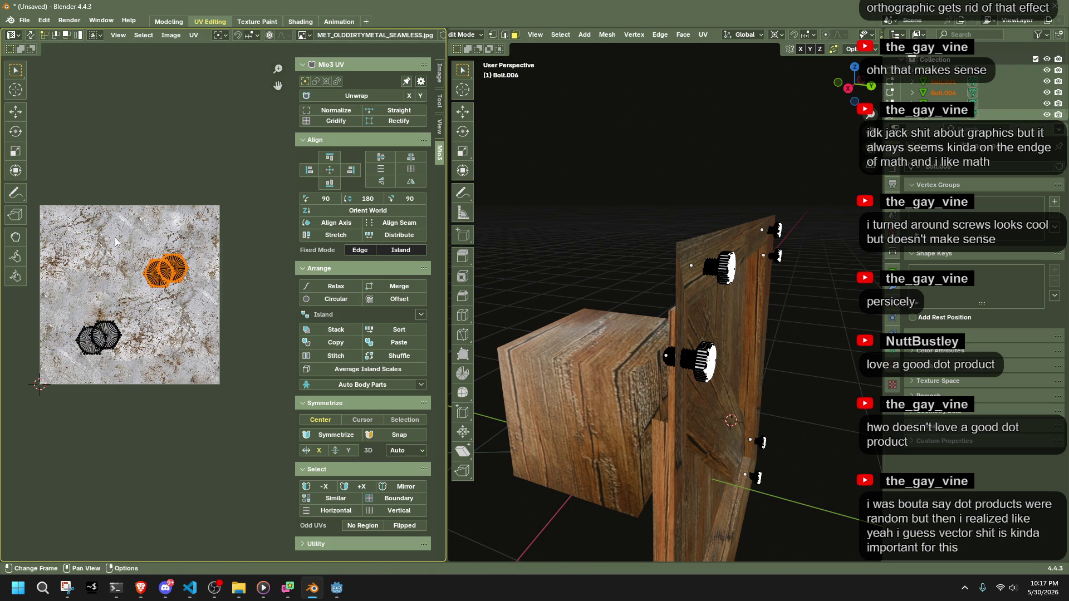
key("g")
left_click(165, 388)
key("s")
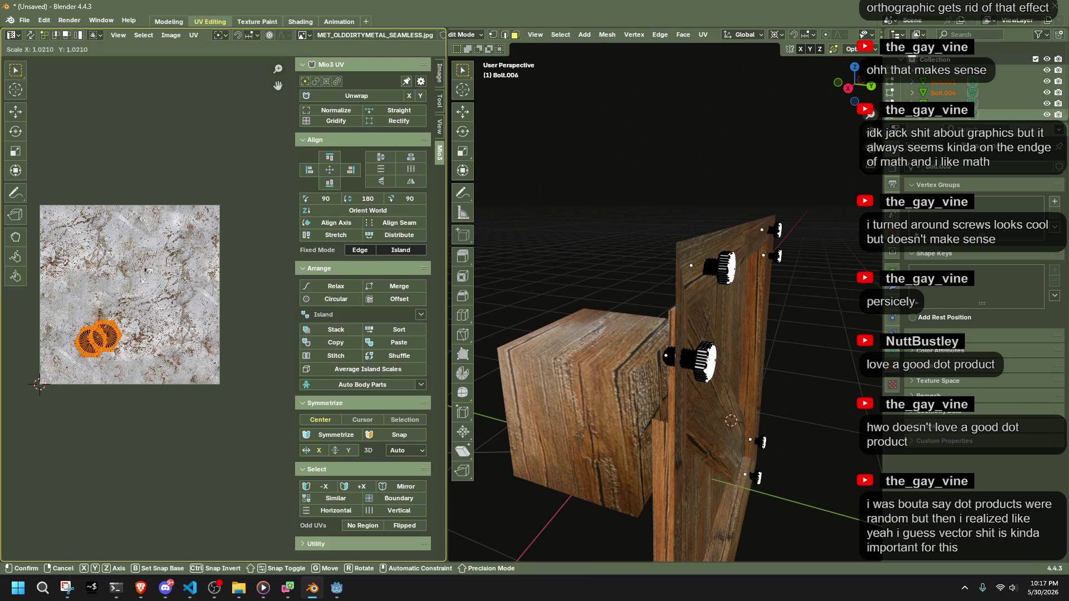
left_click(225, 271)
key("g")
left_click(260, 230)
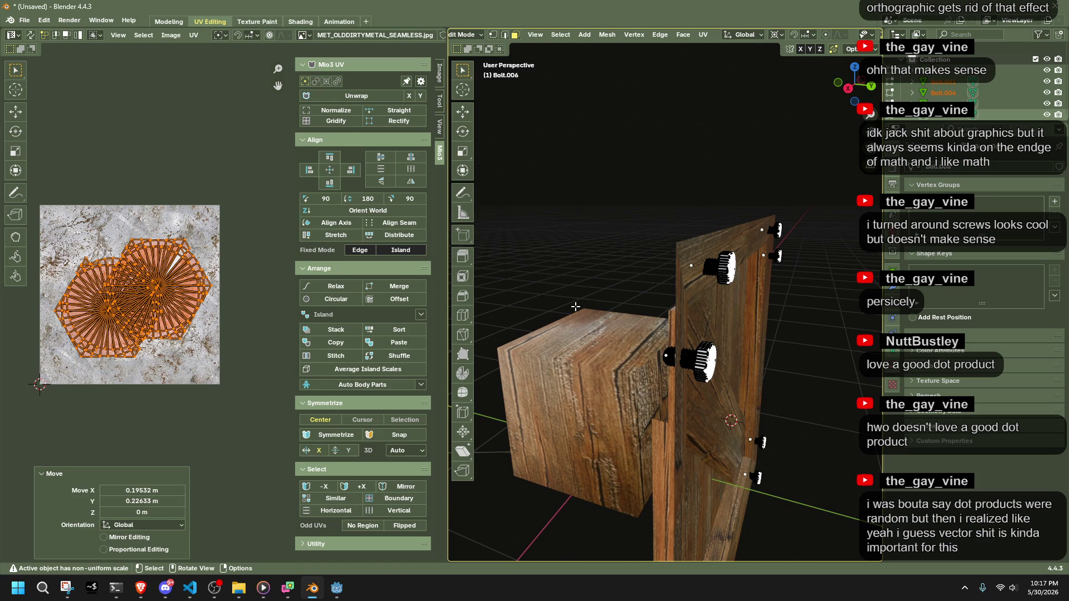
Leave Edit Mode, move through the Texture Paint and Shading workspaces, and switch to Godot.
key("Tab")
scroll(804, 339, "up", 5)
mouse_move(804, 339)
middle_mouse_down()
mouse_move(752, 343)
mouse_move(741, 325)
middle_mouse_up()
scroll(741, 327, "down", 5)
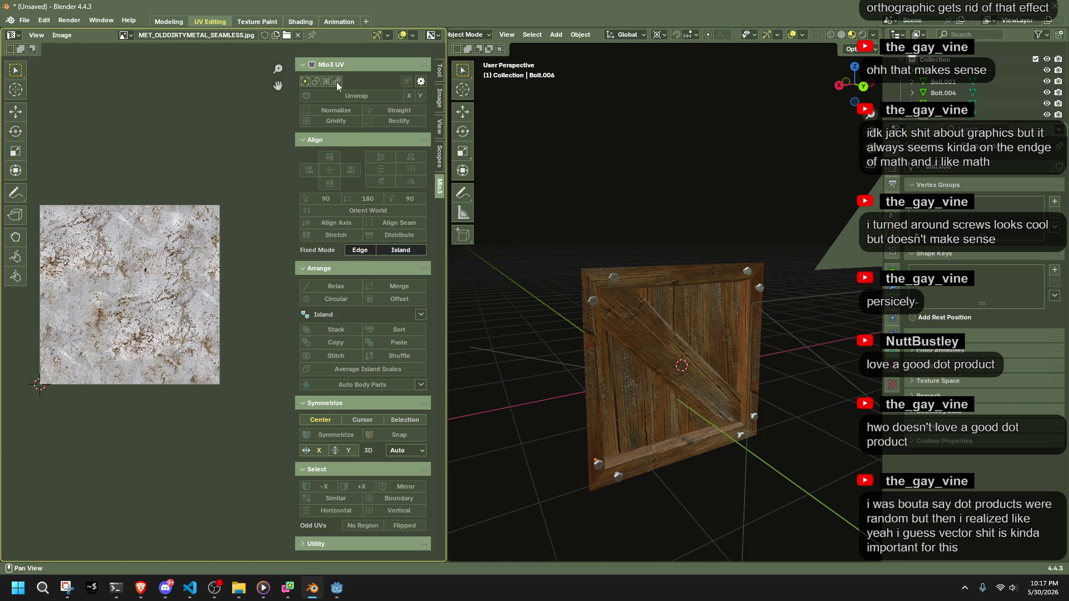
left_click(262, 22)
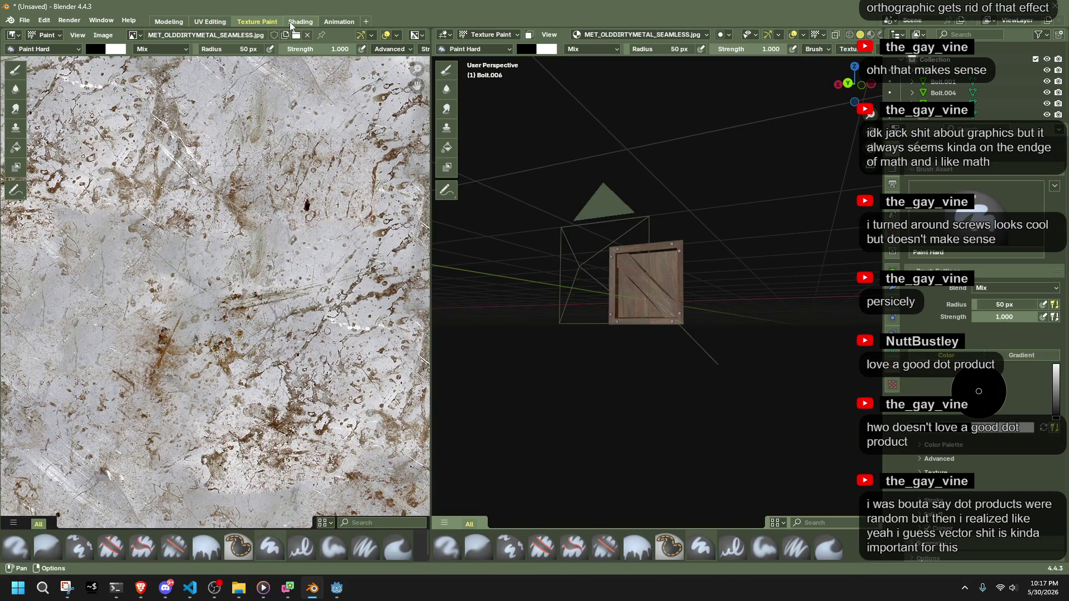
left_click(290, 22)
left_click(336, 588)
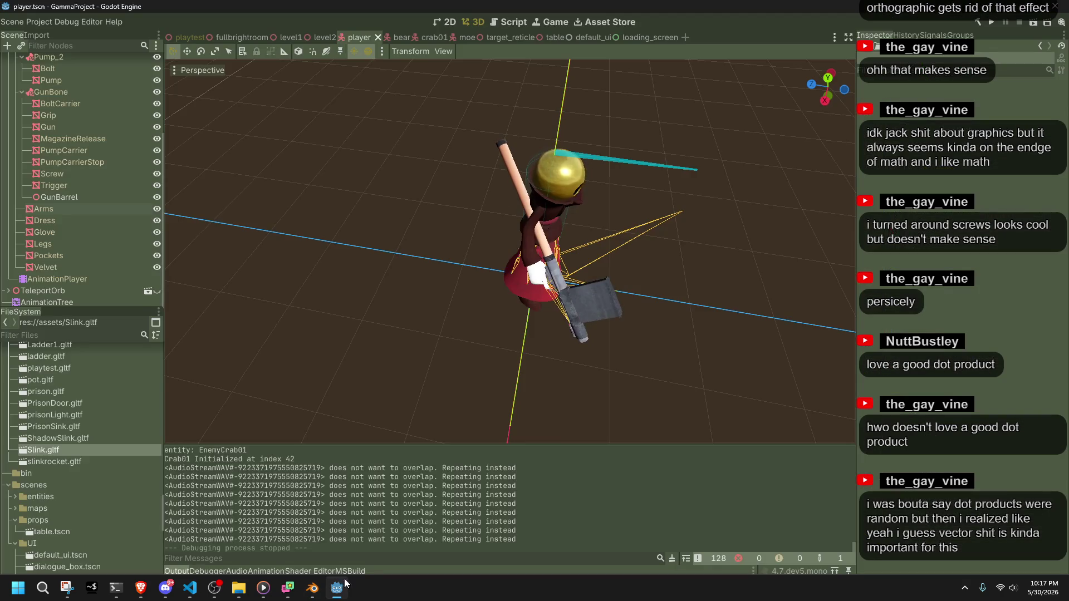
Switch the Head mesh's Rotation Edit Mode to Basis and back to Euler, then return to VS Code.
left_click(556, 183)
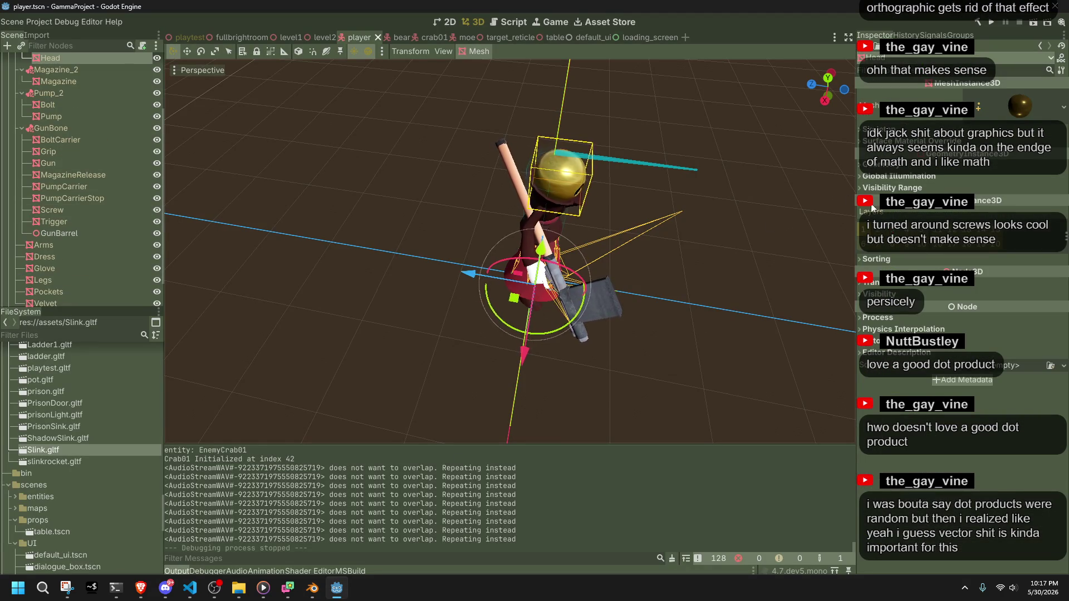
left_click(892, 286)
left_click(988, 384)
left_click(987, 378)
left_click(987, 371)
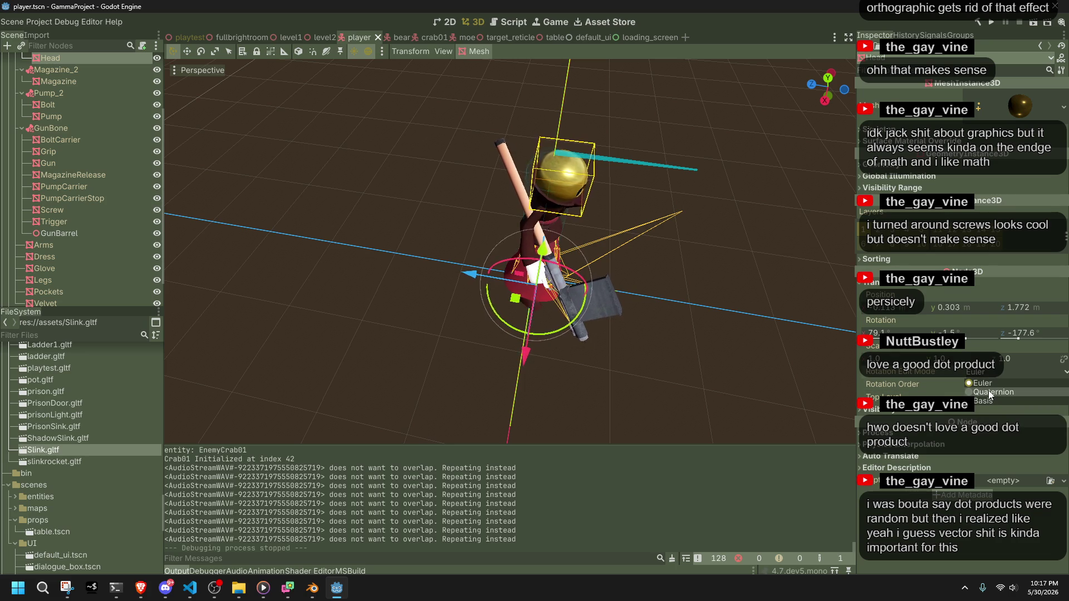
left_click(994, 401)
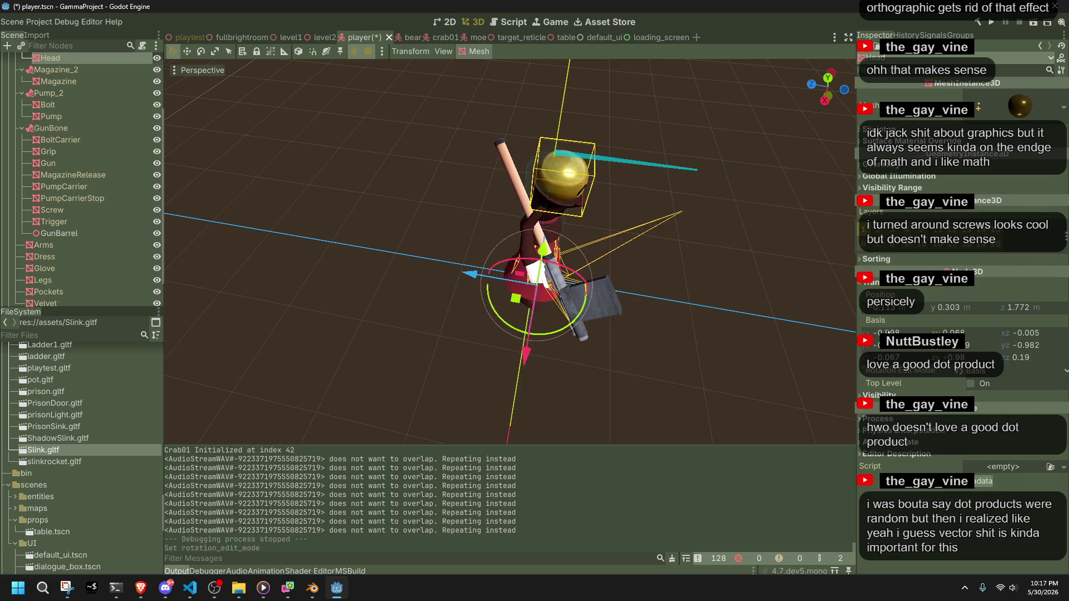
left_click(974, 371)
left_click(972, 384)
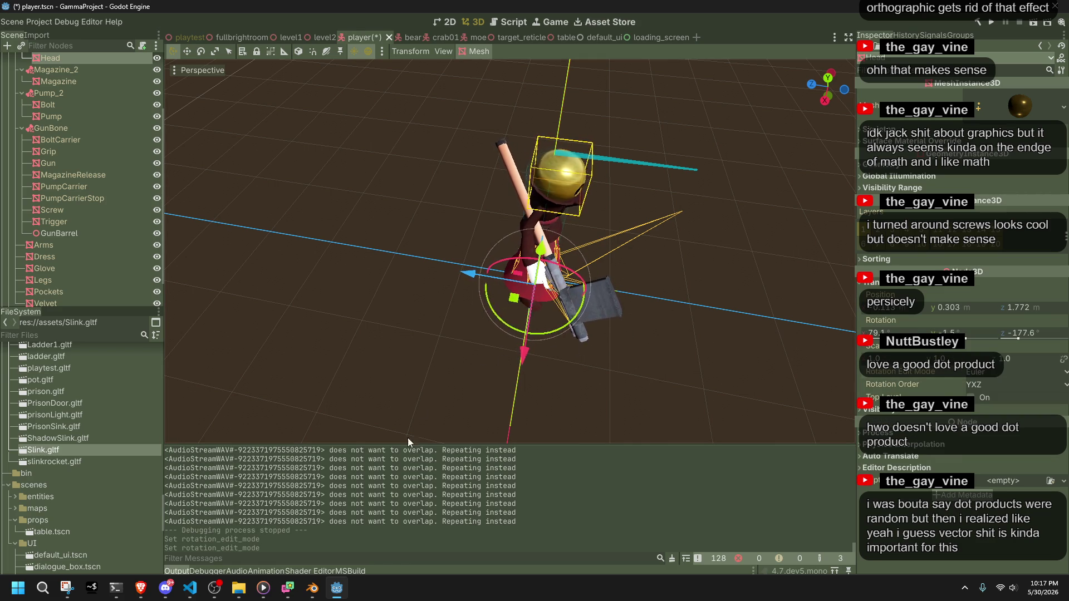
left_click(190, 588)
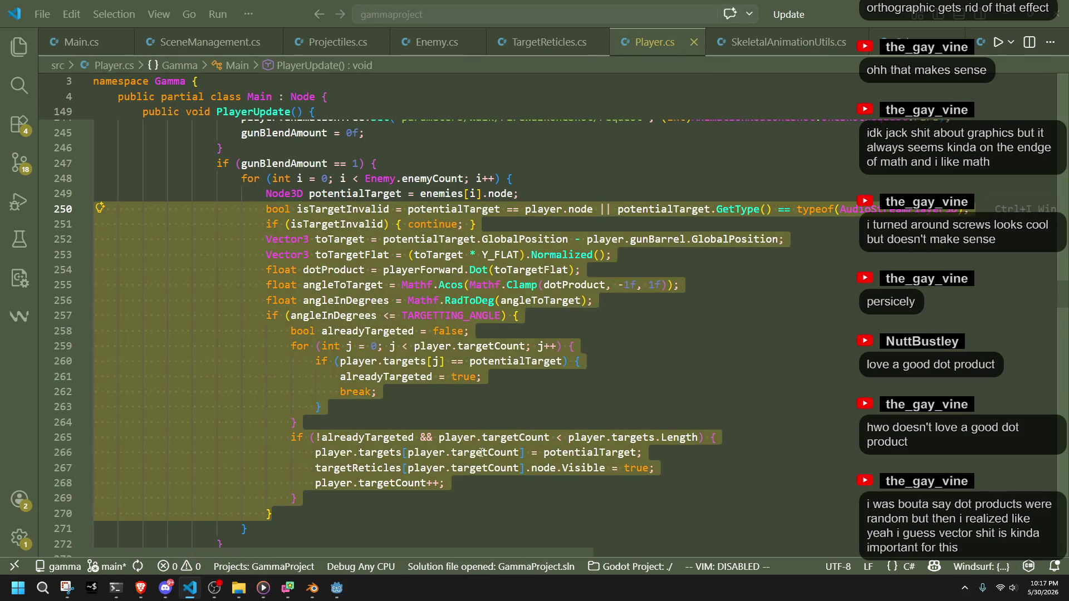
Deselect and scroll through Player.cs's targeting loop, then return to Blender.
scroll(486, 385, "down", 1)
left_click(486, 385)
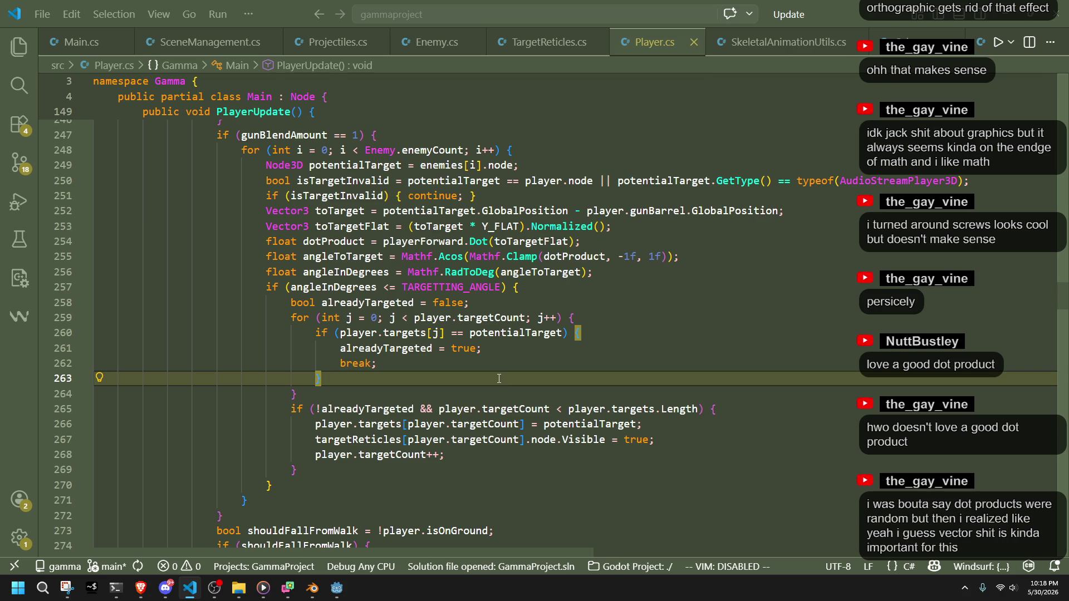
scroll(499, 378, "down", 3)
scroll(499, 378, "up", 2)
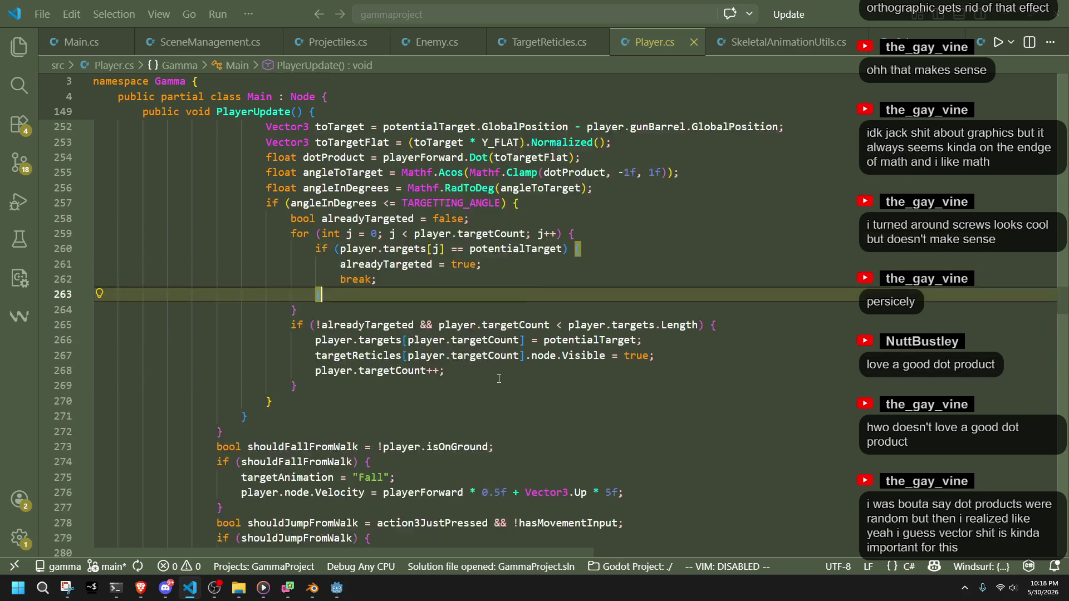
scroll(499, 379, "down", 1)
left_click(313, 588)
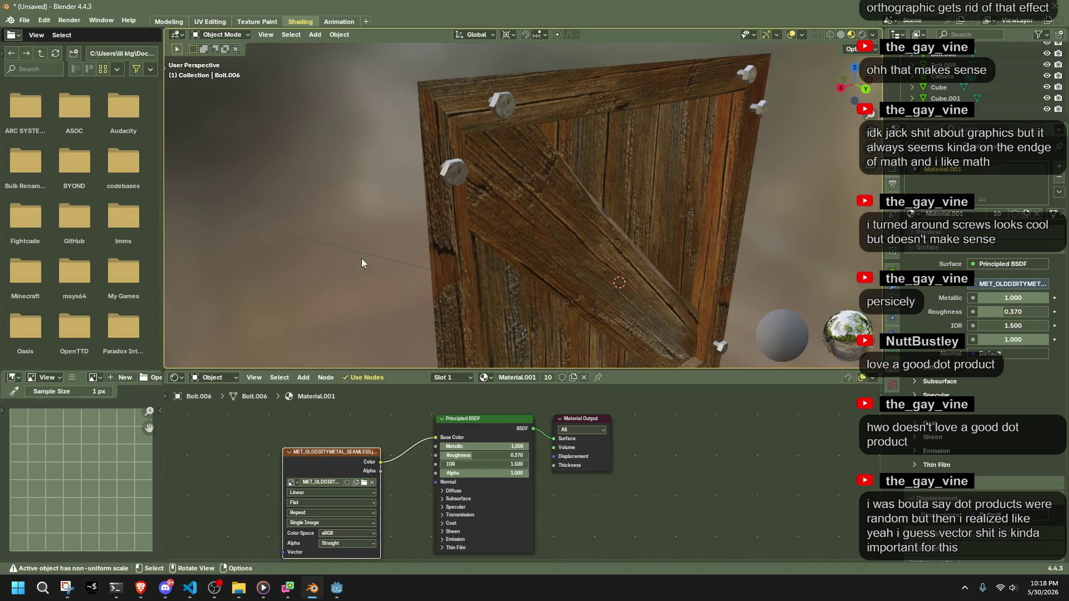
Render the crate image and inspect the enlarged render preview.
left_click(69, 20)
left_click(83, 33)
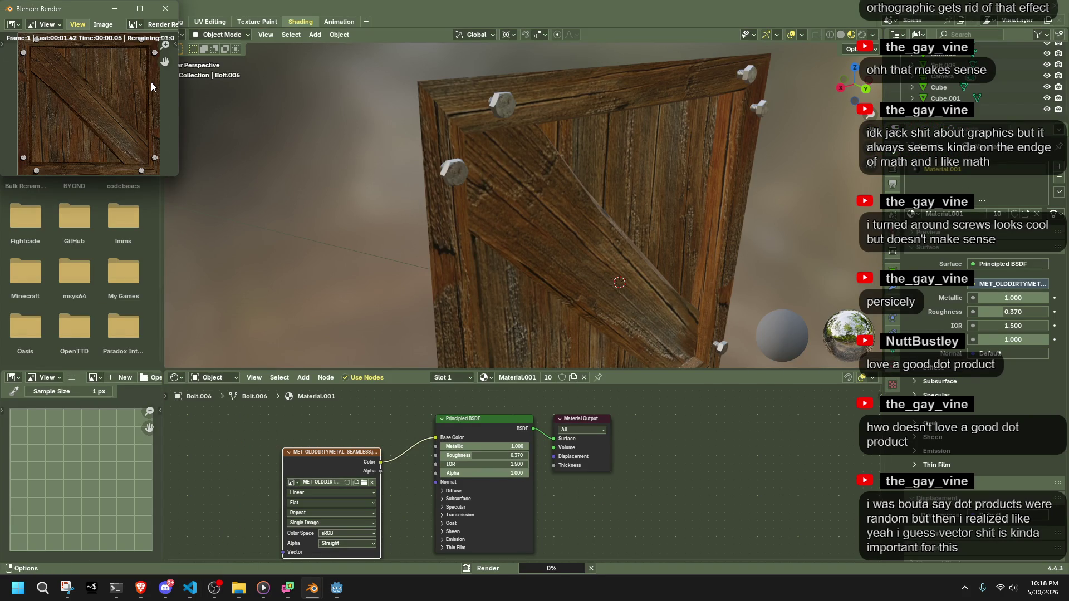
left_click_drag(177, 177, 672, 471)
scroll(399, 327, "up", 4)
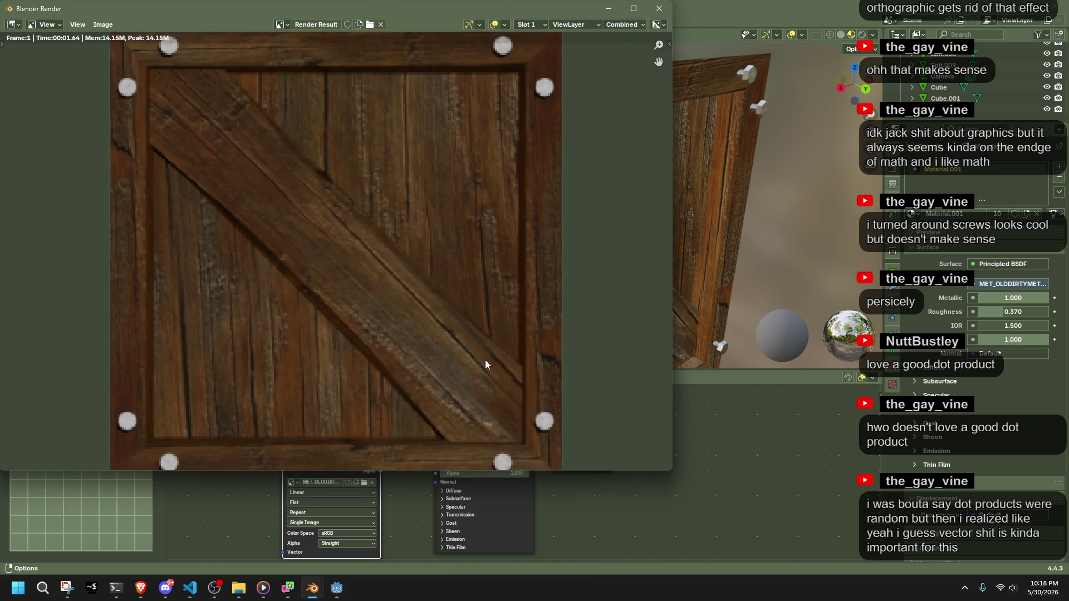
scroll(484, 360, "down", 1)
left_click(663, 16)
Select a bolt and load MET_DARKIRON as its texture image.
left_click(509, 111)
middle_click_drag(404, 121, 523, 178)
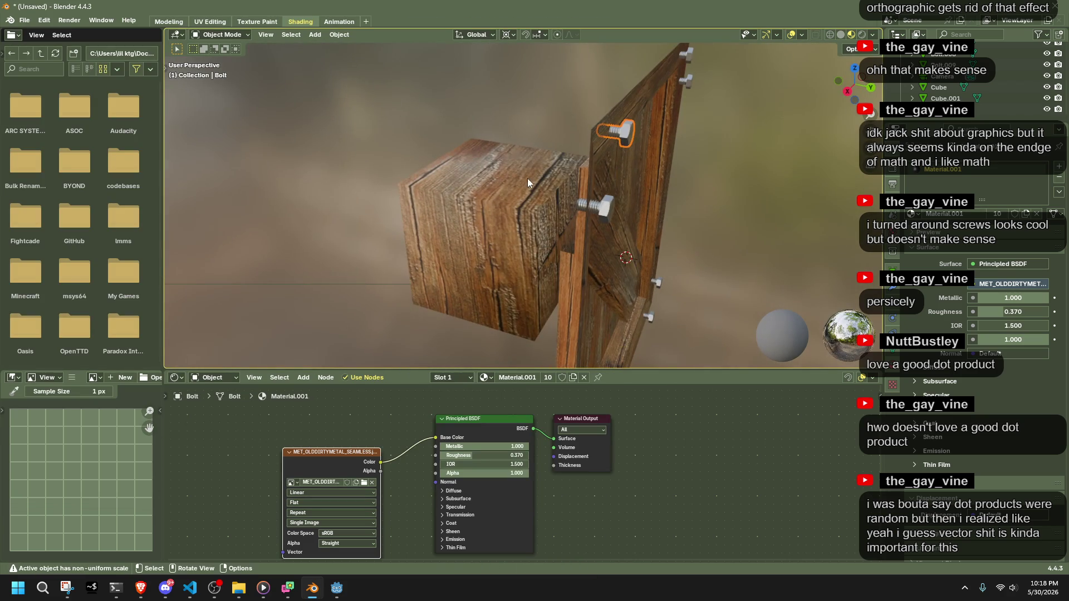
middle_click_drag(728, 209, 400, 243)
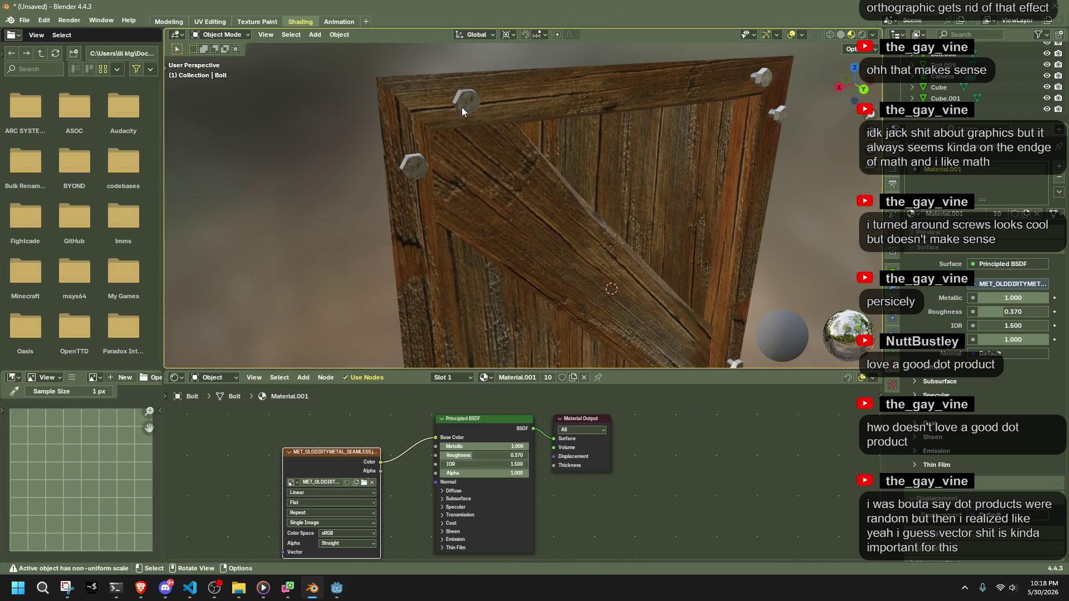
left_click(363, 484)
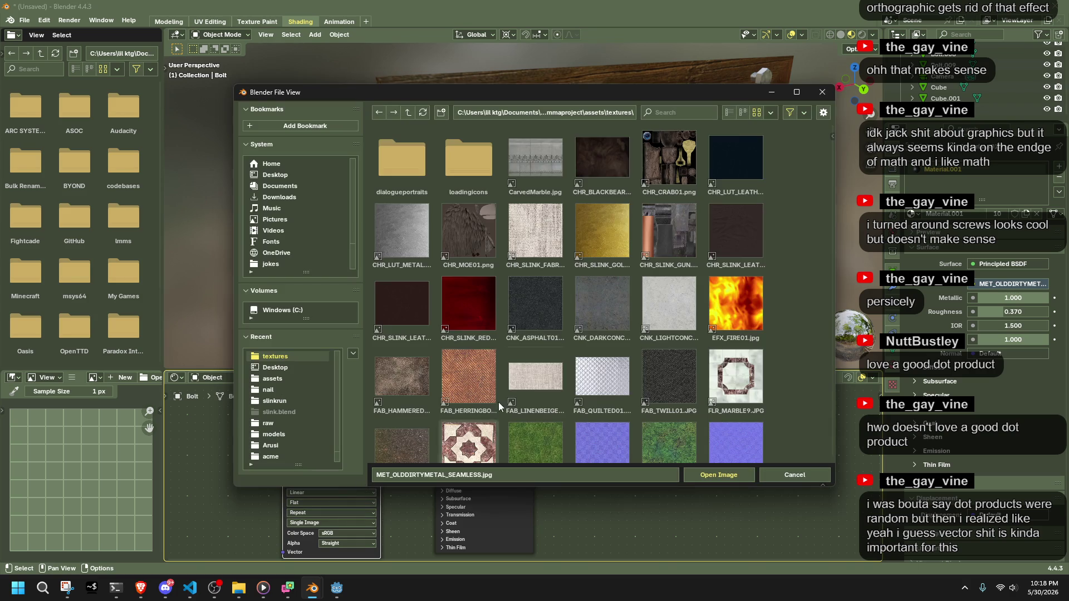
scroll(617, 325, "down", 10)
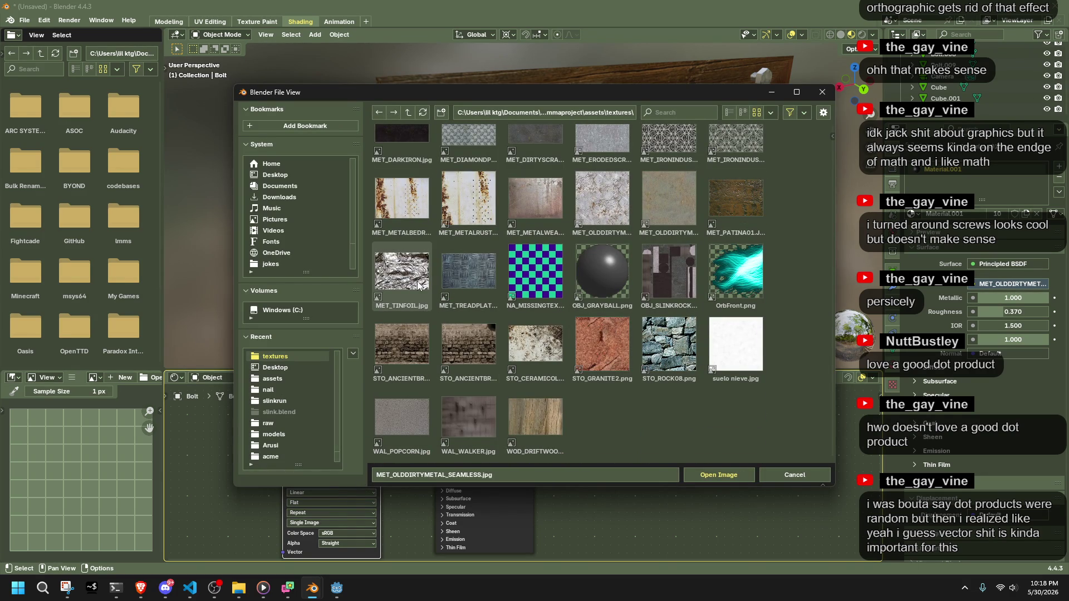
scroll(433, 261, "up", 1)
scroll(473, 266, "up", 2)
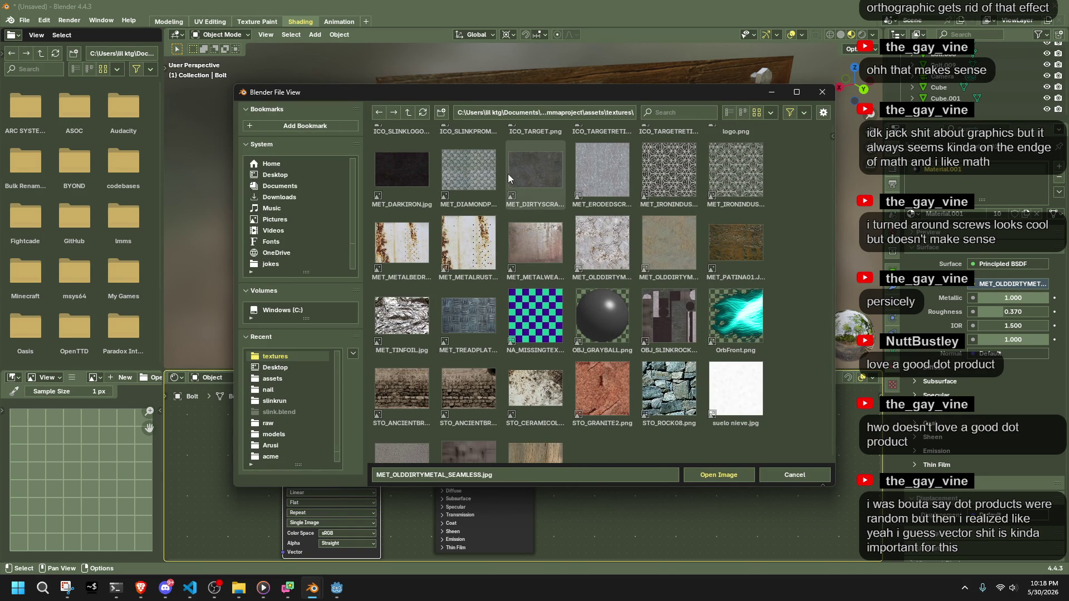
double_click(399, 179)
Replace the bolt texture with MET_METALWEATHERED01.jpg from the textures folder.
middle_click_drag(319, 189, 488, 241)
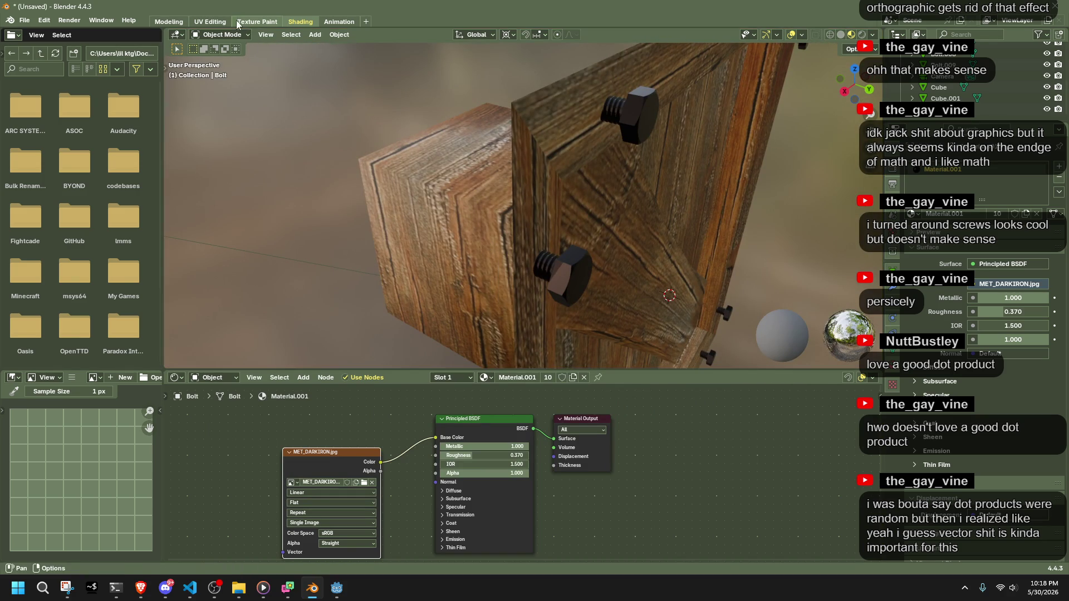
left_click(364, 483)
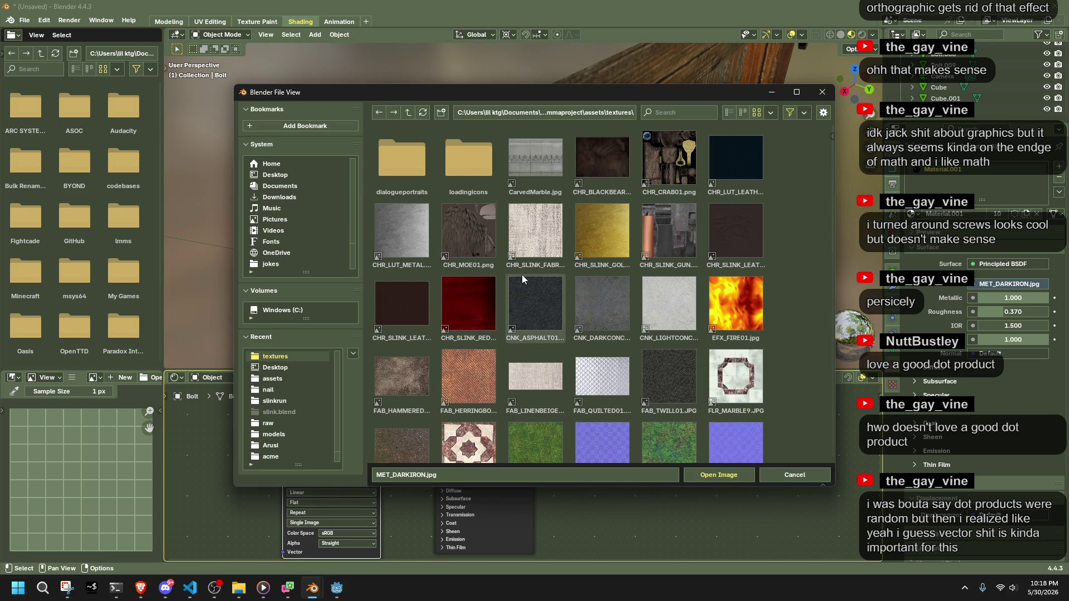
scroll(628, 317, "down", 3)
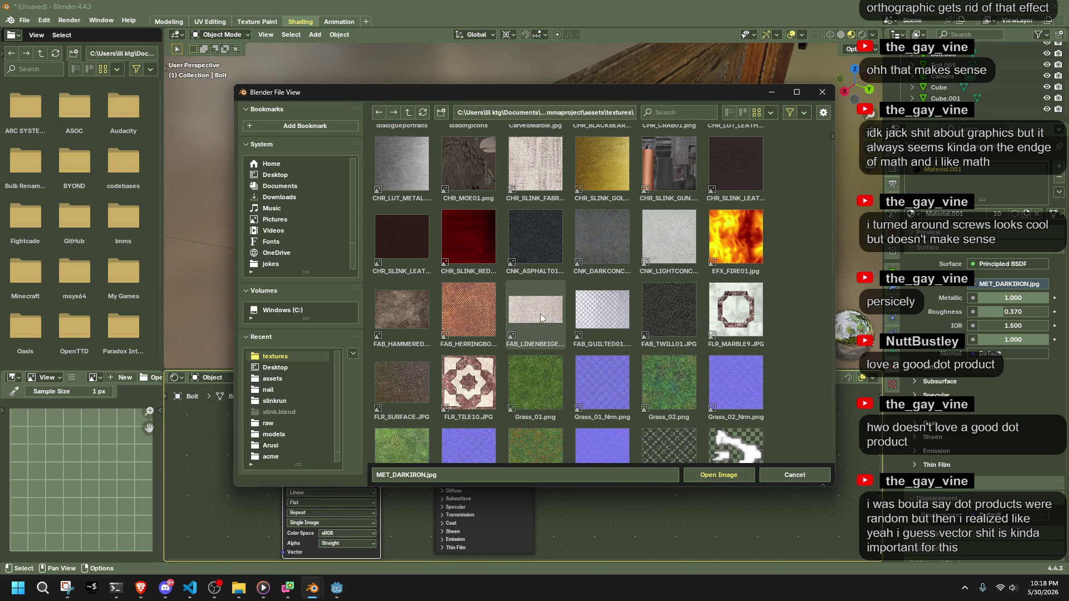
scroll(543, 314, "down", 8)
scroll(543, 314, "down", 3)
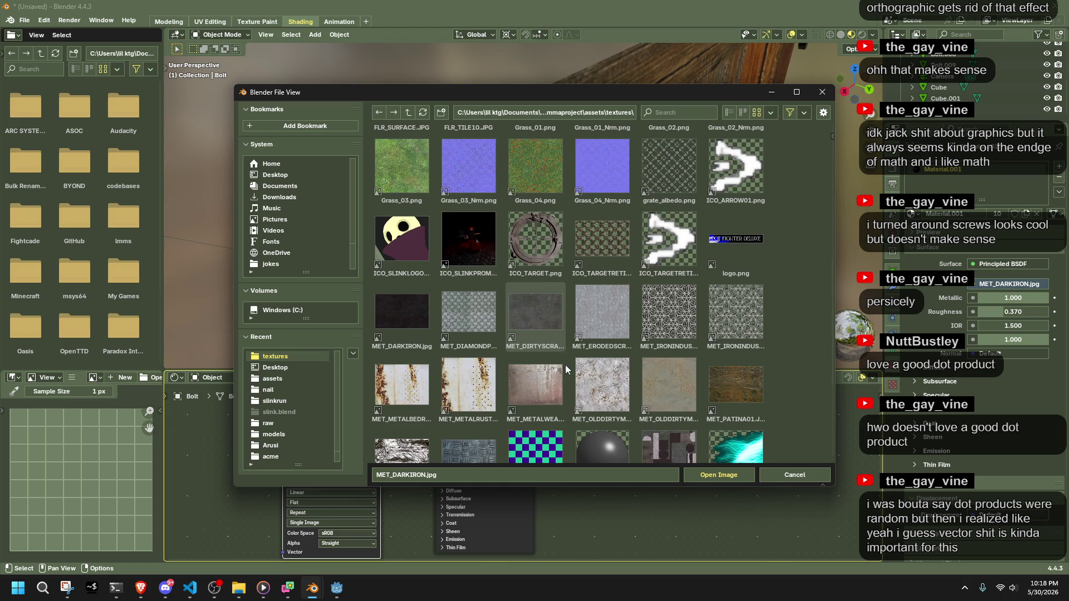
left_click(538, 392)
double_click(538, 392)
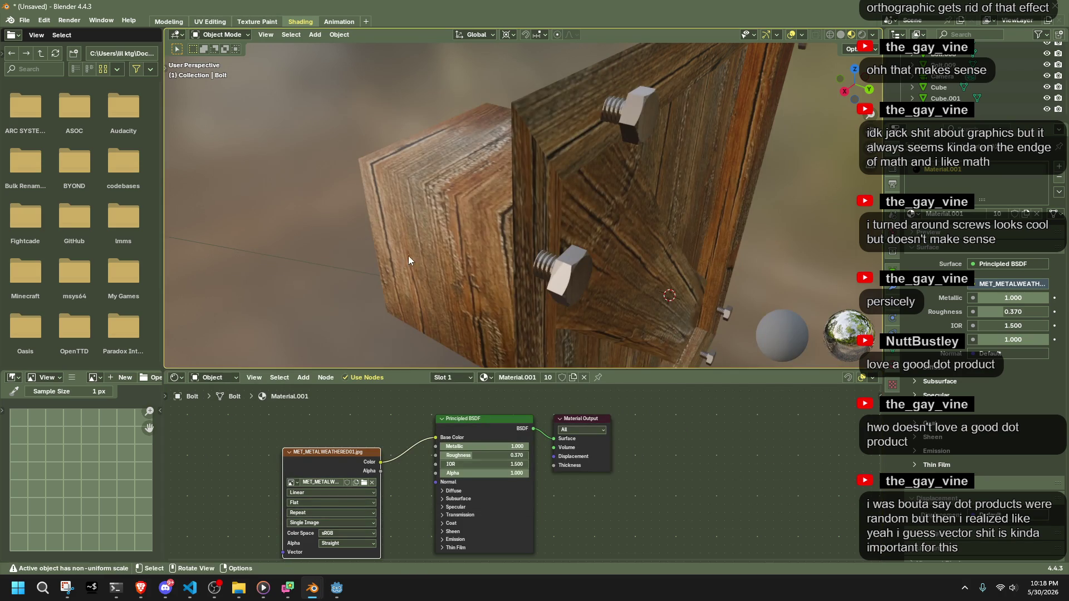
scroll(418, 256, "up", 4)
Render the crate to check the weathered-metal bolts.
left_click(69, 20)
left_click(84, 33)
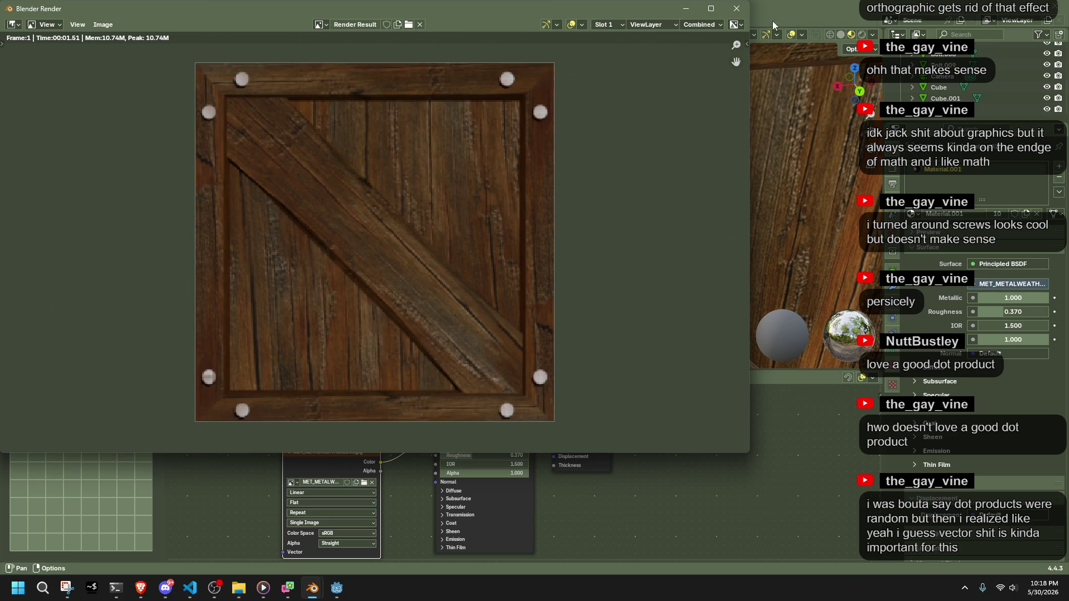
left_click(736, 8)
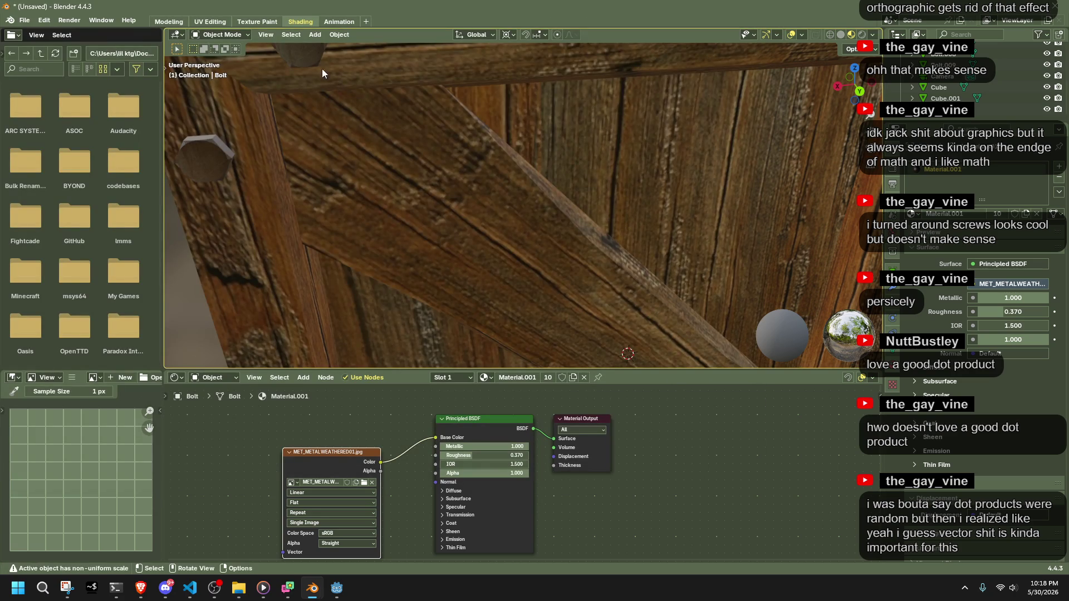
Switch to Right Orthographic view and set the pivot point to Individual Origins.
scroll(328, 80, "down", 5)
key("KP_3")
key("KP_5")
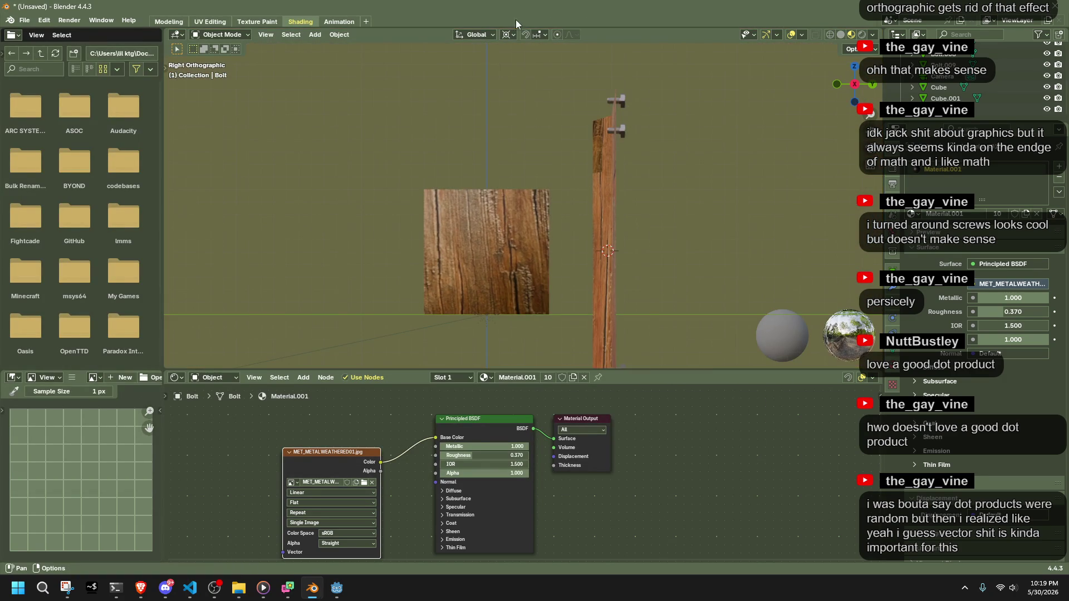
left_click(507, 34)
left_click(521, 89)
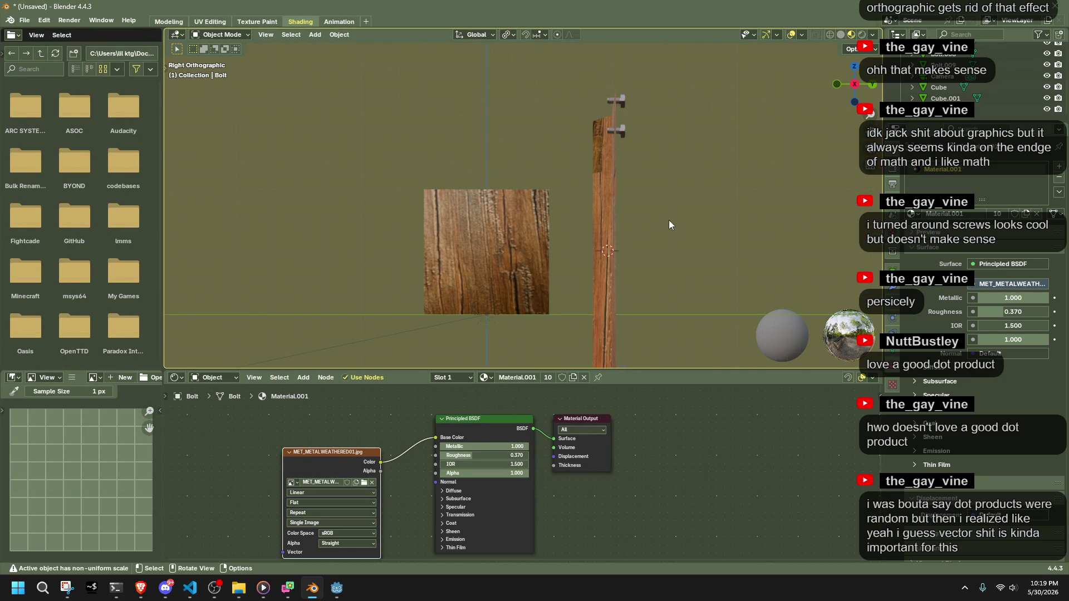
Box-select all the bolts and scale each one up in place.
scroll(671, 228, "down", 2)
left_click_drag(606, 361, 591, 116)
middle_click_drag(592, 117, 852, 102)
left_click(853, 89)
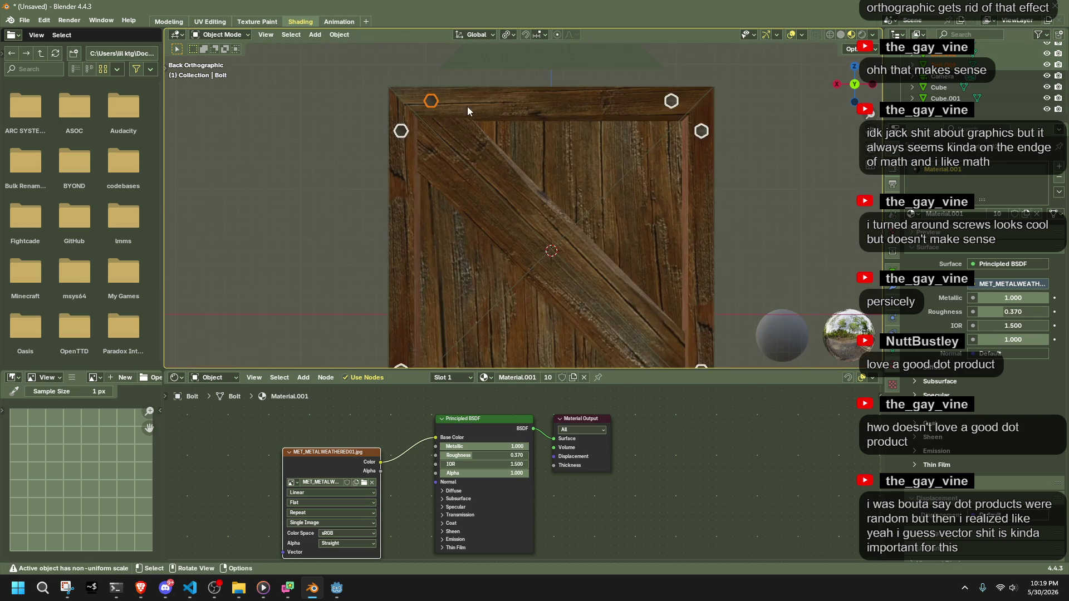
key("s")
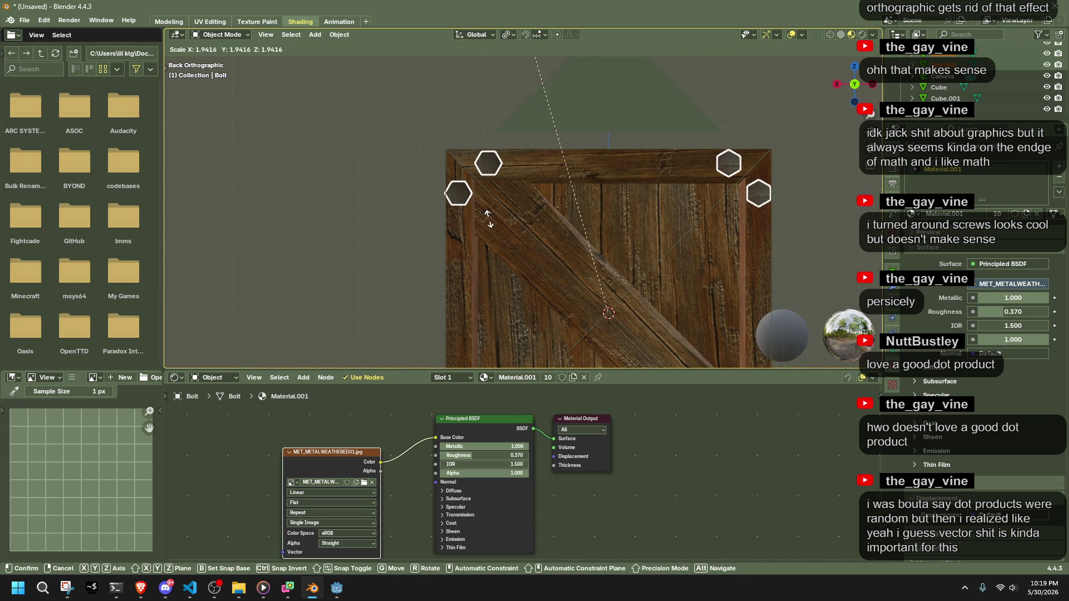
left_click(501, 316)
left_click(383, 261)
Render the crate and inspect the enlarged render preview.
middle_click_drag(384, 260, 452, 271)
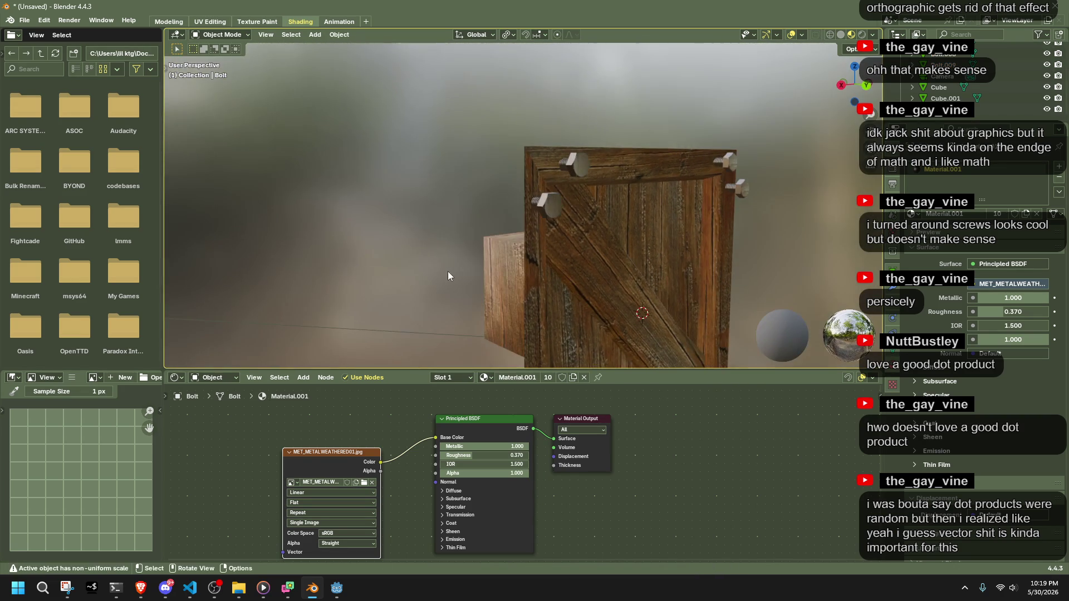
left_click(69, 20)
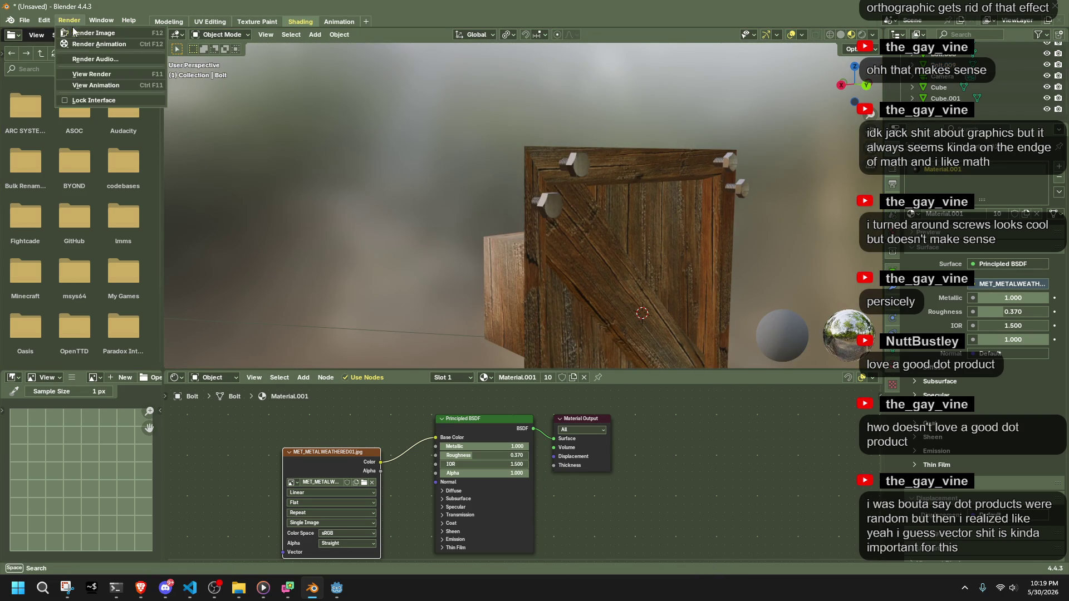
left_click(84, 31)
mouse_move(180, 180)
left_mouse_down()
mouse_move(334, 300)
mouse_move(606, 436)
left_mouse_up()
scroll(234, 136, "up", 5)
scroll(456, 123, "down", 3)
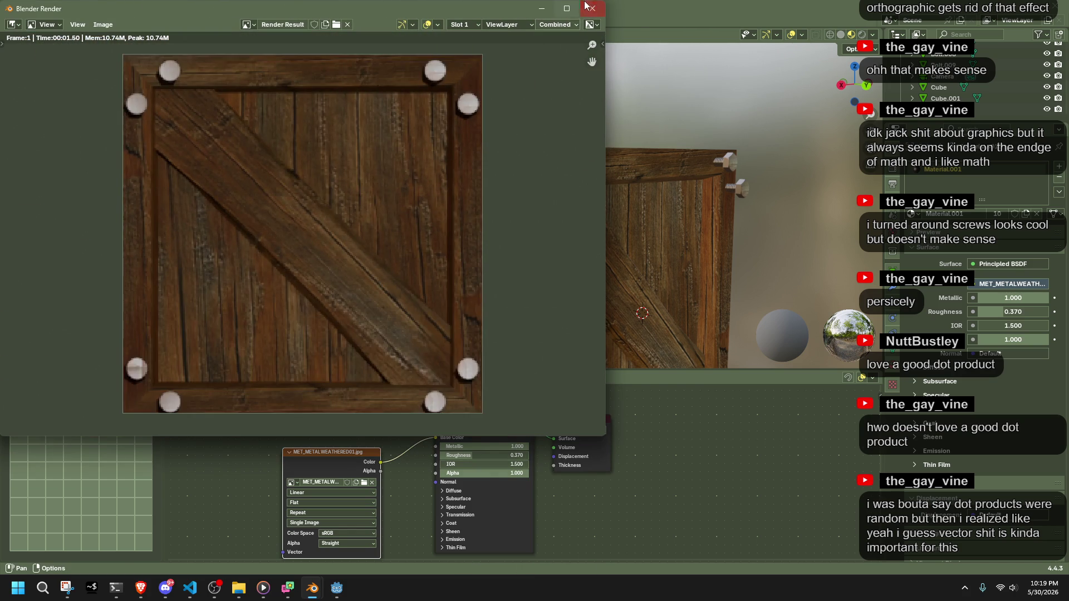
left_click(592, 8)
Enlarge the bolts about 1.2 times more and browse the textures folder for a new image.
key("s")
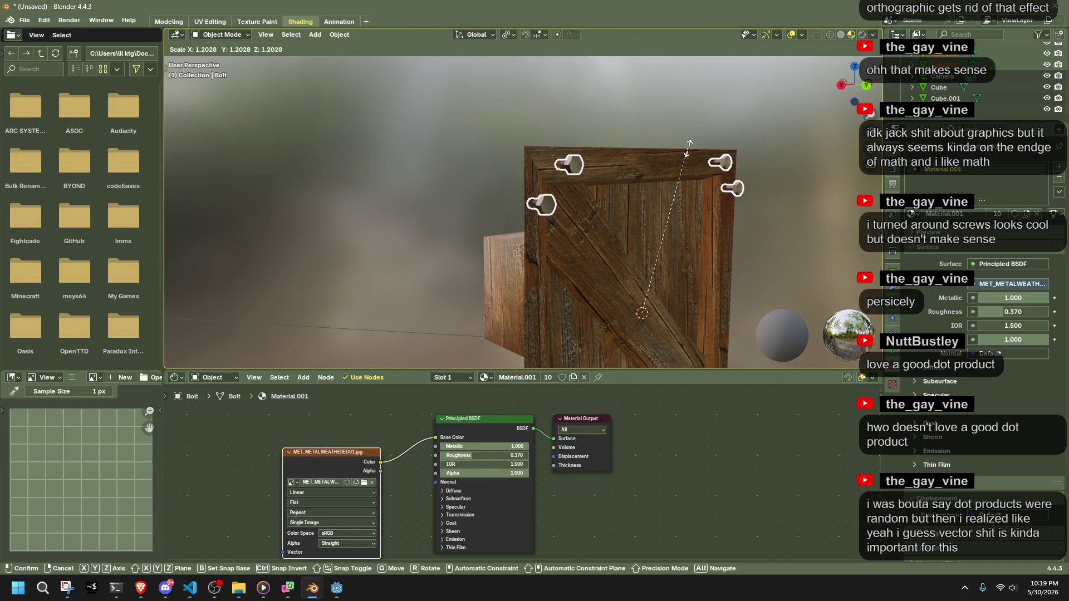
left_click(688, 152)
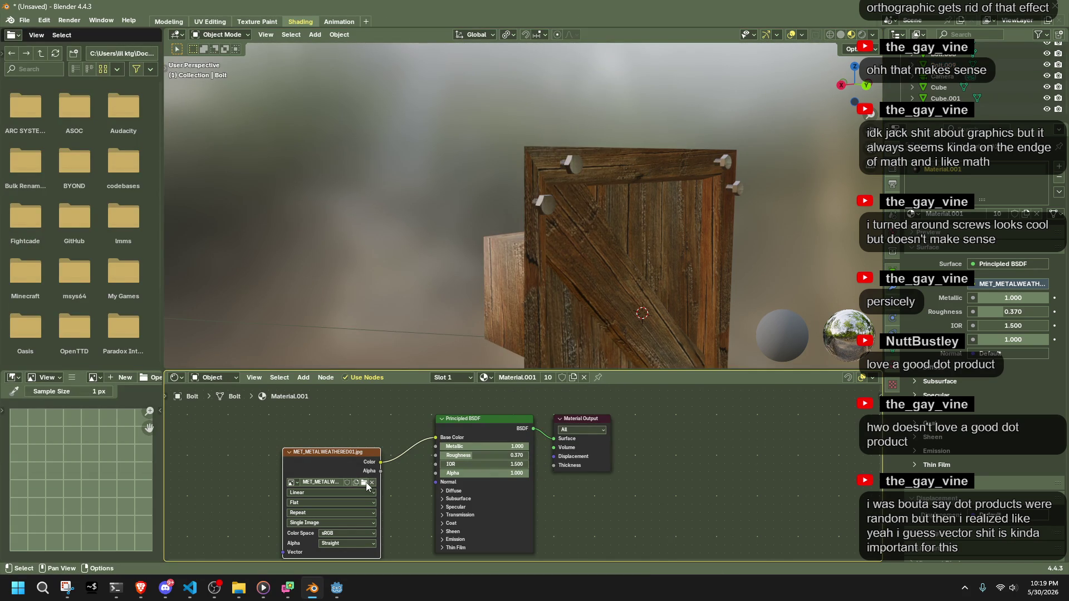
left_click(364, 482)
scroll(617, 304, "down", 8)
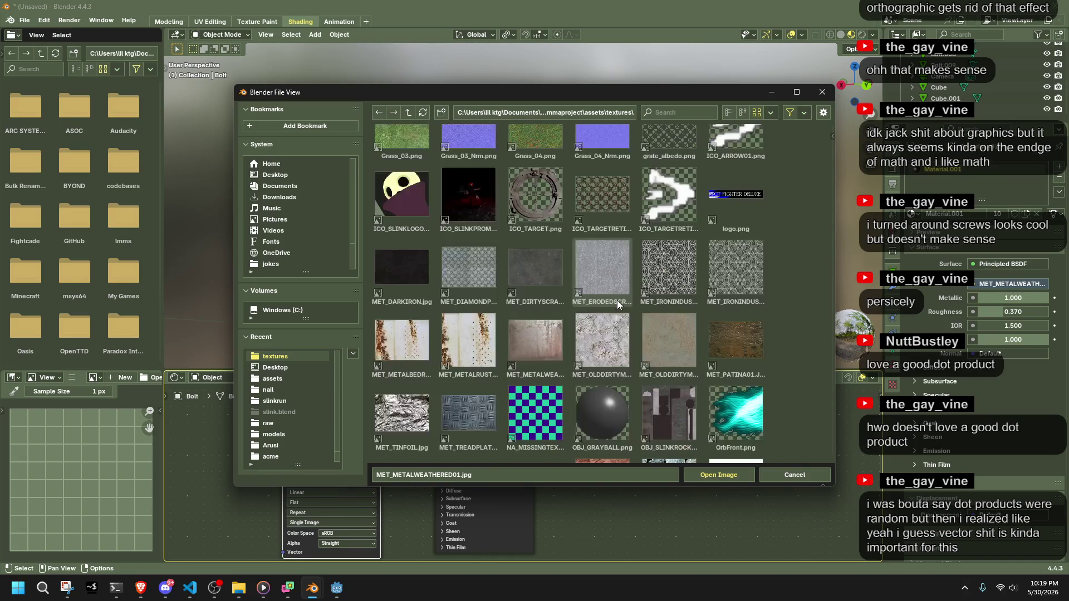
Load MET_DIAMONDPLATE.jpg as the bolt texture.
left_click(448, 274)
double_click(446, 272)
mouse_move(614, 232)
middle_mouse_down()
mouse_move(589, 236)
mouse_move(66, 21)
middle_mouse_up()
Render the crate and inspect the diamond-plate bolts in the preview.
left_click(66, 21)
left_click(81, 32)
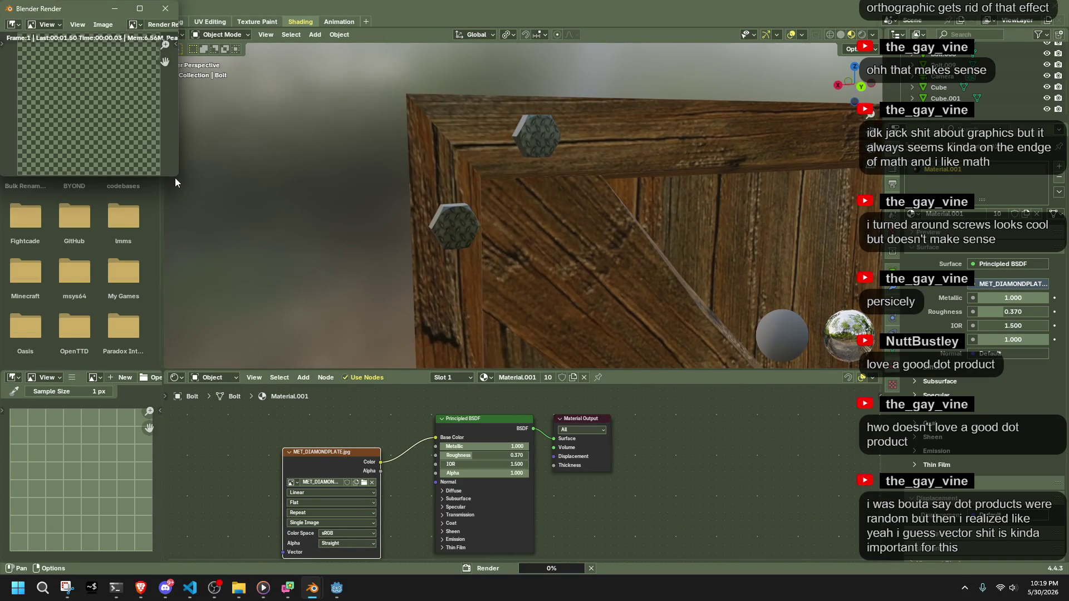
left_click_drag(179, 177, 608, 500)
scroll(416, 372, "up", 5)
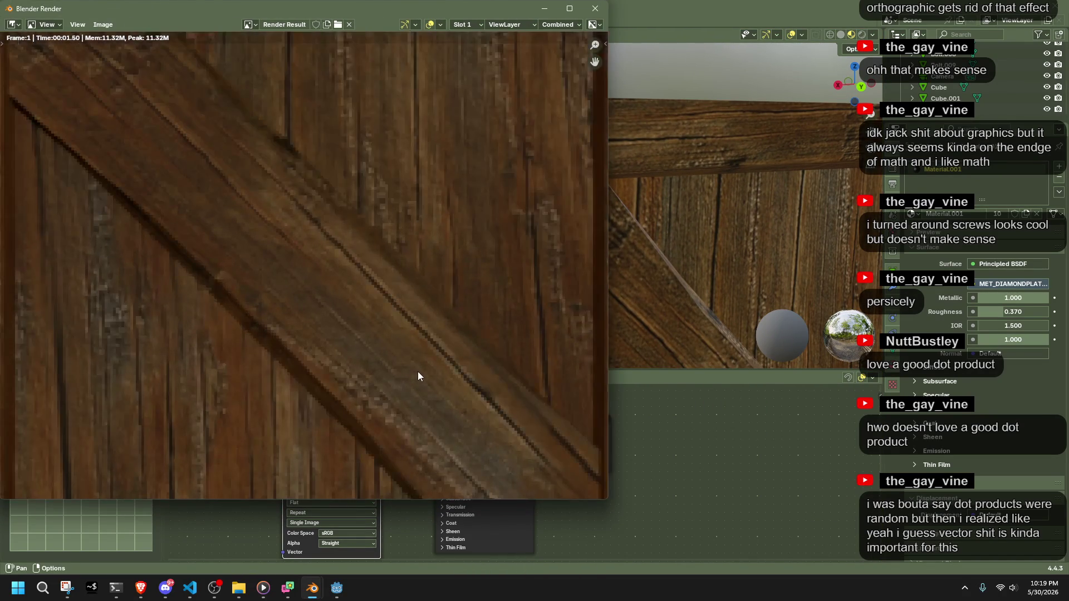
scroll(417, 372, "down", 4)
middle_click_drag(418, 372, 407, 369)
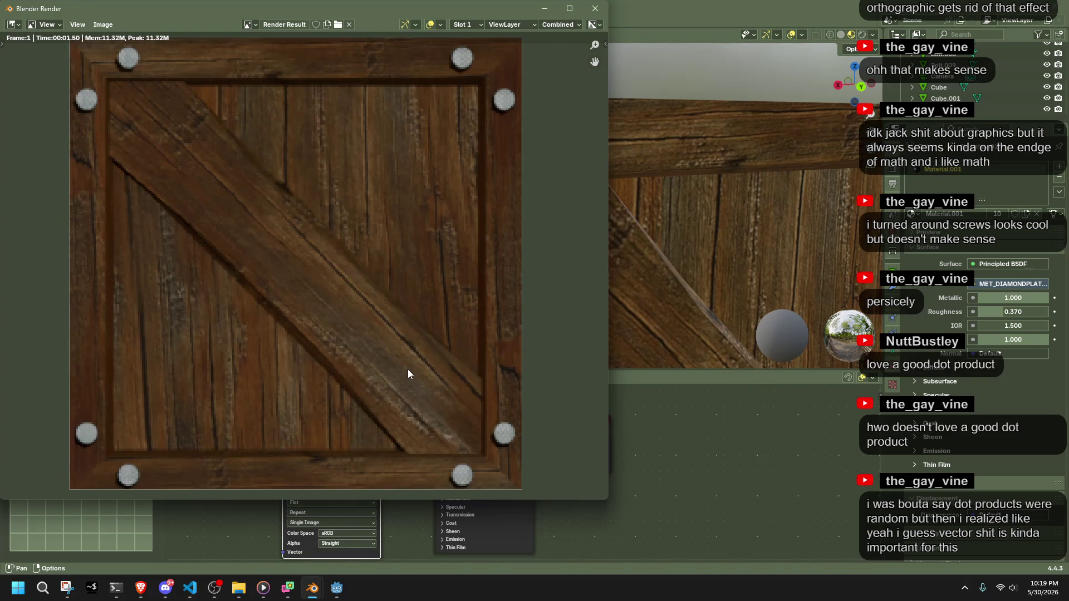
left_click(751, 245)
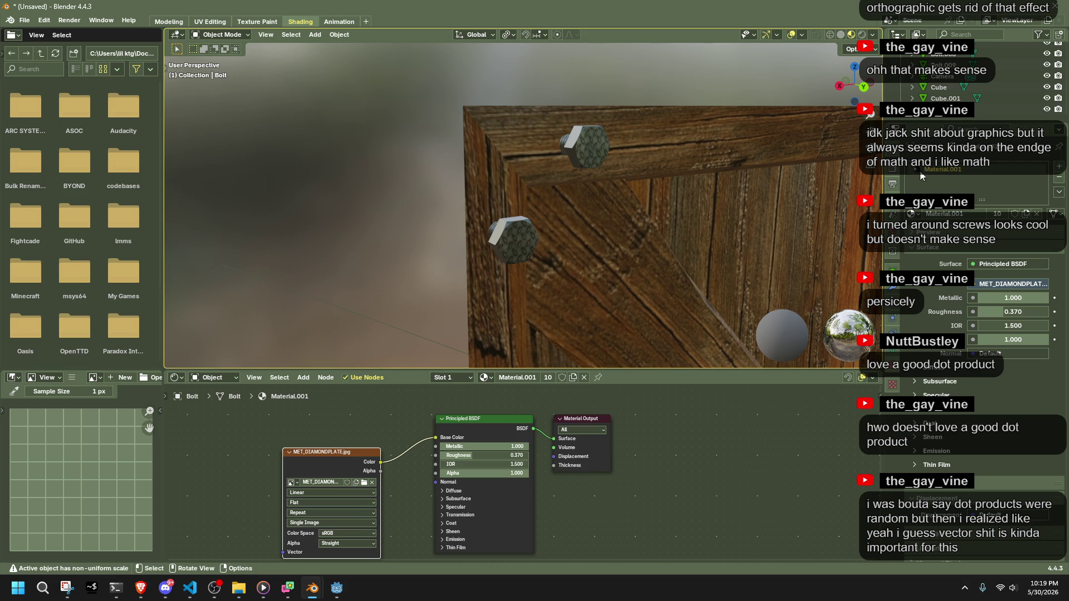
Render the crate from the front, then switch to the right orthographic view.
mouse_move(820, 180)
middle_mouse_down()
mouse_move(824, 196)
mouse_move(764, 191)
mouse_move(741, 178)
middle_mouse_up()
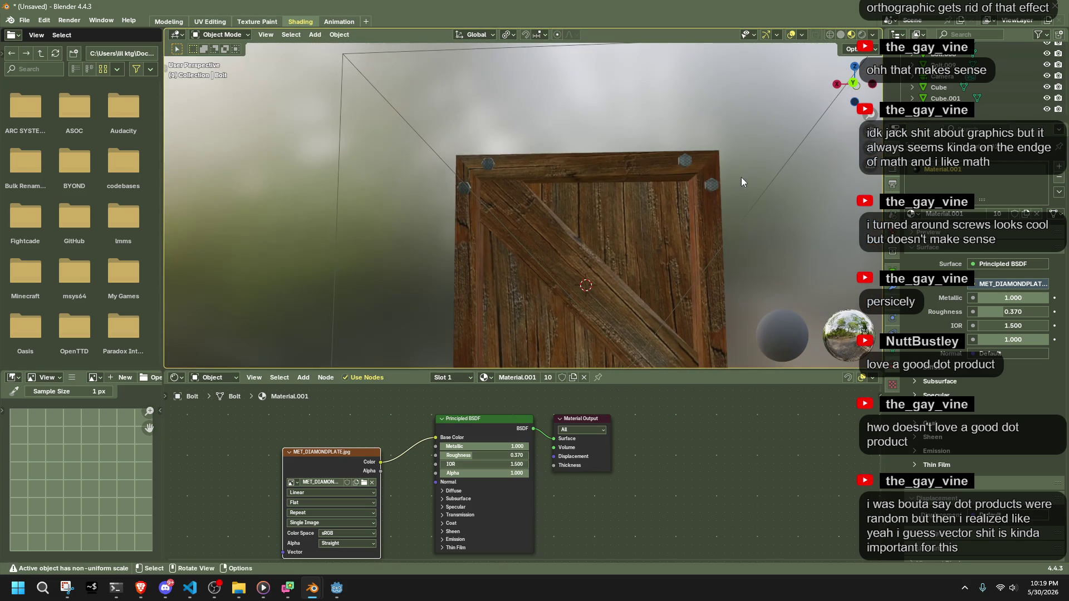
left_click(77, 20)
left_click(78, 32)
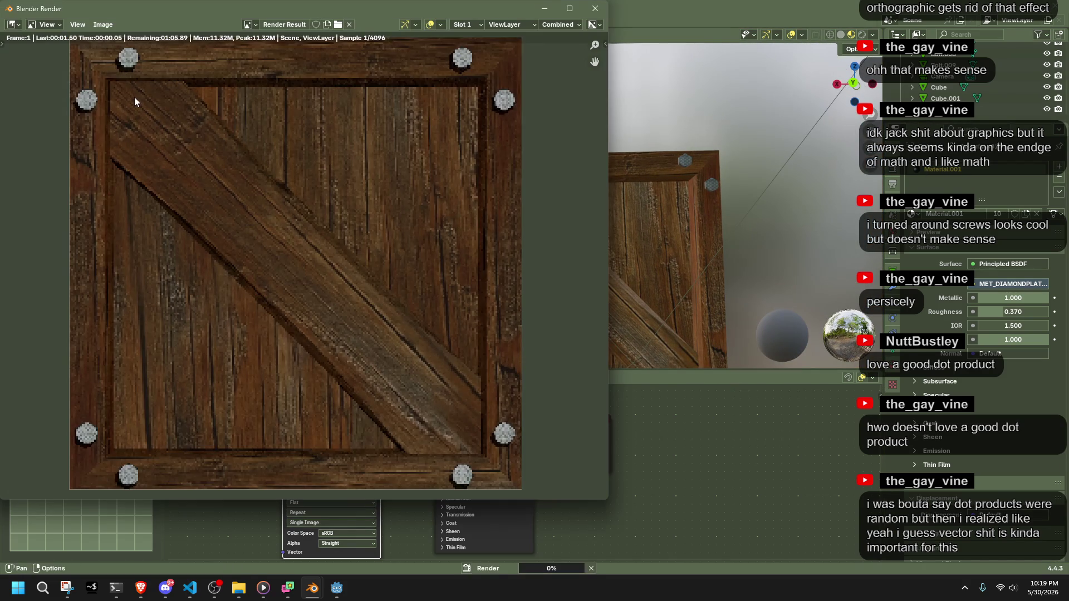
left_click_drag(607, 499, 845, 566)
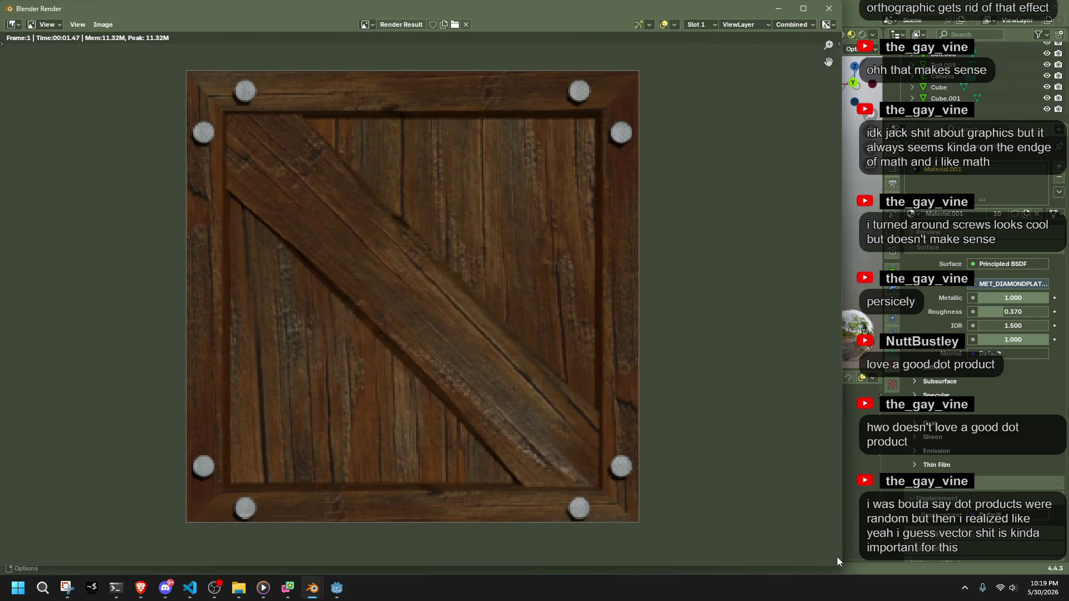
left_click(829, 9)
mouse_move(684, 157)
middle_mouse_down()
mouse_move(627, 202)
mouse_move(416, 241)
middle_mouse_up()
left_click(859, 83)
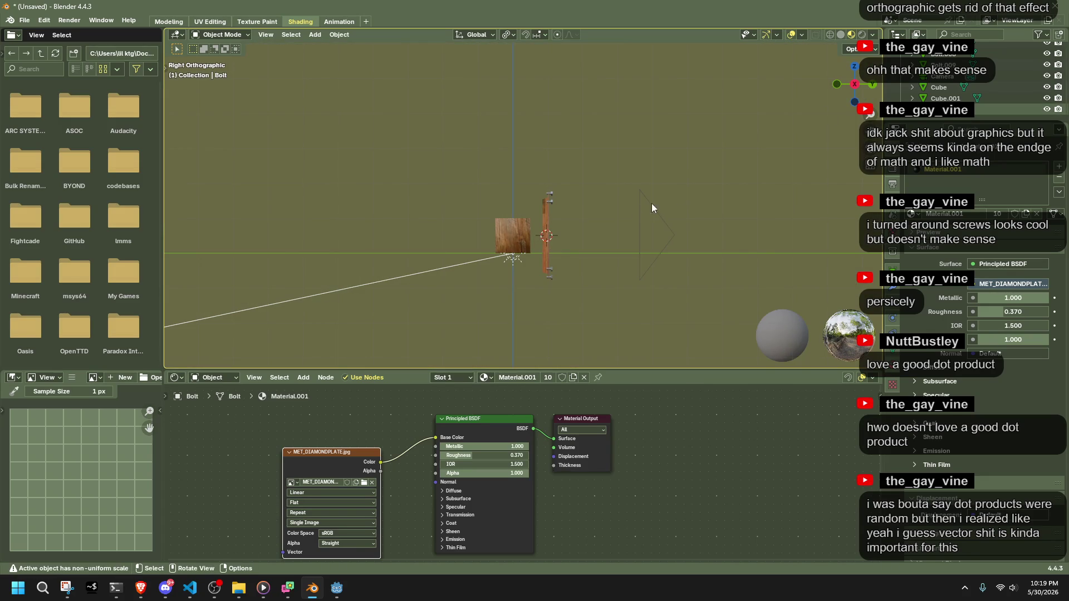
Rotate the active object, then set its rotation angle back to 0.
key("r")
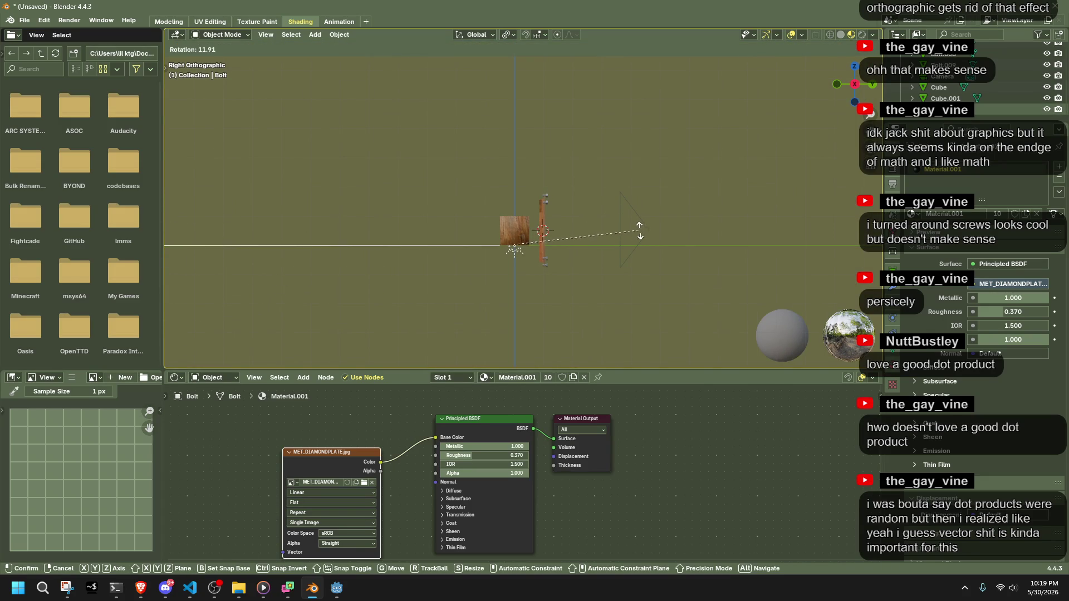
left_click(631, 236)
left_click(288, 305)
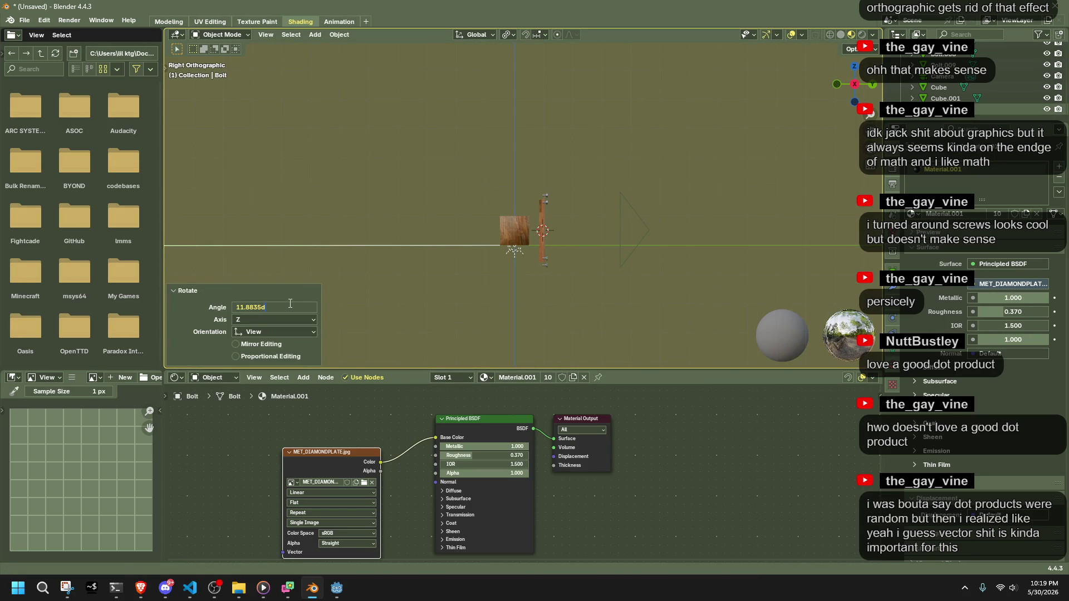
type("0")
key("Return")
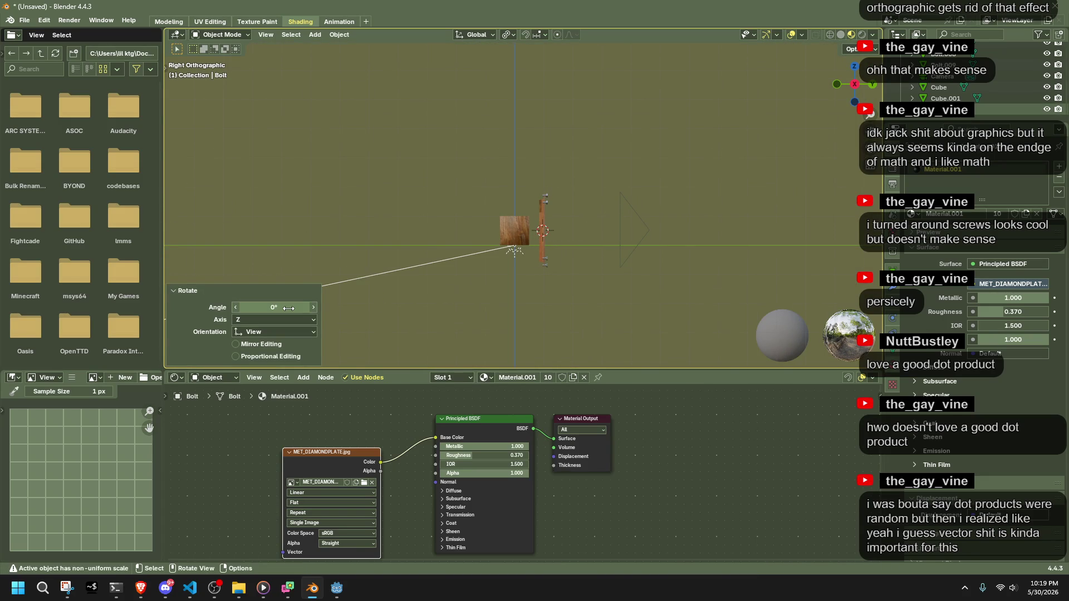
Select the Sun light and clear its X and Y rotation in the N panel.
left_click(429, 264)
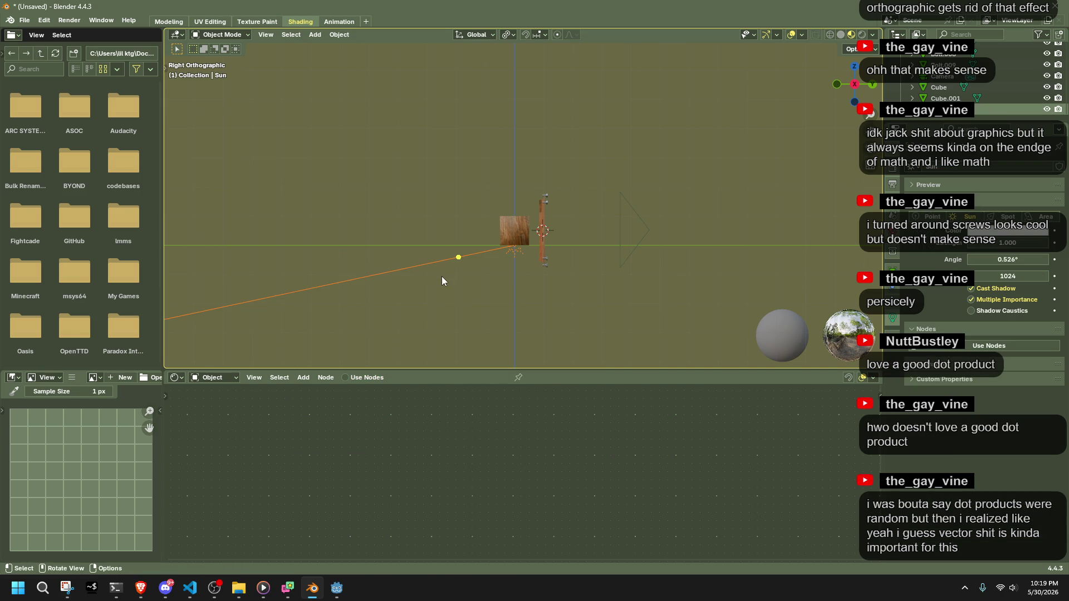
key("n")
key("BackSpace")
key("BackSpace")
key("t")
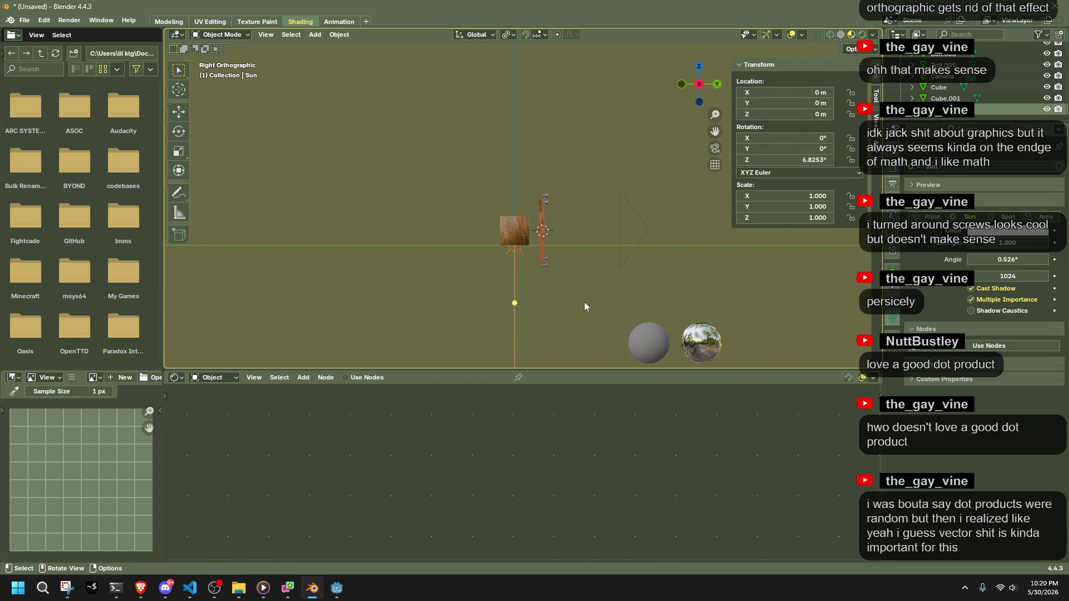
Rotate the Sun exactly 90° and return to a perspective view of the crate.
key("r")
left_click(468, 324)
type("90")
key("Return")
left_click(596, 289)
middle_click_drag(596, 289, 609, 278)
left_click(69, 21)
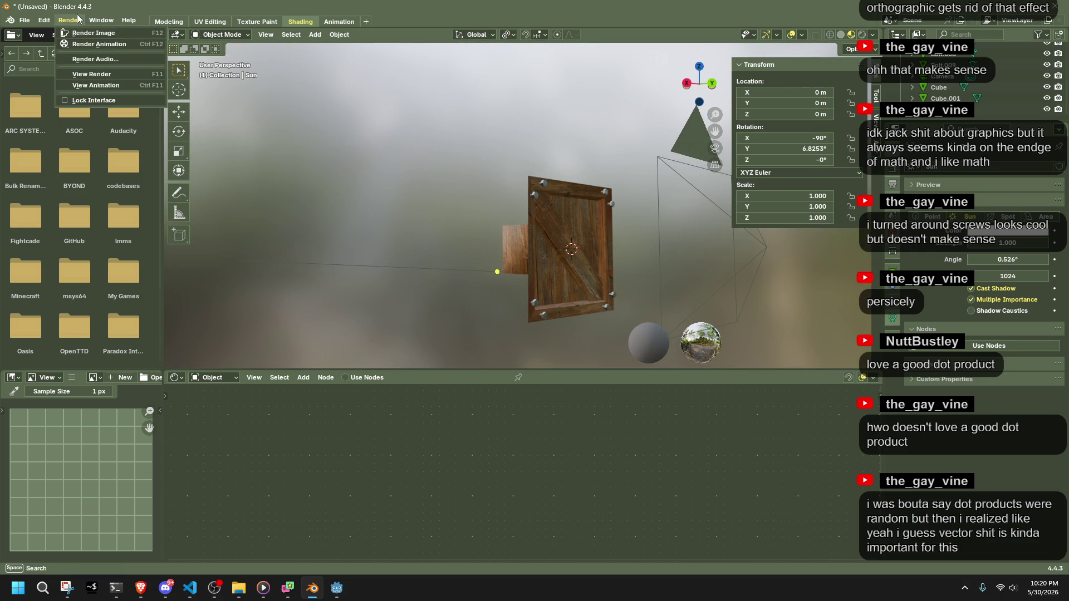
Render the side-lit crate and orbit to see the plank edge-on.
left_click(103, 34)
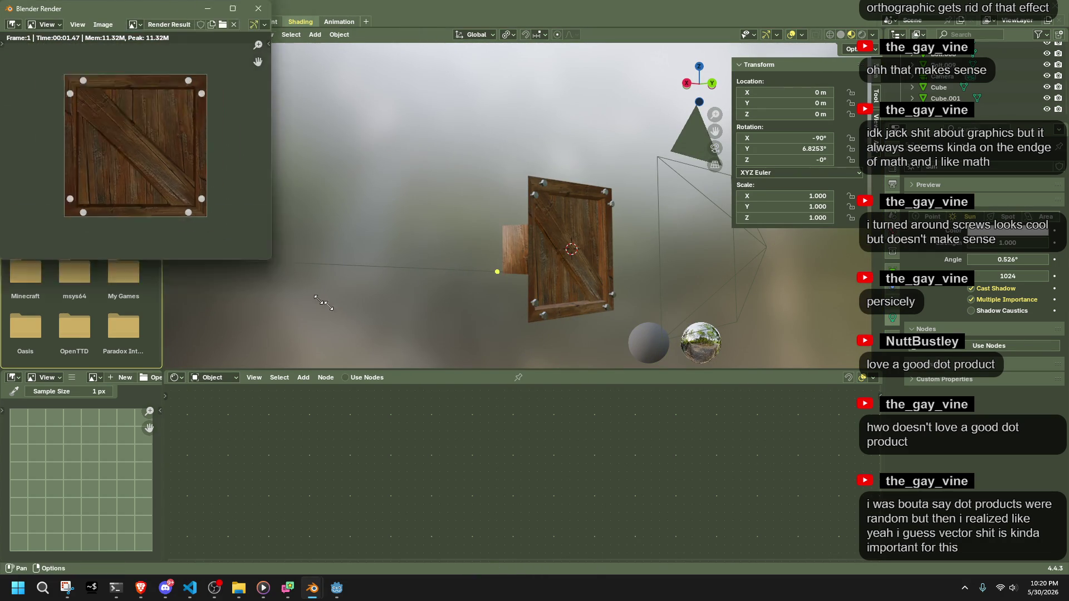
scroll(203, 180, "down", 1)
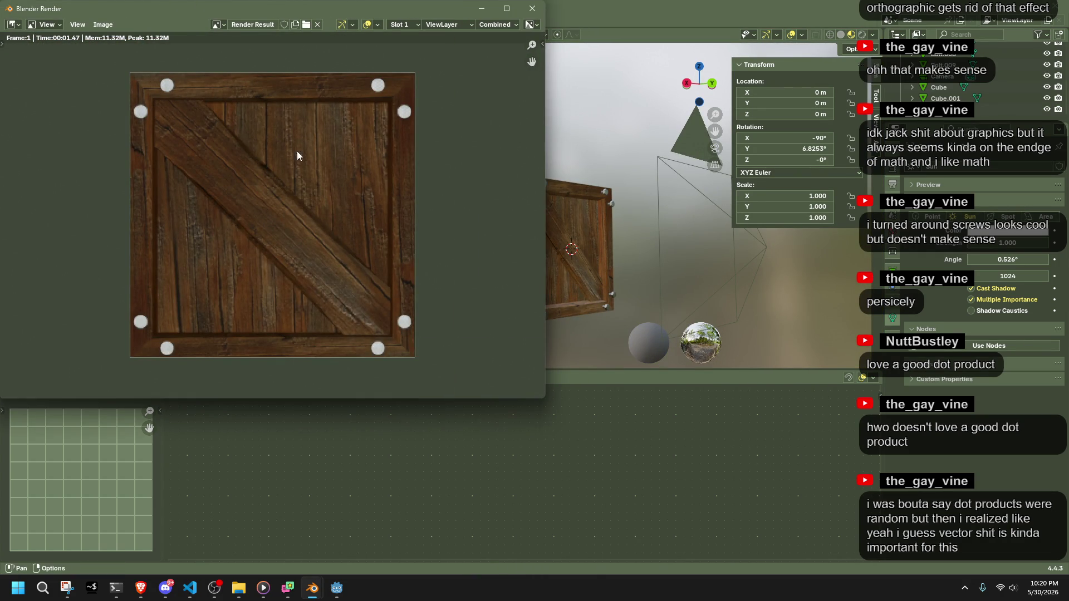
left_click(533, 8)
mouse_move(404, 311)
middle_mouse_down()
mouse_move(434, 279)
mouse_move(559, 321)
mouse_move(742, 304)
mouse_move(786, 279)
mouse_move(674, 236)
mouse_move(657, 247)
mouse_move(577, 234)
middle_mouse_up()
mouse_move(591, 307)
middle_mouse_down()
mouse_move(554, 295)
mouse_move(661, 329)
mouse_move(703, 306)
middle_mouse_up()
Re-render the crate face and save it to the Desktop as Untitled.png.
left_click(70, 20)
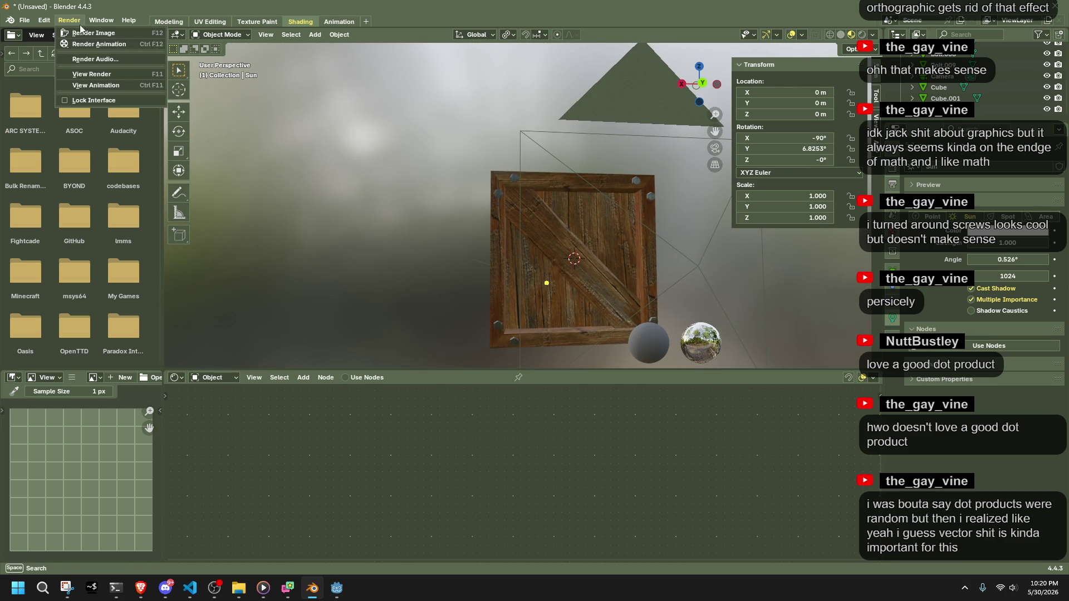
left_click(90, 34)
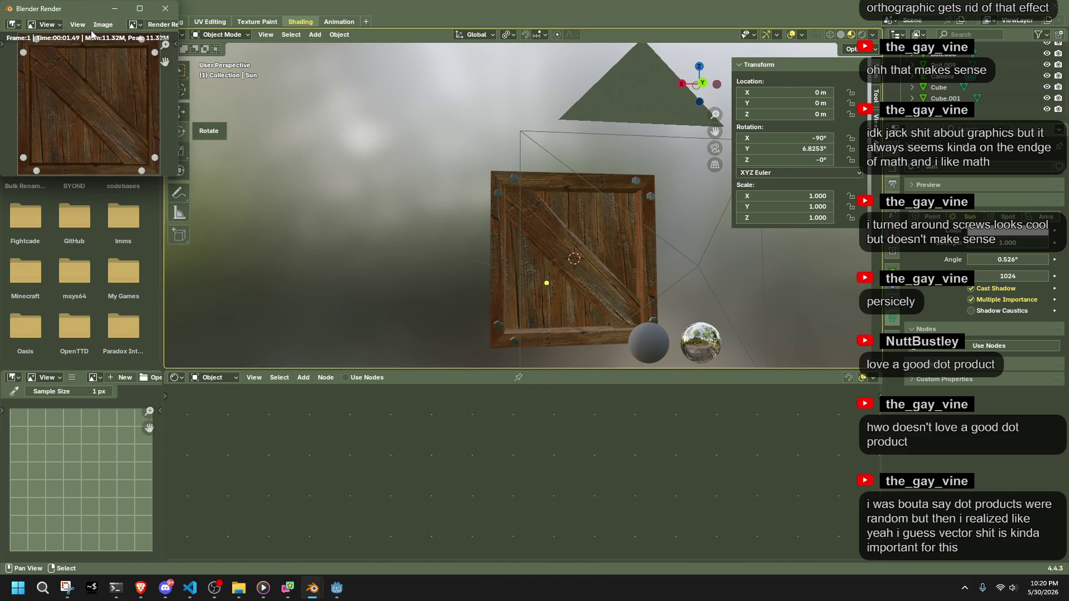
left_click(103, 24)
left_click(116, 123)
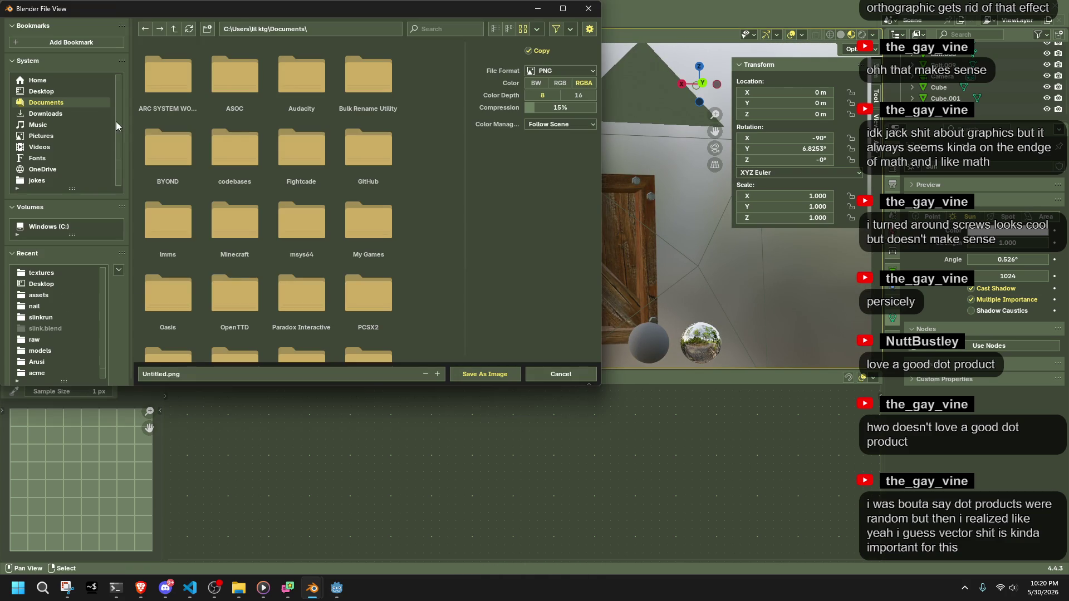
left_click(42, 91)
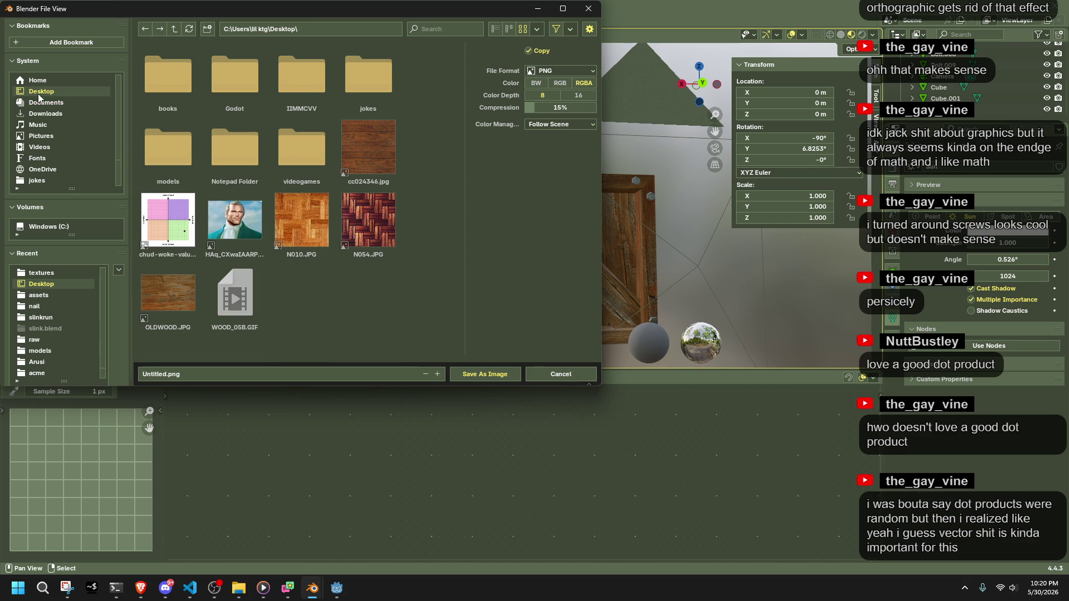
left_click(473, 374)
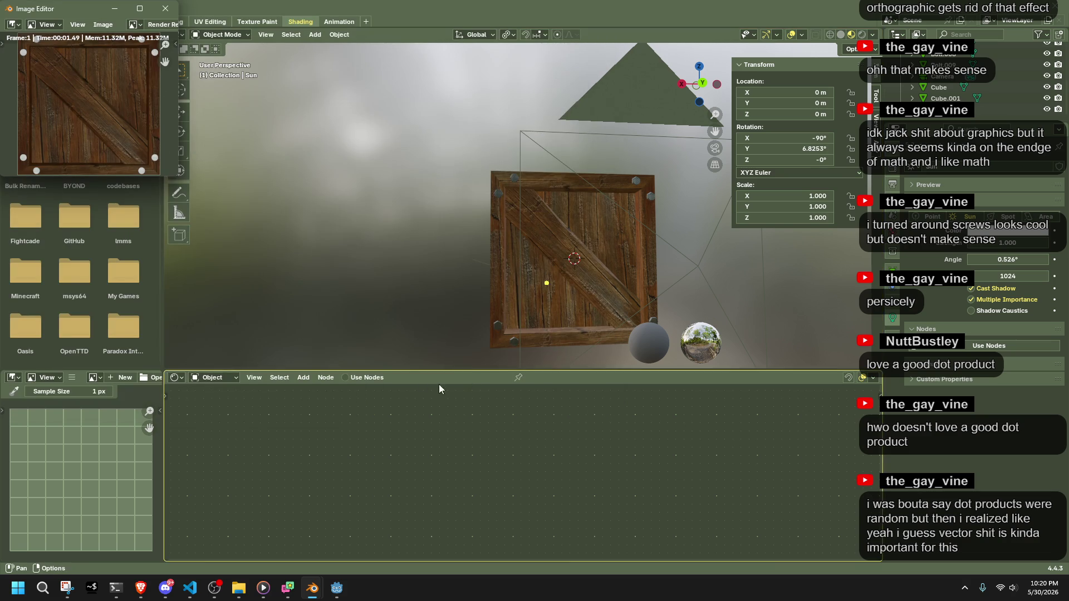
left_click(165, 8)
Select the small cube and load Untitled.png into its Image Texture node.
mouse_move(457, 217)
middle_mouse_down()
mouse_move(499, 230)
mouse_move(484, 232)
middle_mouse_up()
left_click(499, 230)
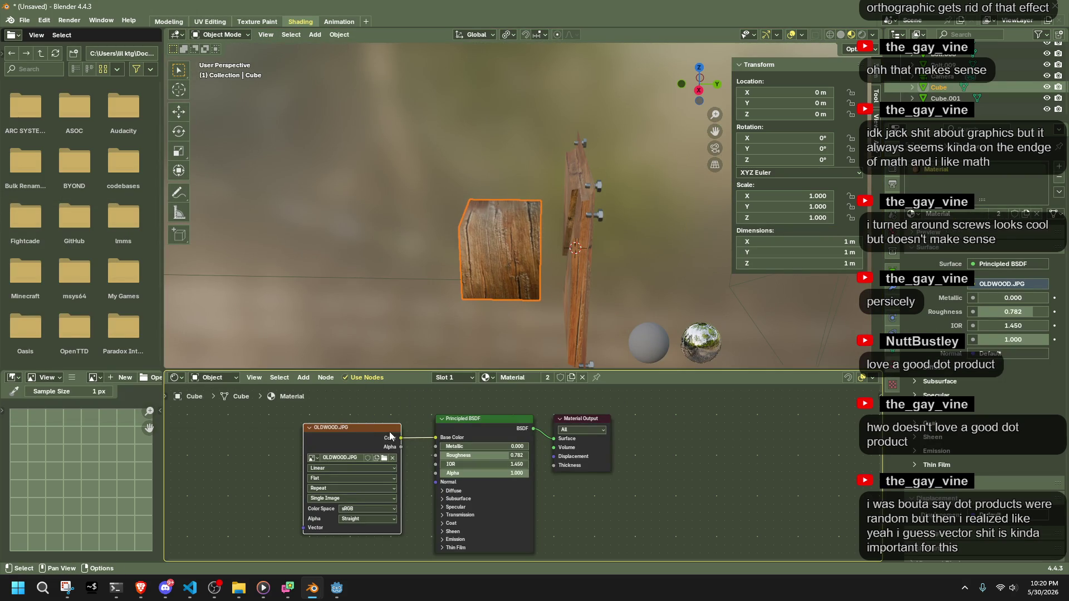
left_click(385, 457)
double_click(468, 342)
Cube-project the UVs of all the cube's faces and switch to the UV Editing layout.
mouse_move(463, 312)
middle_mouse_down()
mouse_move(589, 286)
mouse_move(545, 245)
mouse_move(467, 248)
middle_mouse_up()
key("Tab")
key("a")
right_click(454, 250)
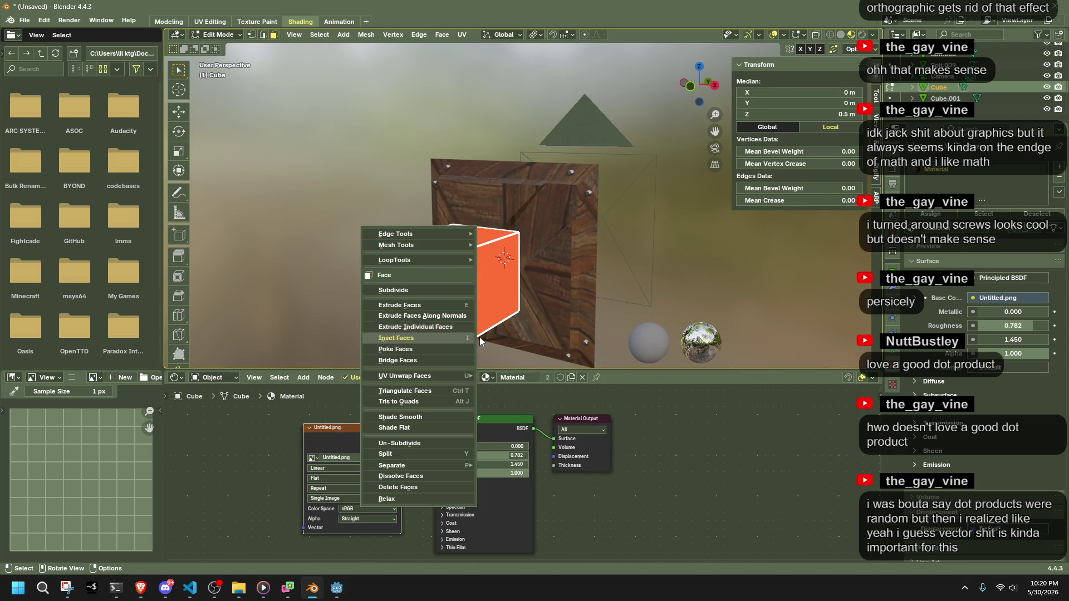
right_click(490, 264)
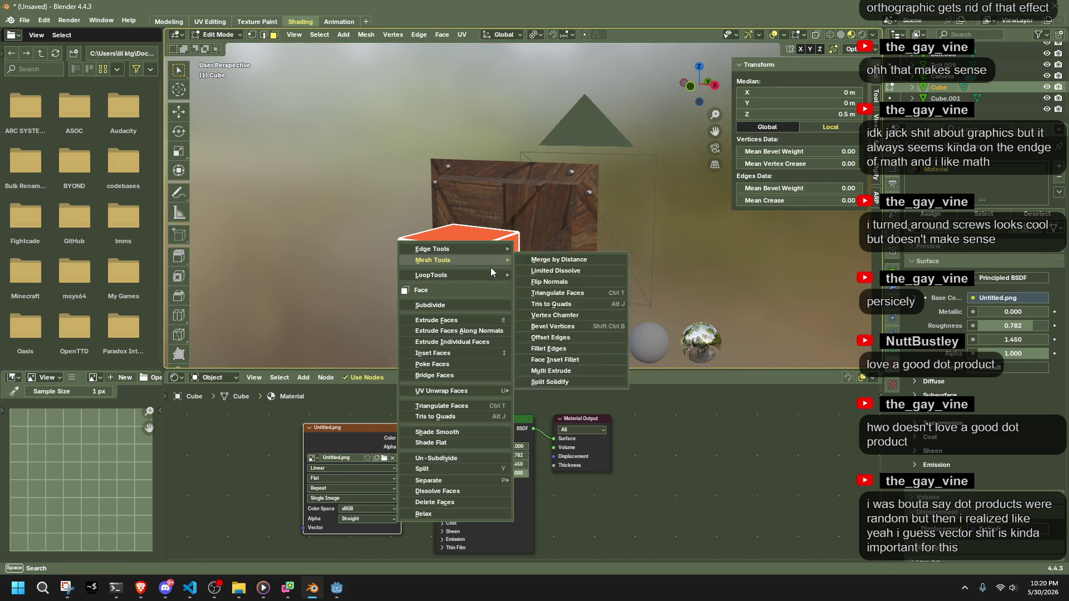
mouse_move(470, 390)
left_click(568, 268)
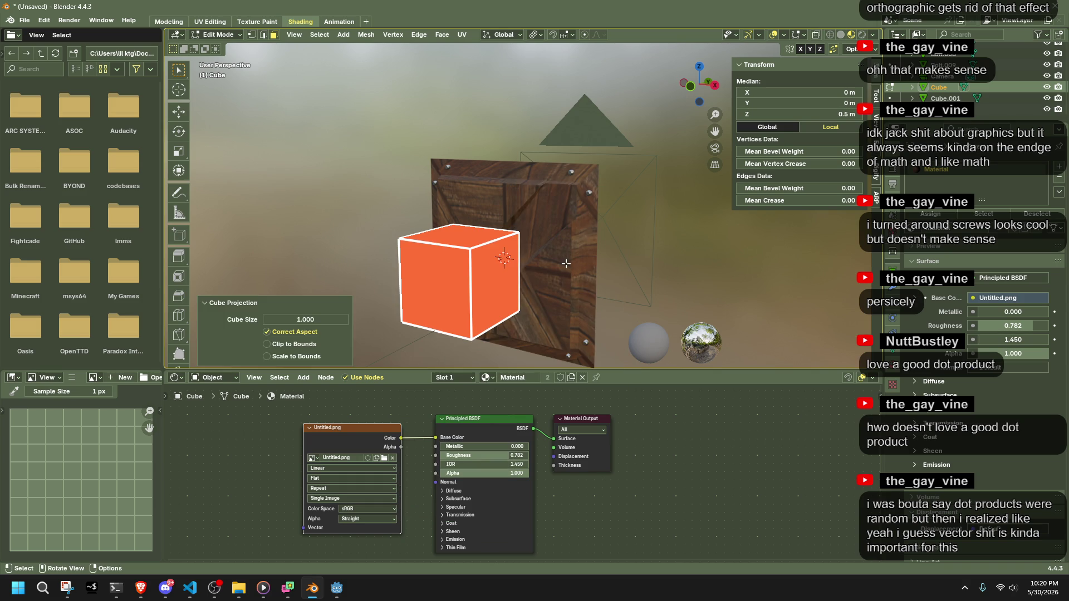
left_click(362, 284)
key("a")
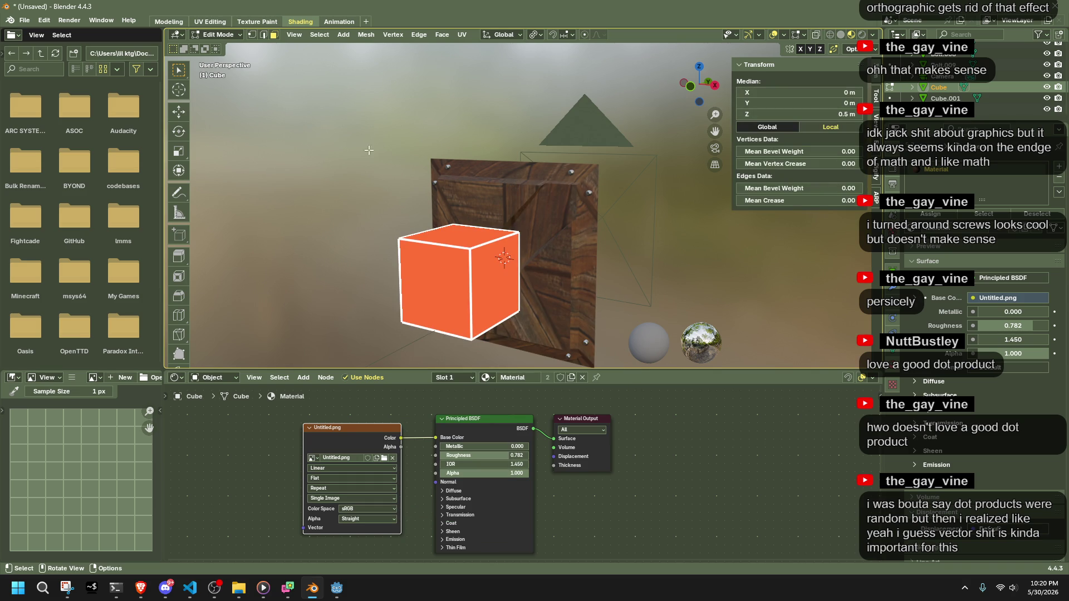
left_click(222, 23)
scroll(136, 297, "up", 3)
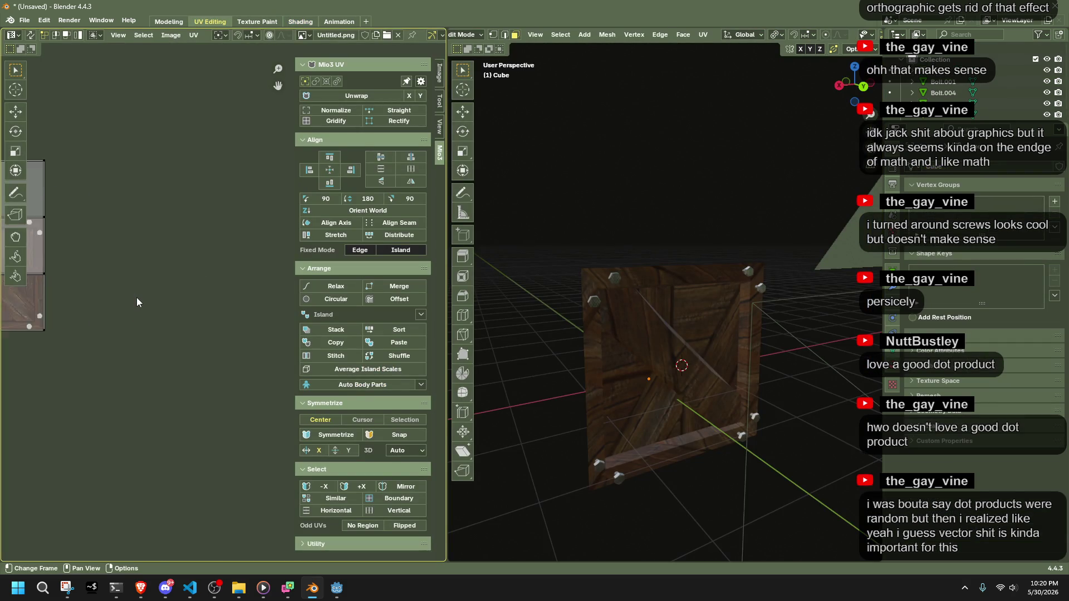
Stack the cube's UV islands and select all three in the UV Editor.
middle_click_drag(128, 300, 193, 321)
key("a")
left_click(336, 330)
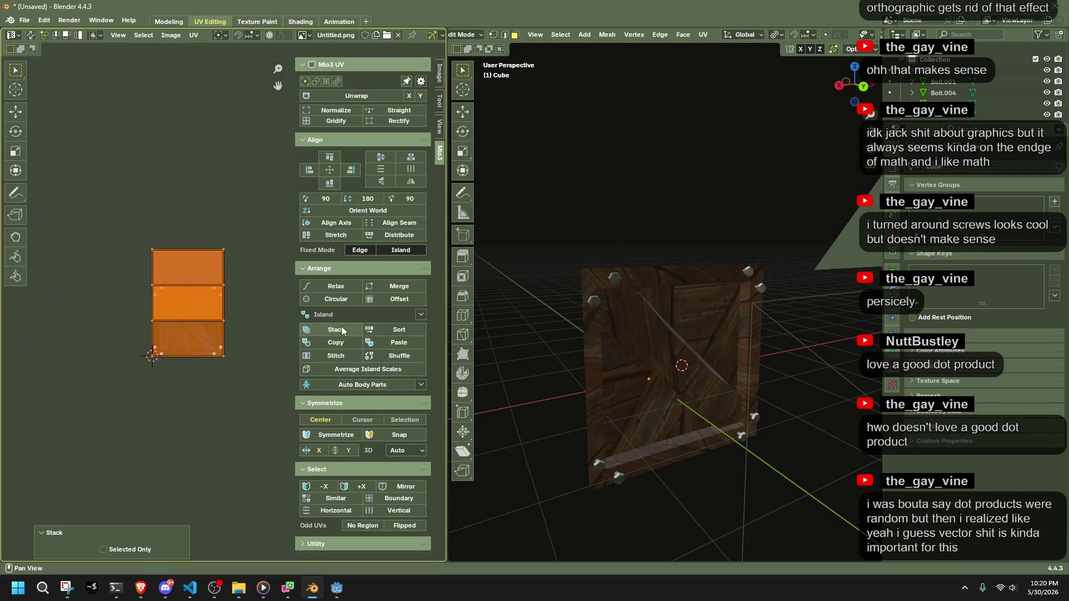
mouse_move(616, 341)
middle_mouse_down()
mouse_move(711, 357)
mouse_move(696, 362)
middle_mouse_up()
left_click(252, 410)
scroll(220, 345, "up", 3)
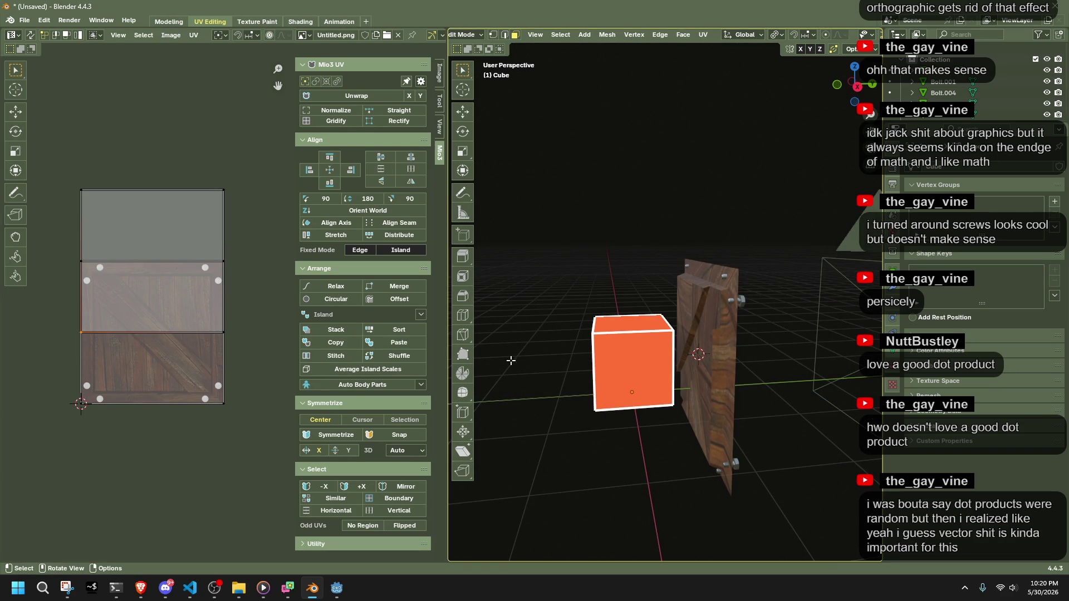
left_click(582, 372)
mouse_move(260, 444)
left_mouse_down()
mouse_move(233, 401)
mouse_move(43, 260)
mouse_move(51, 174)
left_mouse_up()
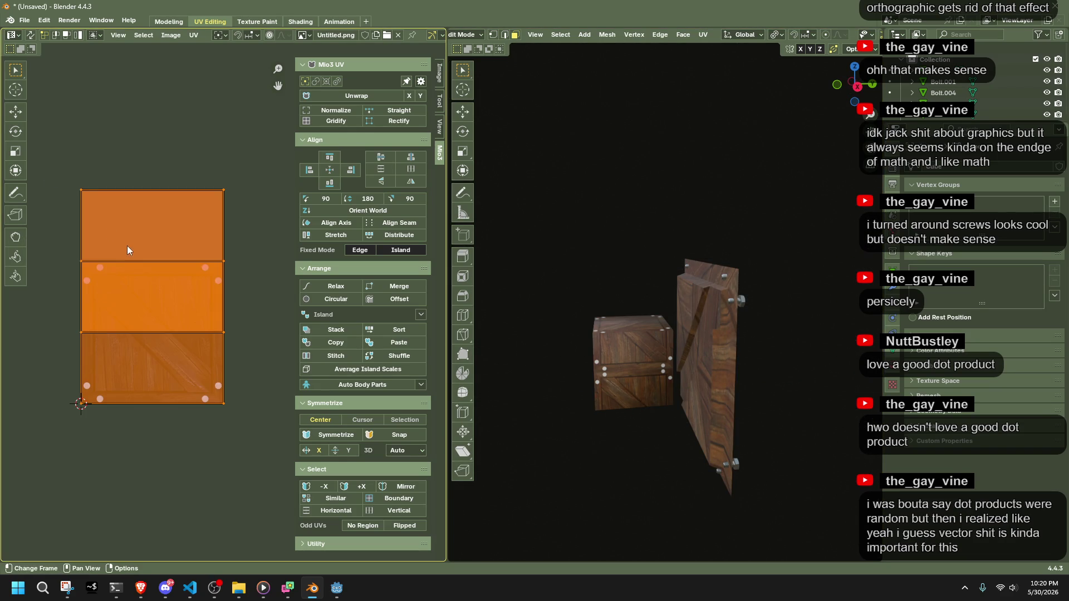
Select the cube's top UV island and snap it onto the 2D cursor at the origin.
left_click(622, 328)
left_click(620, 368)
mouse_move(620, 368)
middle_mouse_down()
mouse_move(673, 437)
mouse_move(699, 446)
mouse_move(691, 390)
middle_mouse_up()
mouse_move(248, 354)
left_mouse_down()
mouse_move(88, 159)
mouse_move(59, 149)
left_mouse_up()
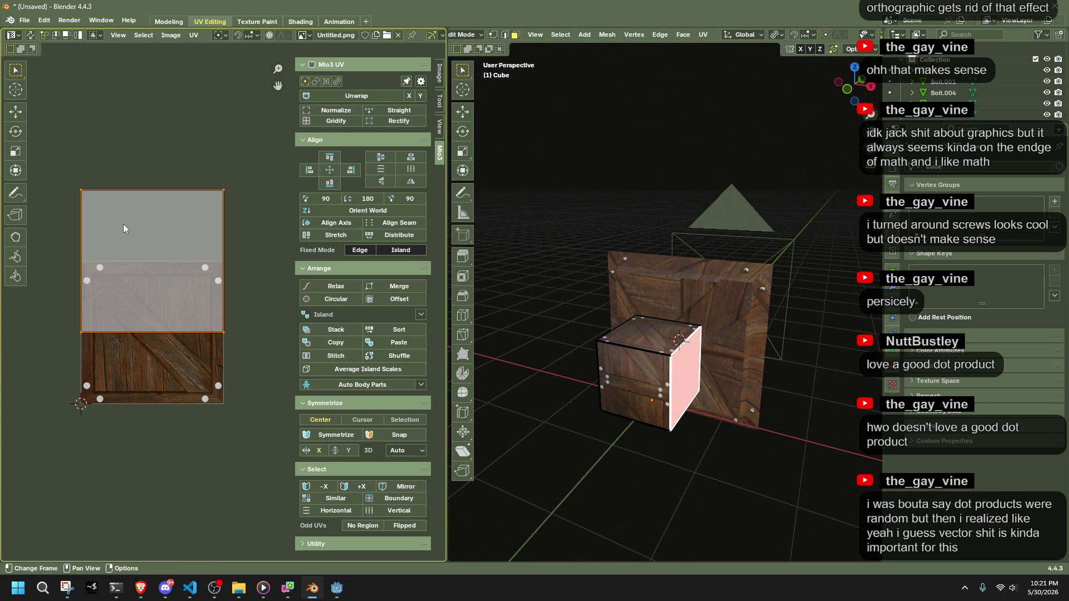
key("shift+s")
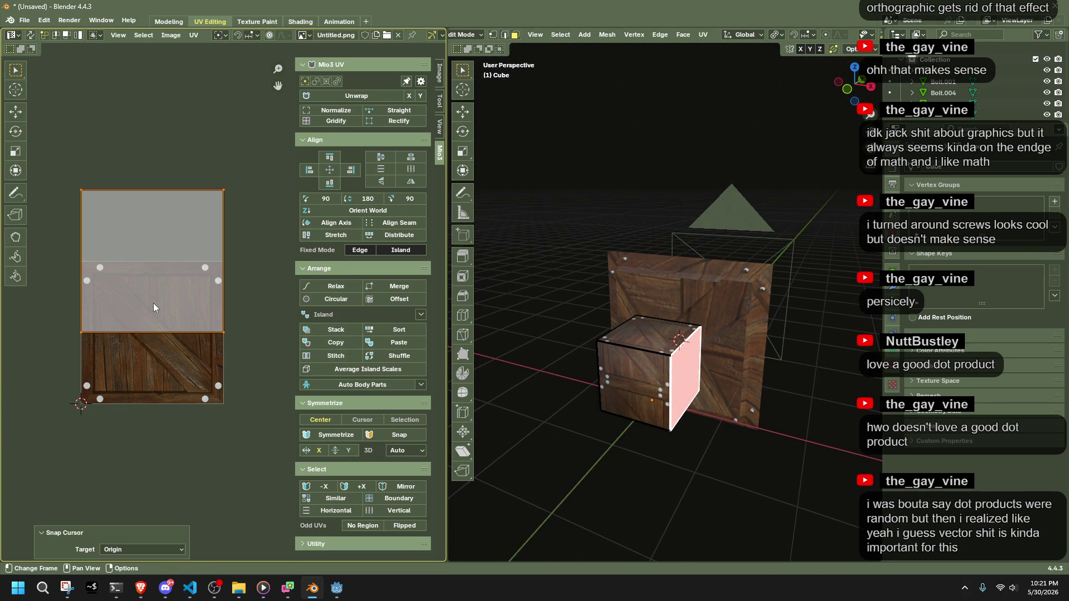
key("shift+s")
key("8")
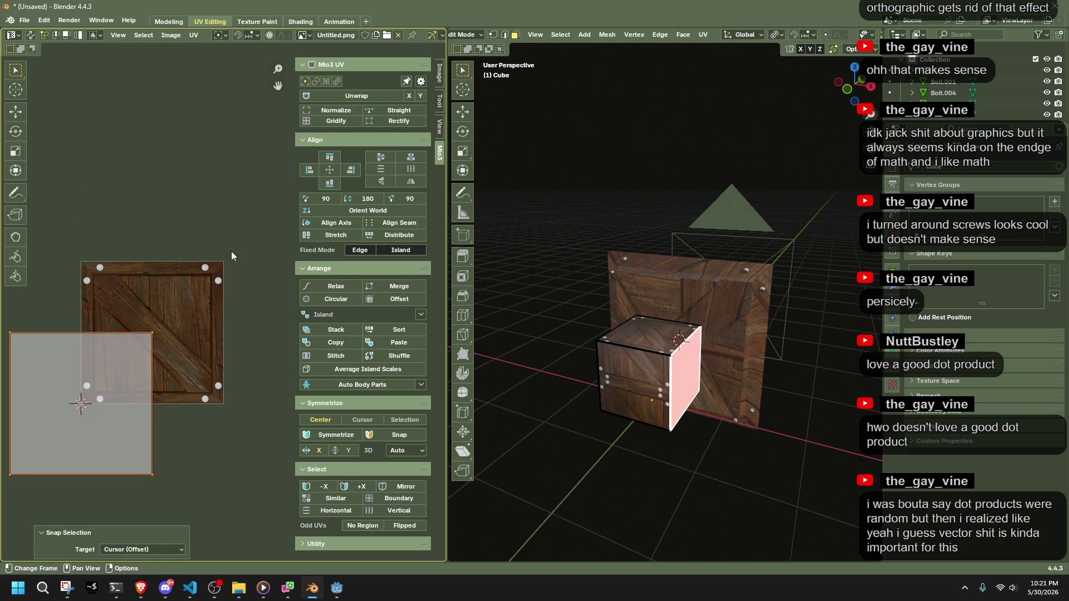
Move the front face's UV island onto the crate image.
middle_click_drag(529, 423, 477, 439)
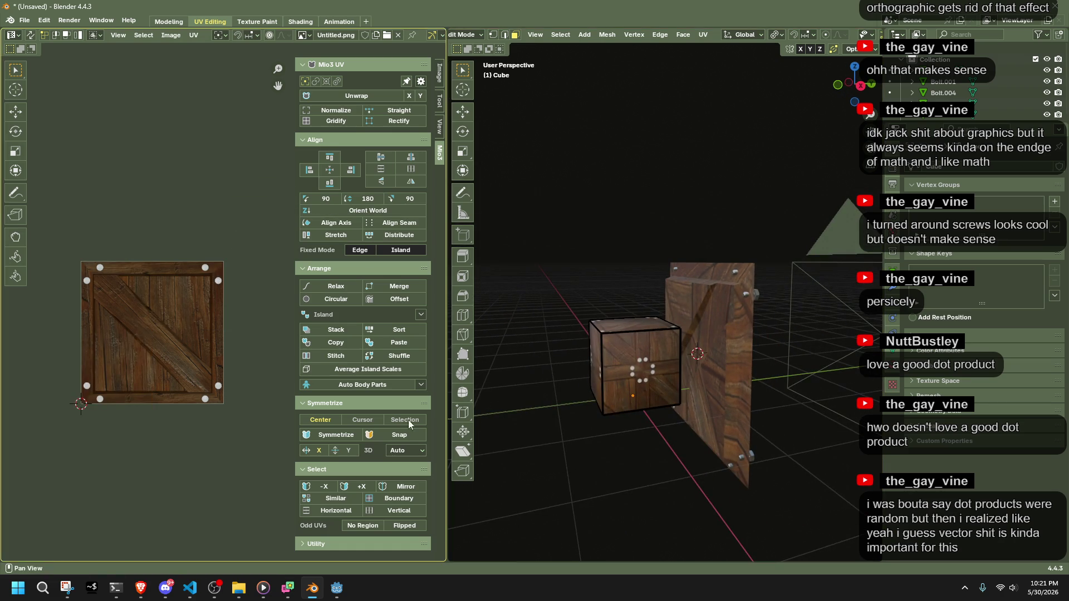
key("ctrl+z")
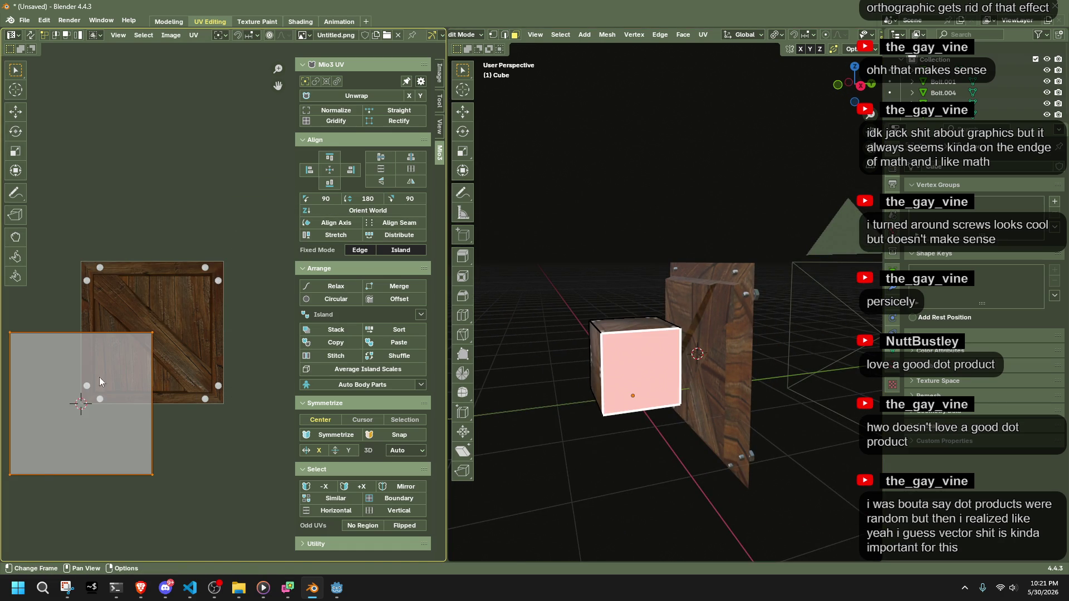
key("g")
left_click(71, 379)
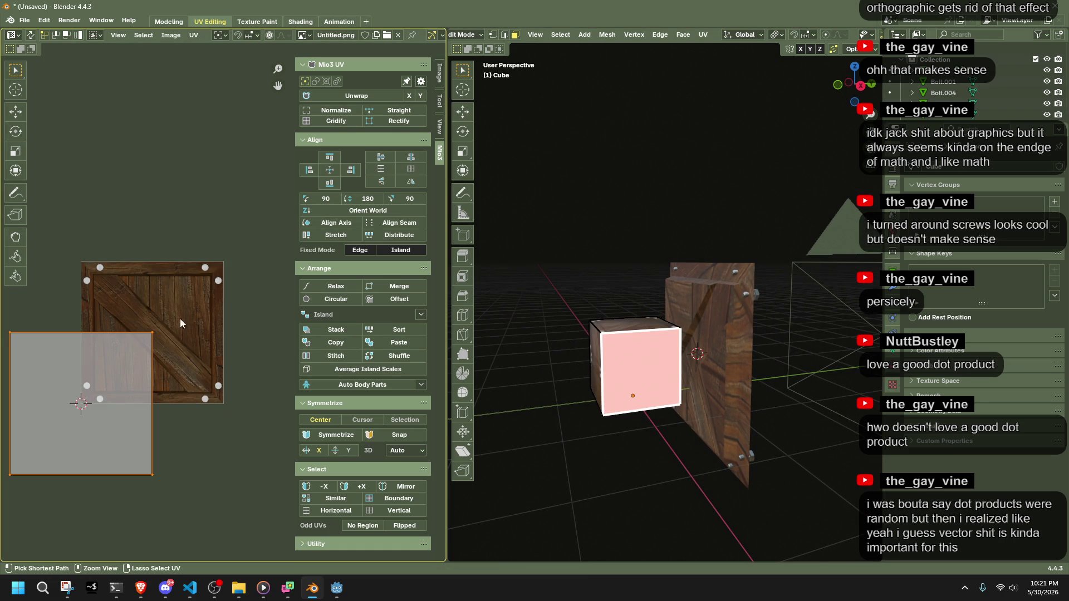
Snap the UV cursor to the top face's island and recheck the cube's front face.
left_click(629, 323)
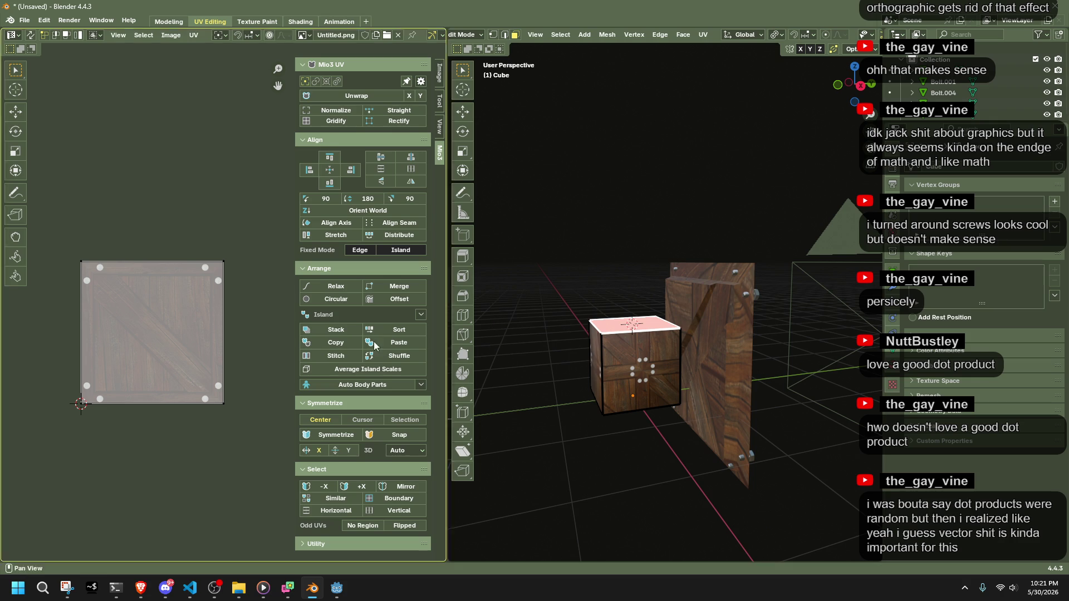
key("shift+s")
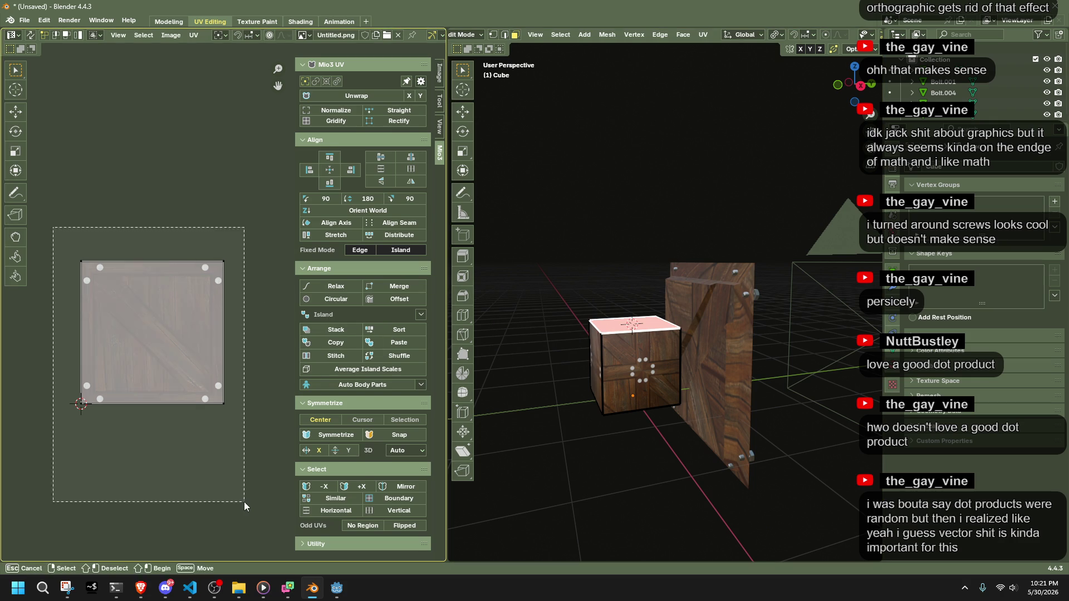
left_click(245, 484)
key("Tab")
key("Tab")
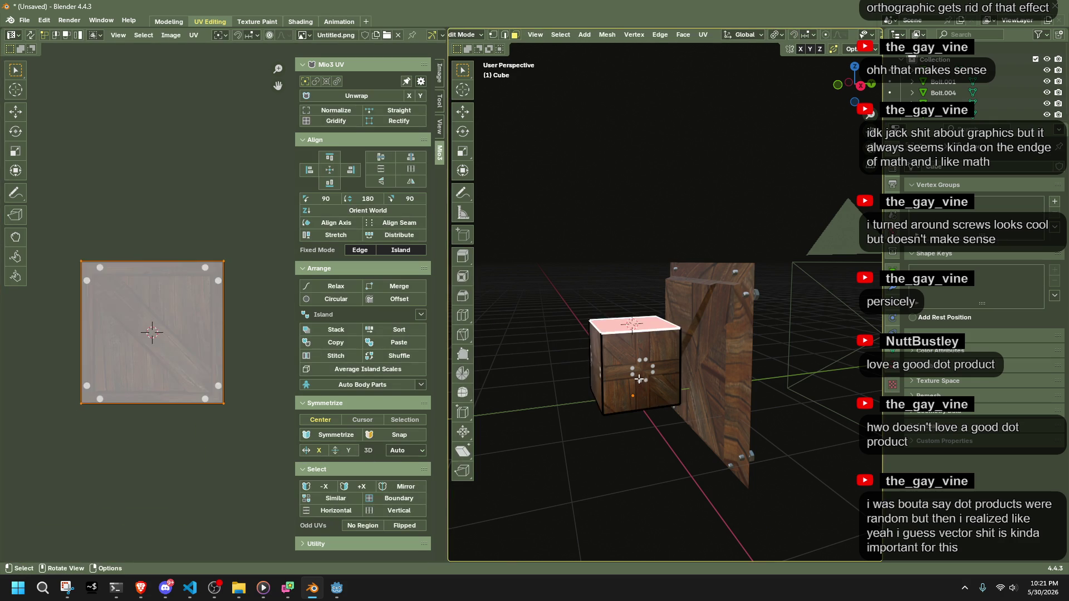
key("a")
middle_click_drag(555, 375, 490, 372)
left_click(367, 374)
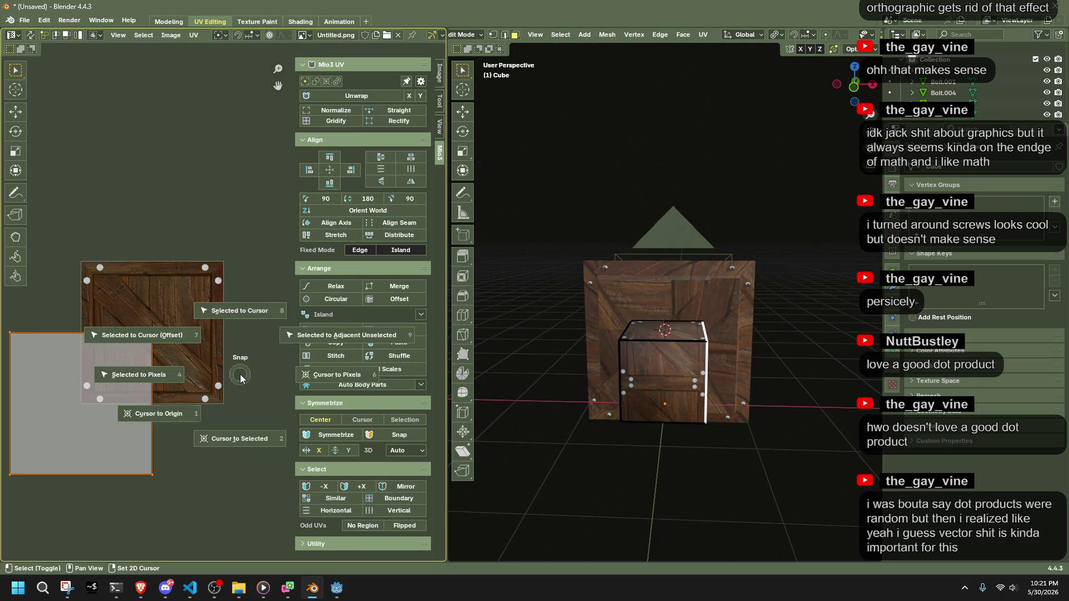
Select all the small cube's faces and try snapping the top UV island to the 2D cursor, then undo.
left_click(654, 382)
key("shift+s")
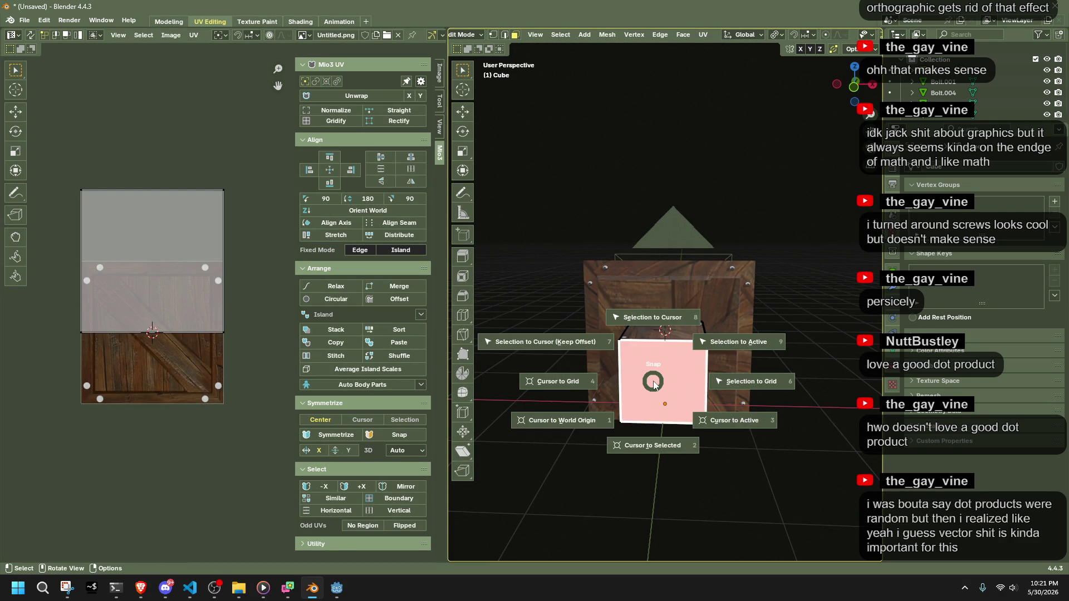
mouse_move(506, 387)
middle_mouse_down()
mouse_move(658, 432)
mouse_move(690, 423)
middle_mouse_up()
key("a")
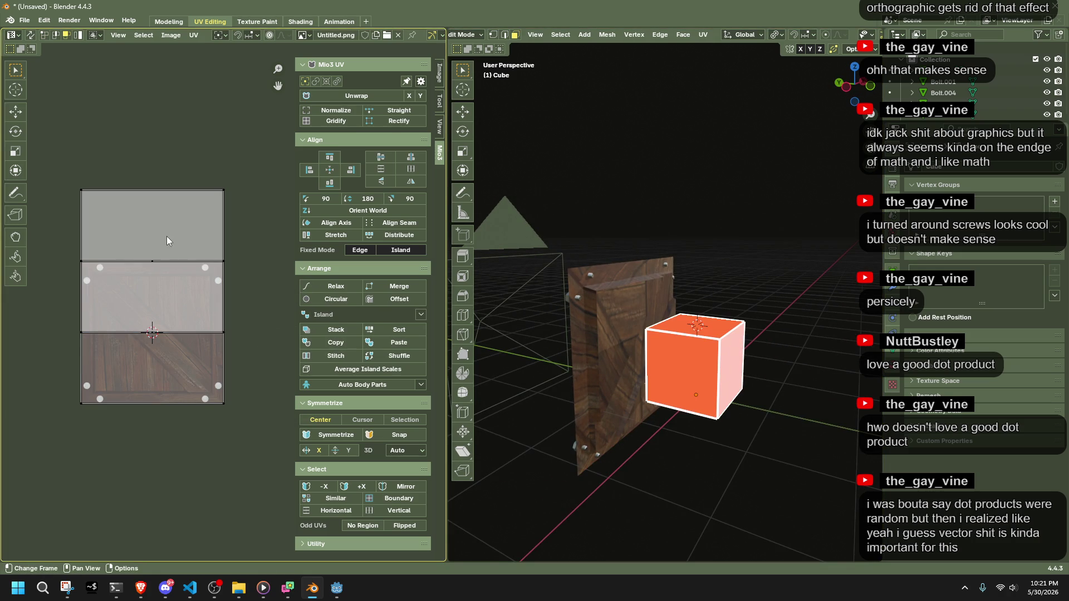
left_click(152, 237)
key("shift+s")
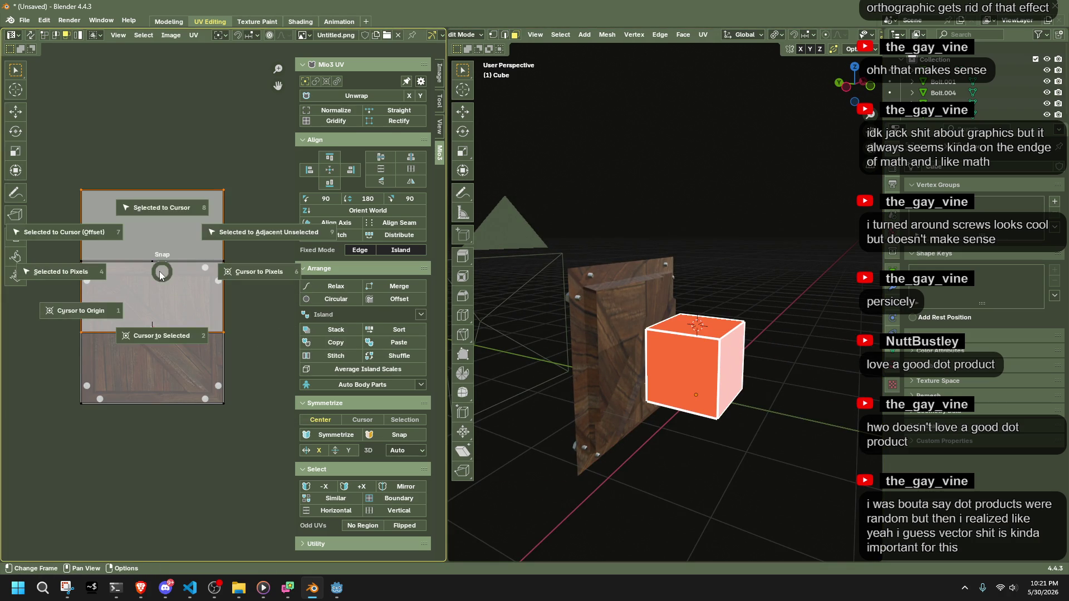
key("8")
key("ctrl+z")
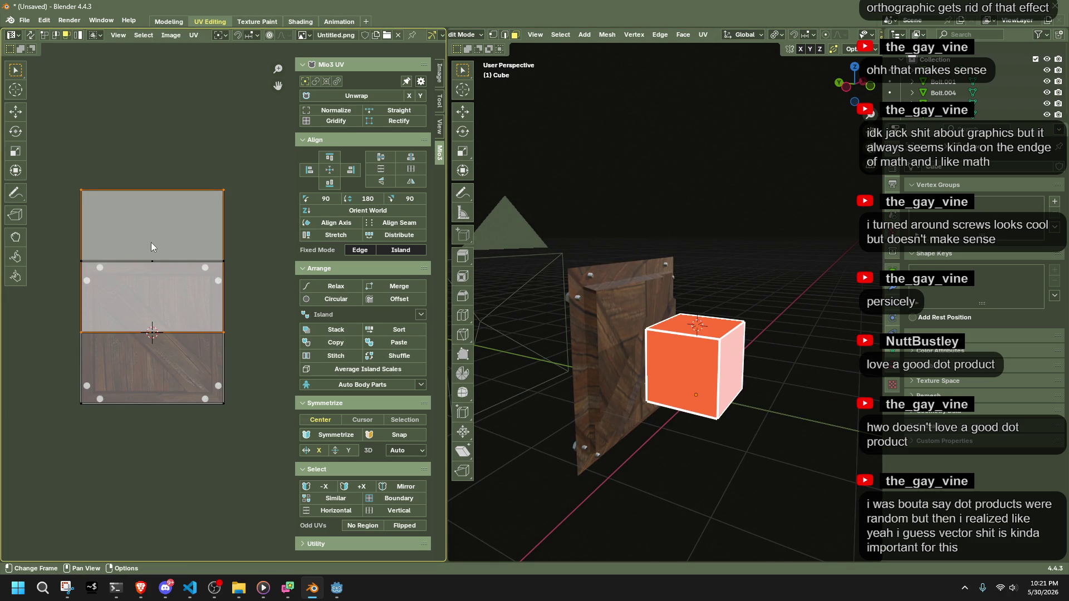
key("shift+s")
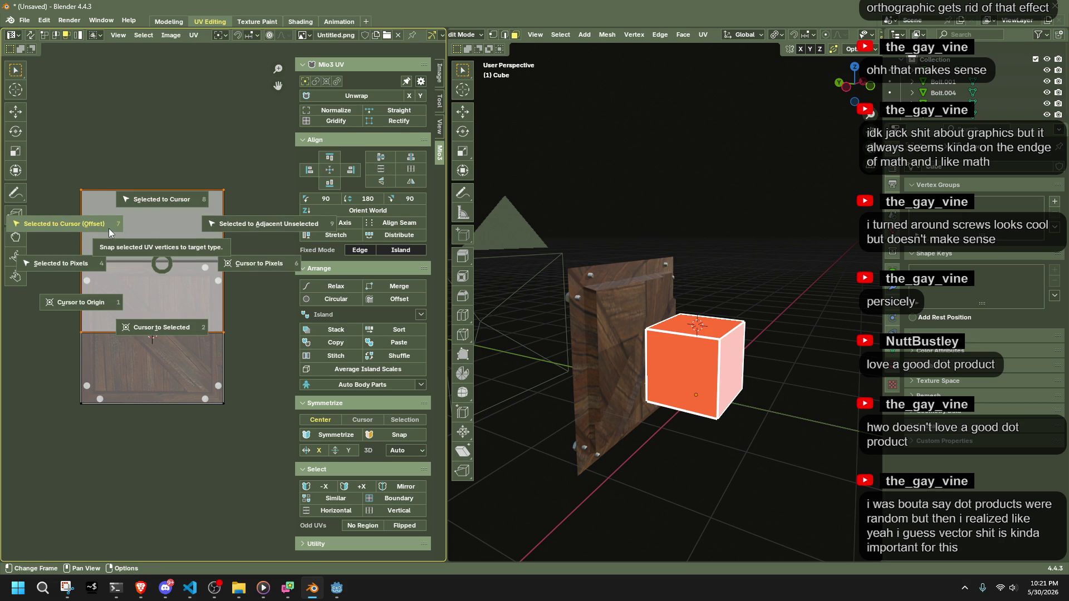
left_click(254, 282)
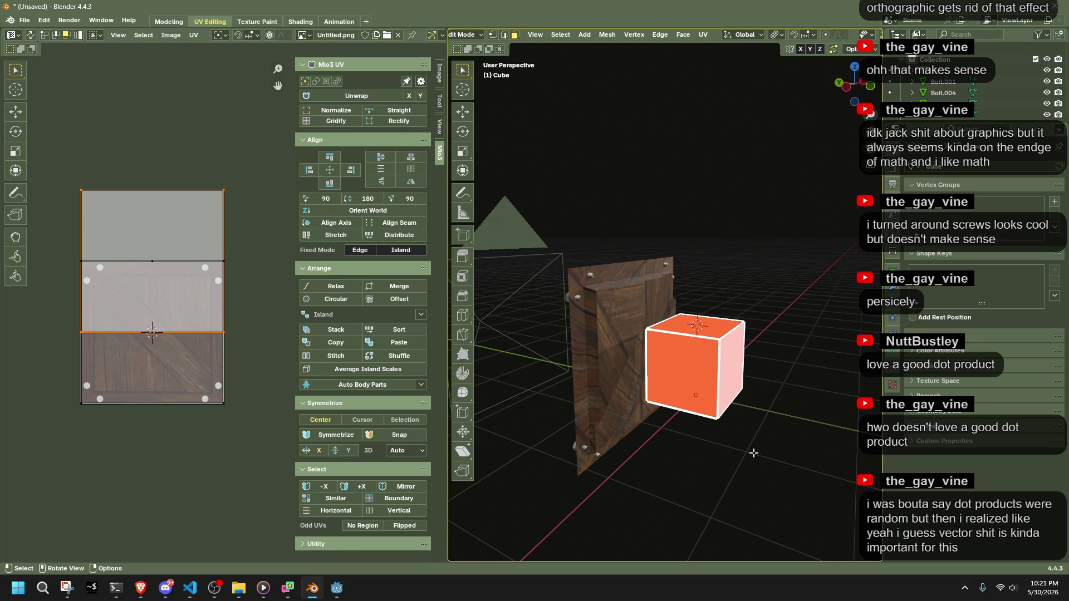
Box-select the UV vertices of every island in vertex mode and stack them onto the crate square.
key("shift+alt+z")
left_click_drag(56, 155, 247, 218)
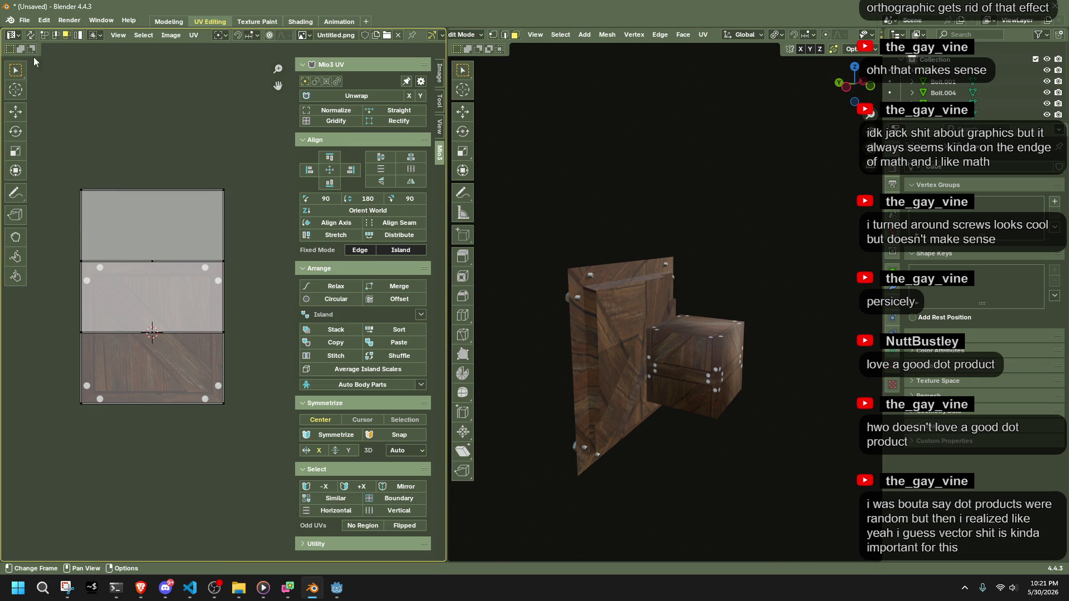
left_click(46, 35)
left_click_drag(73, 168, 273, 226)
left_click_drag(43, 318, 272, 370)
key("m")
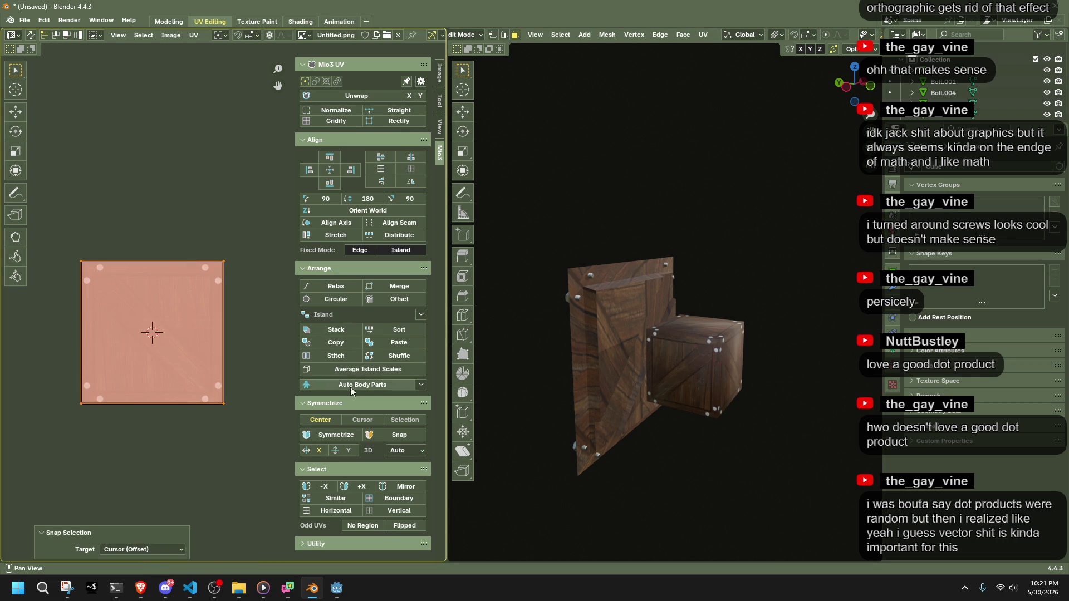
Return to object mode, go to the Shading workspace and raise the material Roughness to 1.000.
key("Tab")
scroll(777, 442, "up", 6)
mouse_move(662, 366)
middle_mouse_down()
mouse_move(745, 358)
mouse_move(720, 363)
middle_mouse_up()
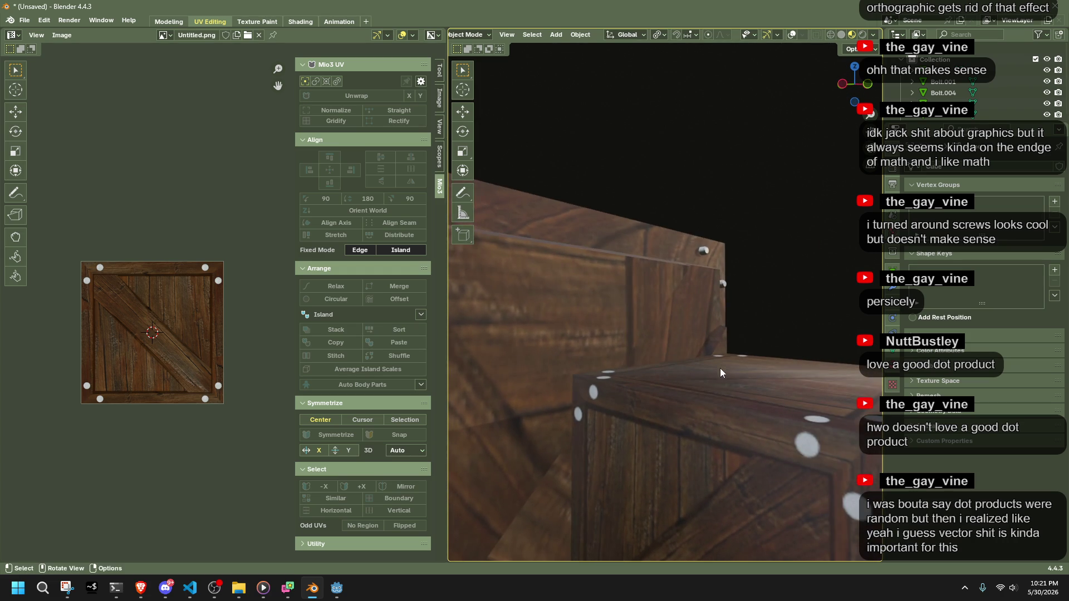
scroll(720, 384, "down", 5)
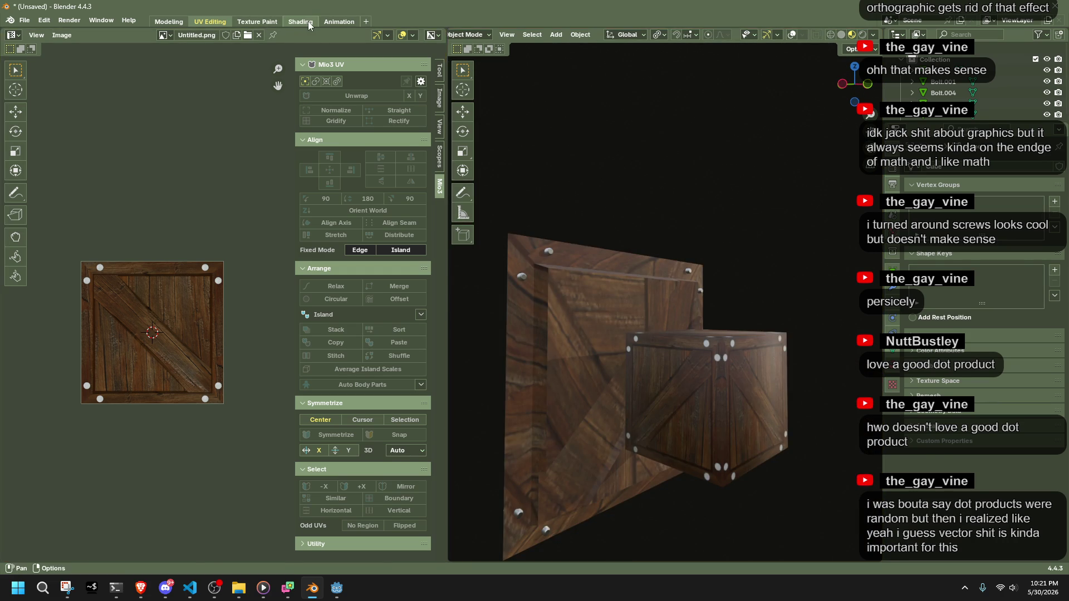
left_click(301, 21)
left_click_drag(479, 455, 529, 456)
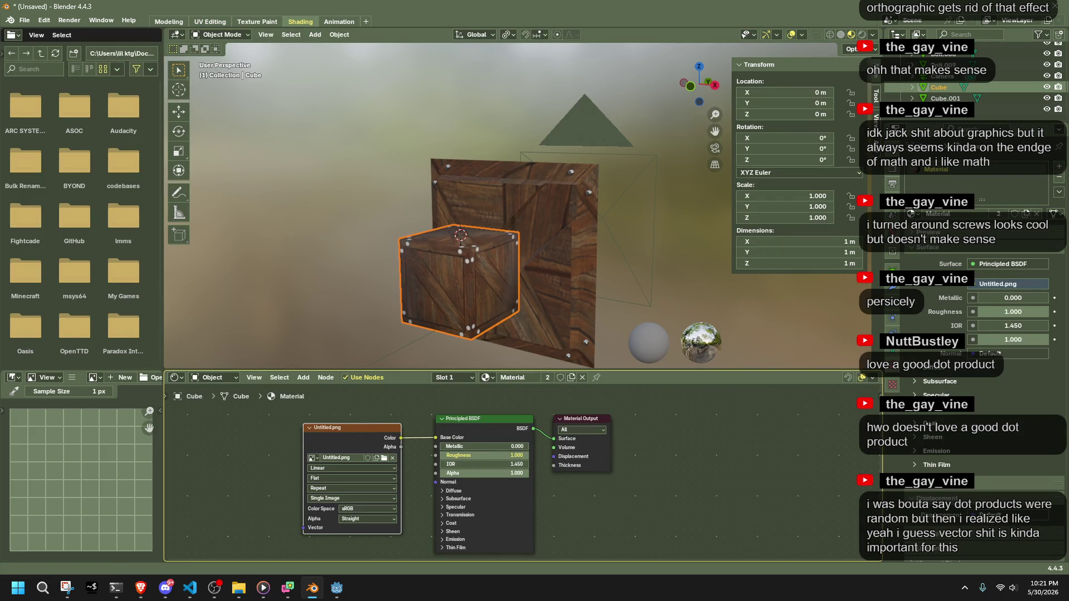
In Right Orthographic view, select a single bolt and scale it.
mouse_move(584, 340)
middle_mouse_down()
mouse_move(566, 296)
mouse_move(453, 279)
mouse_move(668, 299)
mouse_move(329, 195)
mouse_move(616, 291)
mouse_move(646, 249)
mouse_move(649, 278)
mouse_move(632, 289)
mouse_move(539, 232)
mouse_move(764, 300)
mouse_move(694, 92)
middle_mouse_up()
scroll(646, 249, "down", 5)
key("KP_5")
left_click(697, 85)
left_click(646, 167)
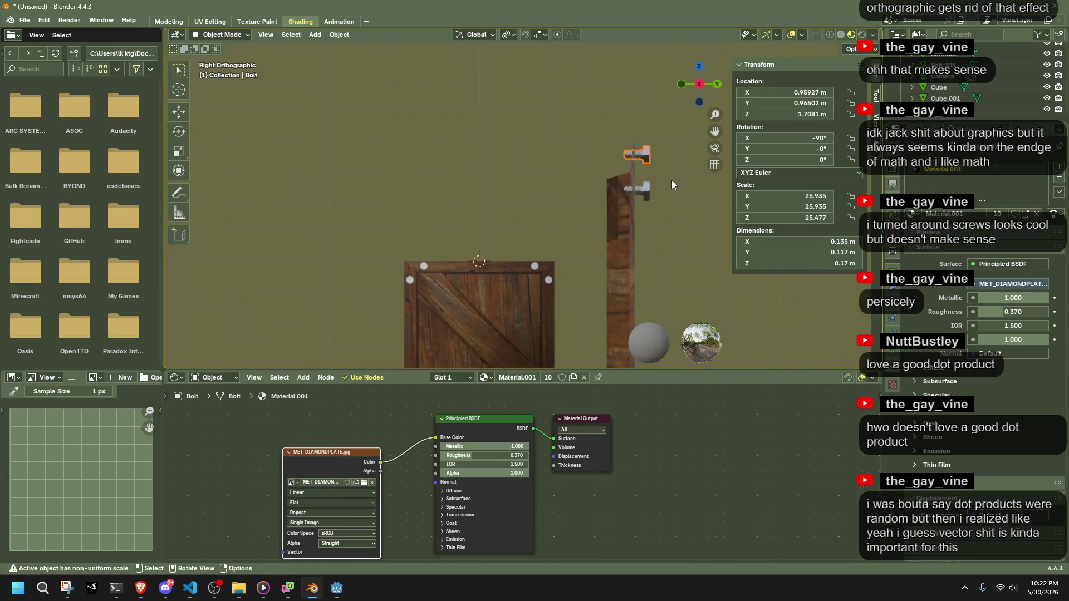
key("s")
left_click(651, 224)
Box-select all the bolts, scale them well down and nudge them along Y.
scroll(624, 255, "down", 3)
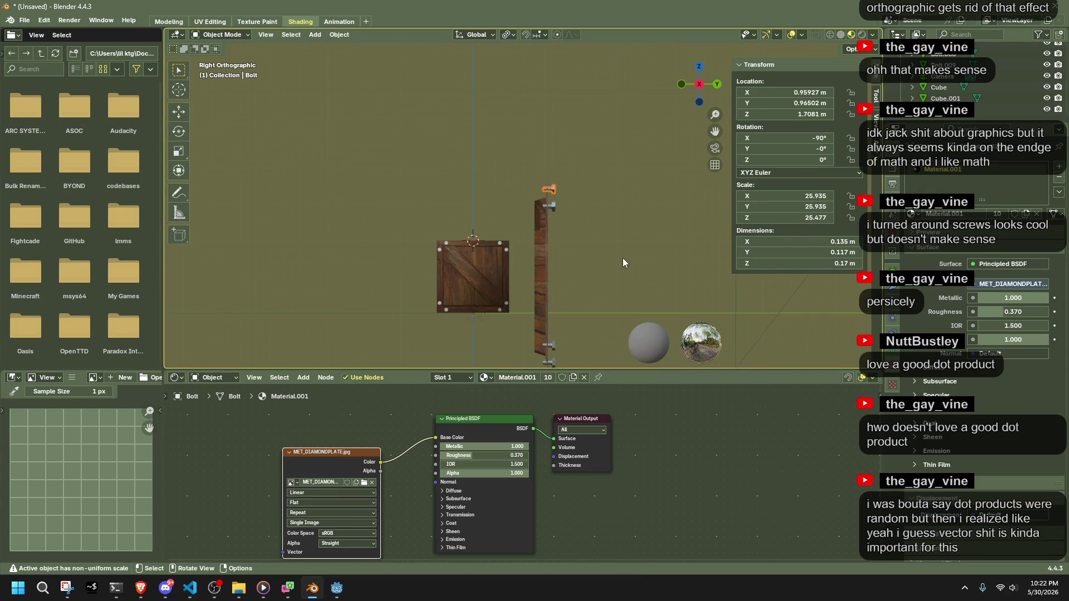
mouse_move(556, 343)
left_mouse_down()
mouse_move(575, 264)
mouse_move(542, 147)
left_mouse_up()
scroll(648, 166, "up", 5)
key("s")
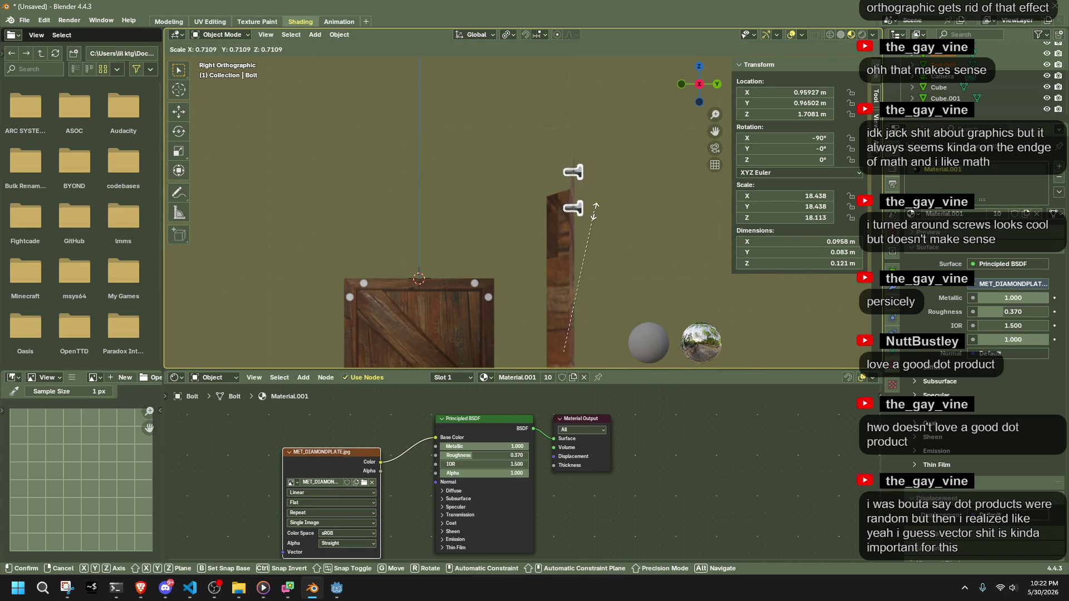
left_click(584, 268)
key("g")
key("y")
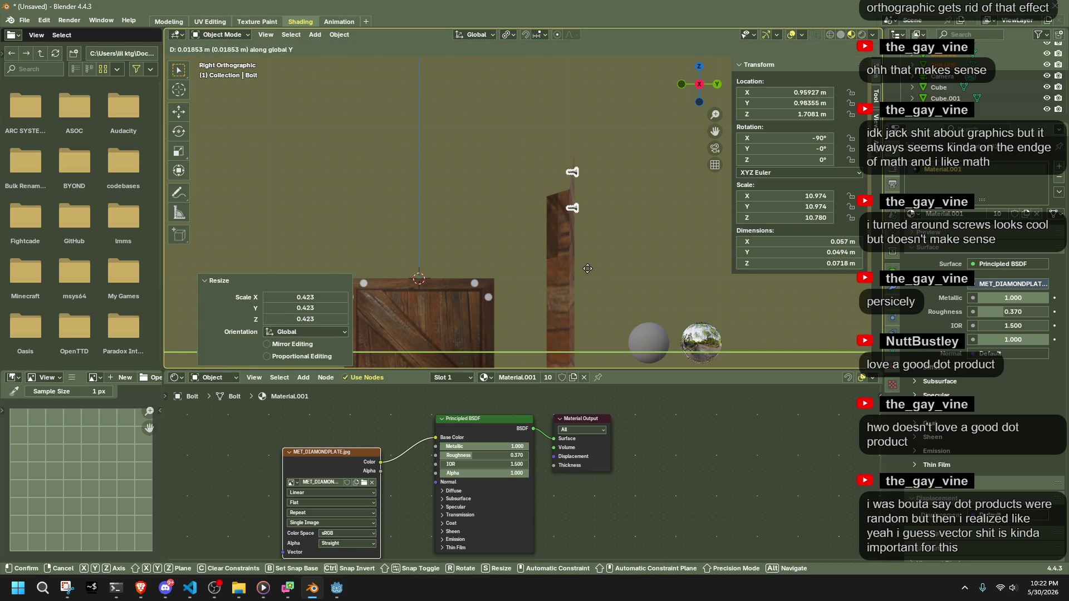
left_click(589, 268)
Orbit back to a perspective view and render the crate.
mouse_move(637, 264)
middle_mouse_down()
mouse_move(492, 273)
mouse_move(550, 289)
mouse_move(206, 78)
middle_mouse_up()
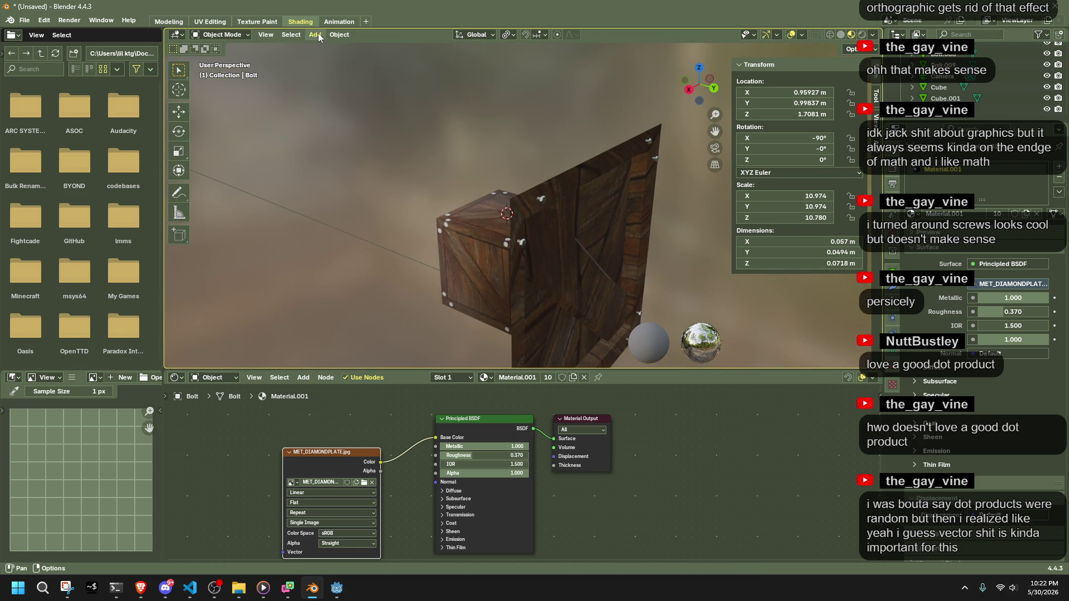
left_click(64, 21)
left_click(84, 34)
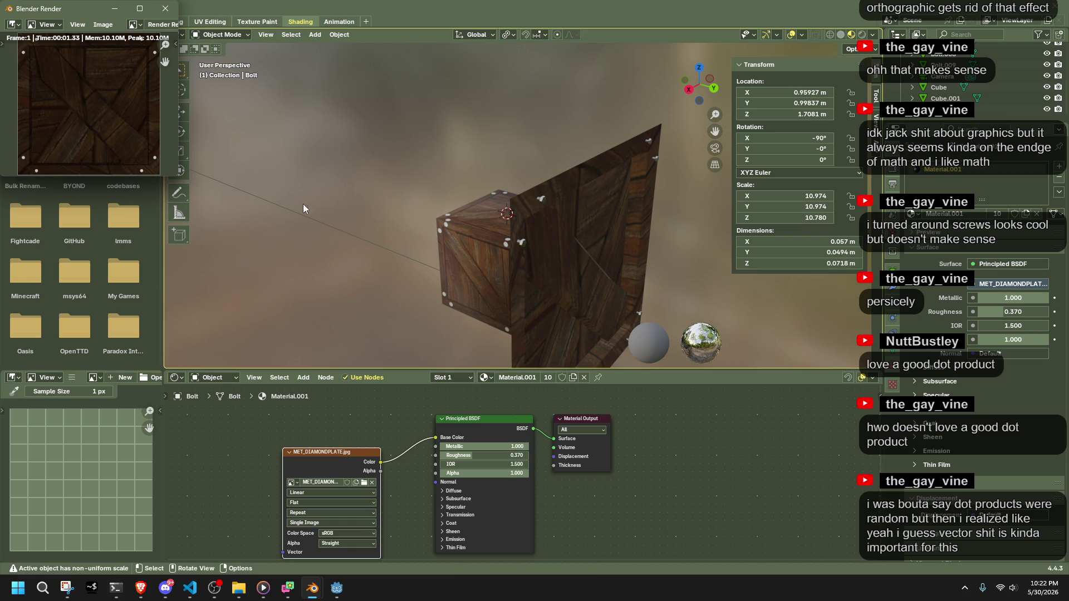
Lower the large crate panel's roughness, render it, and inspect the enlarged preview.
middle_click_drag(286, 193, 309, 206)
left_click(559, 239)
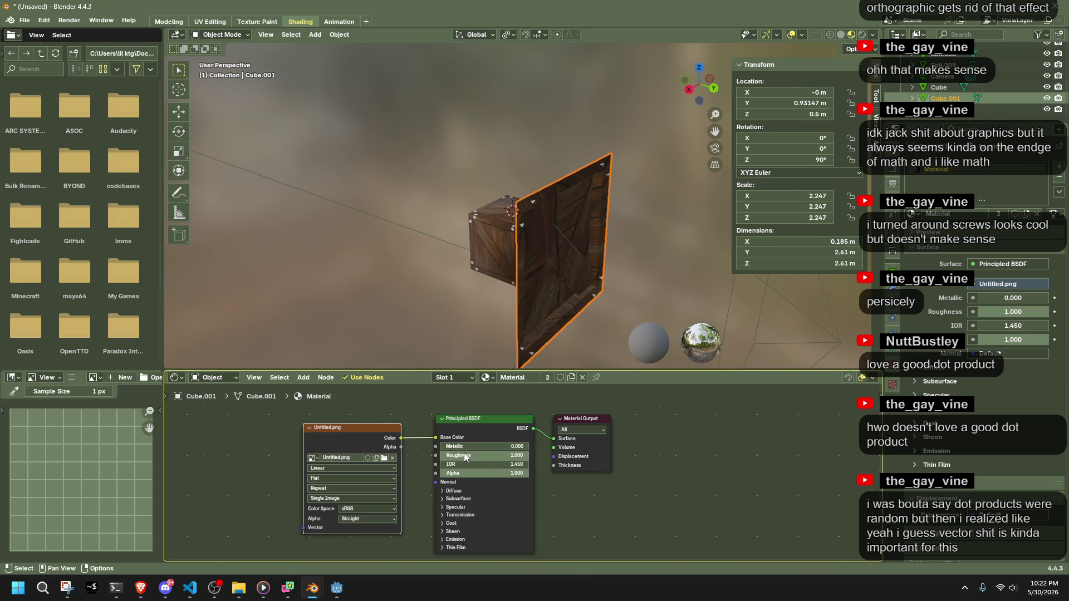
left_click_drag(1038, 312, 1005, 311)
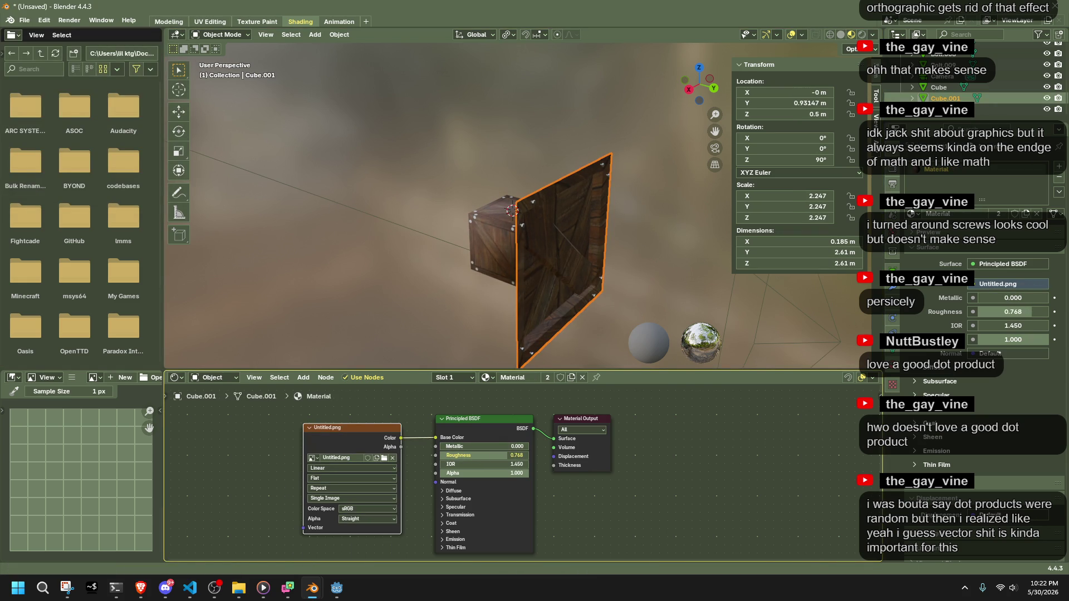
left_click_drag(1022, 311, 996, 311)
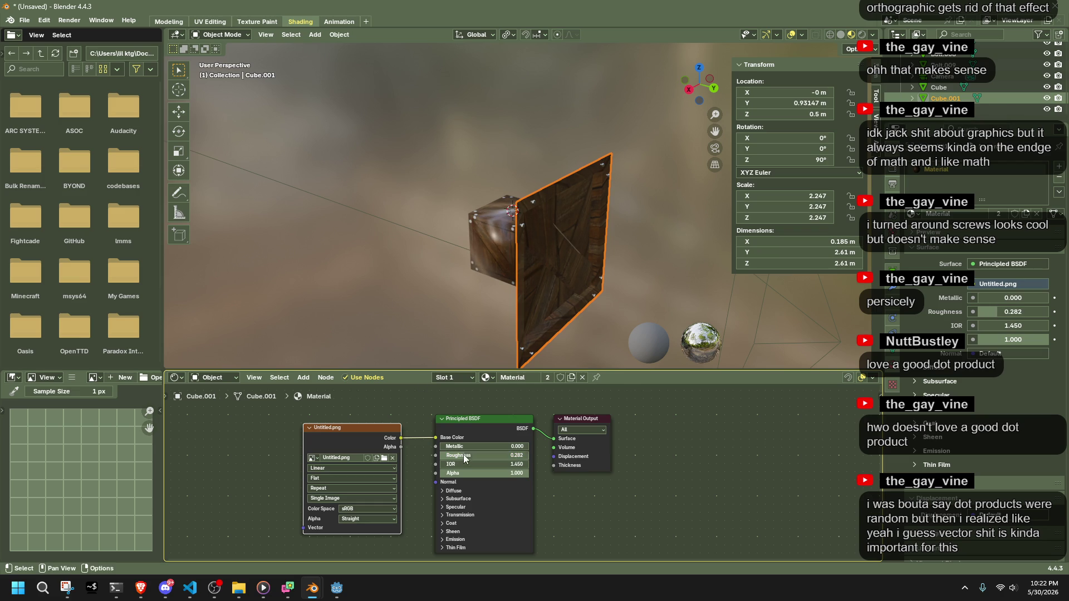
left_click(78, 22)
left_click(81, 32)
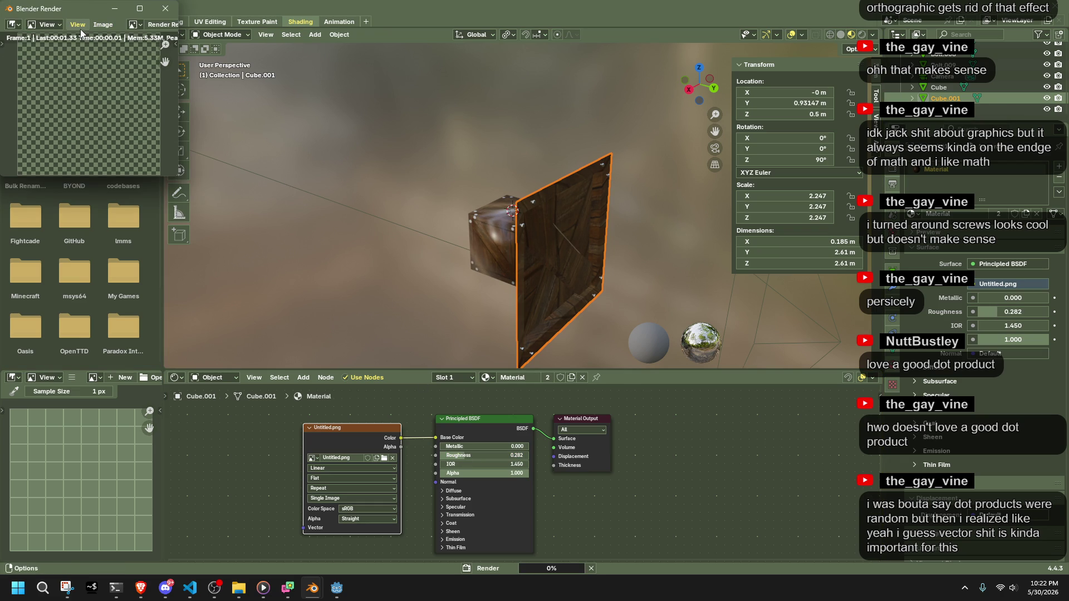
left_click_drag(179, 177, 348, 312)
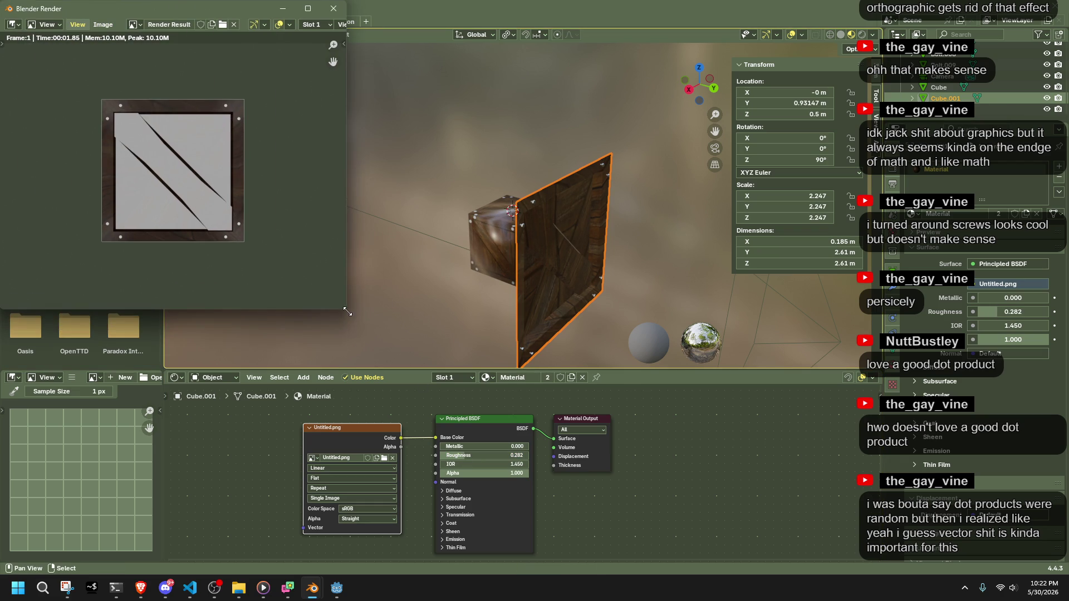
left_click(334, 9)
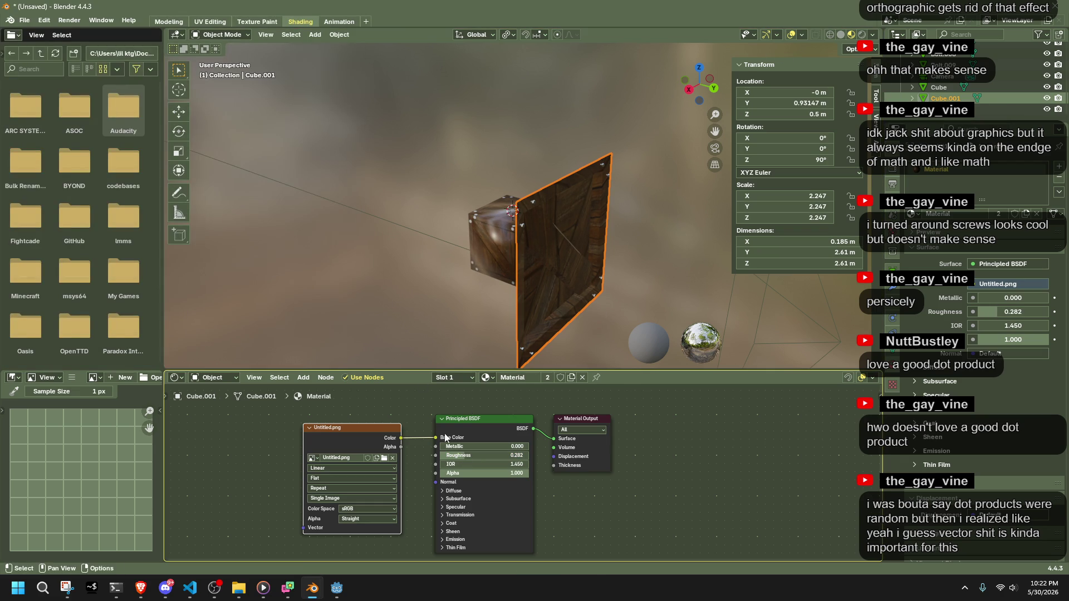
Raise the panel's roughness to about 0.76 and re-render, then increase Roughness to 0.818.
left_click_drag(467, 459, 510, 459)
left_click(69, 20)
left_click(79, 34)
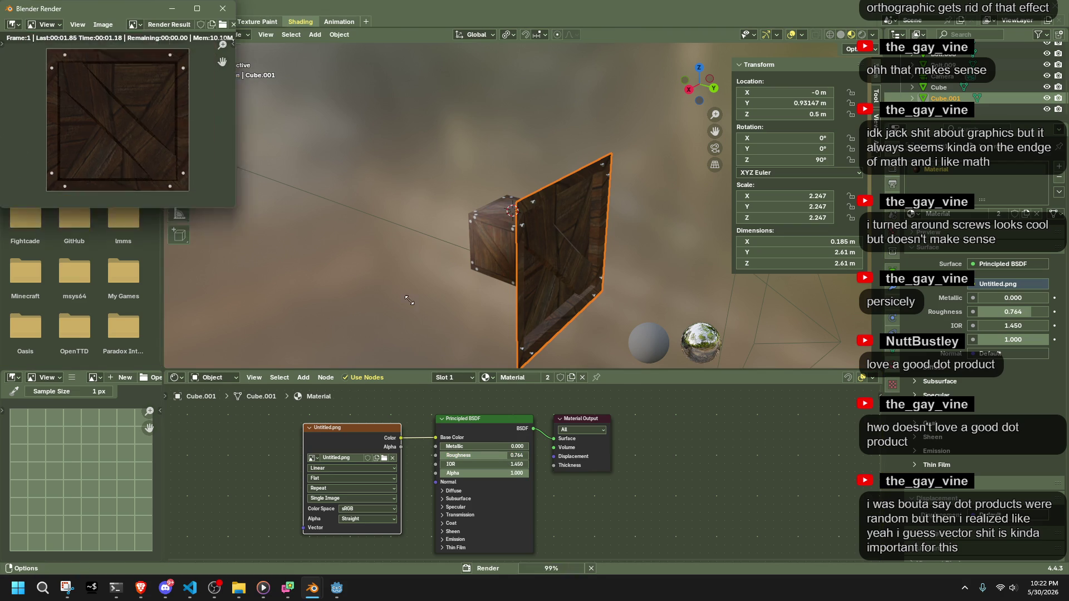
left_click_drag(176, 178, 595, 398)
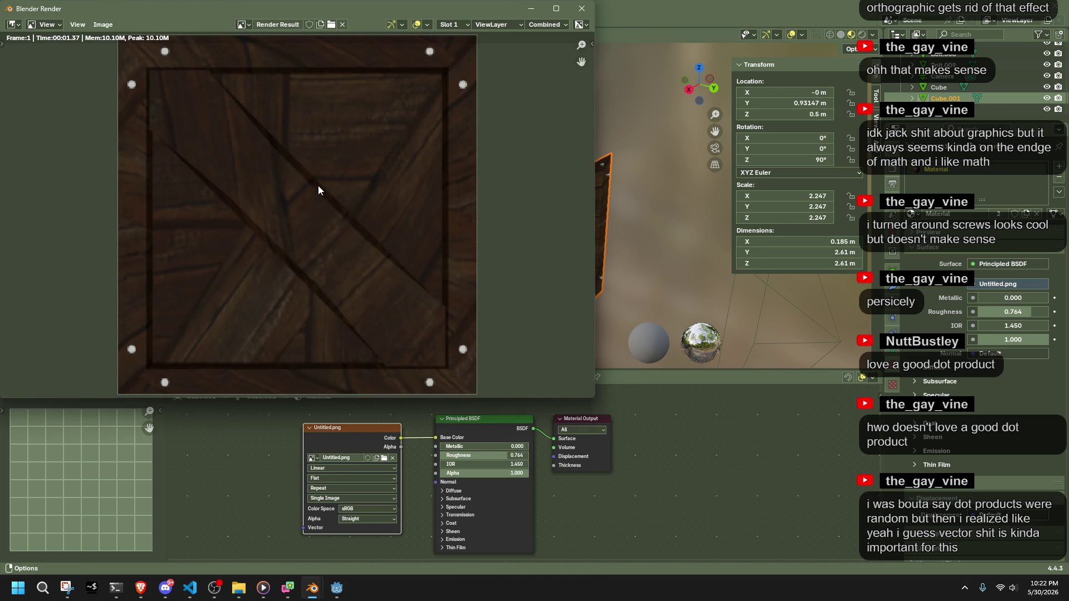
left_click(575, 13)
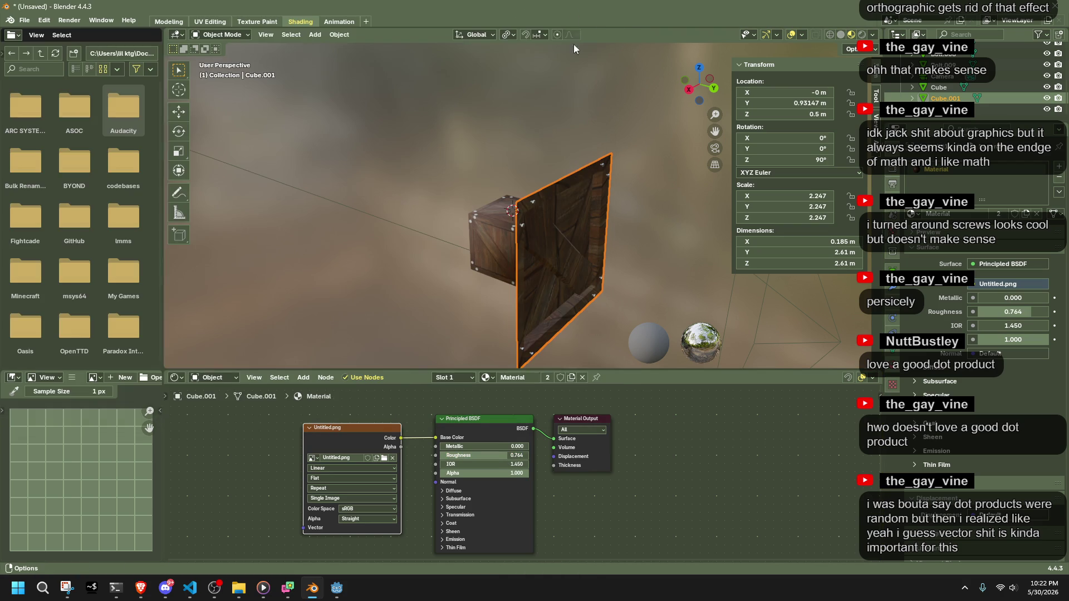
mouse_move(494, 454)
left_mouse_down()
mouse_move(535, 454)
mouse_move(440, 455)
mouse_move(494, 455)
left_mouse_up()
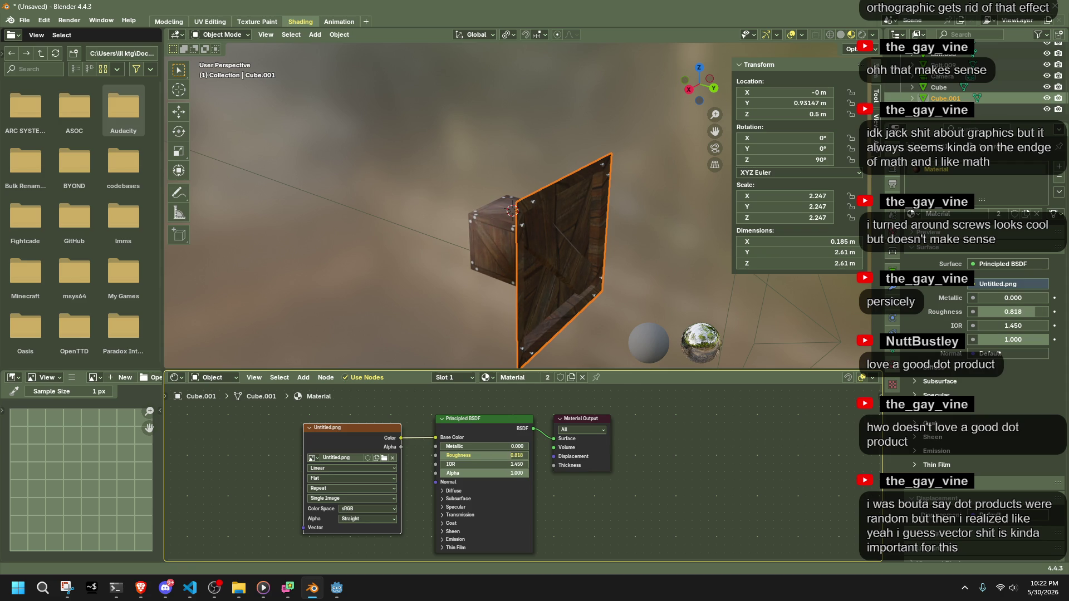
Raise the Principled BSDF Specular IOR Level to 0.627.
left_click(461, 508)
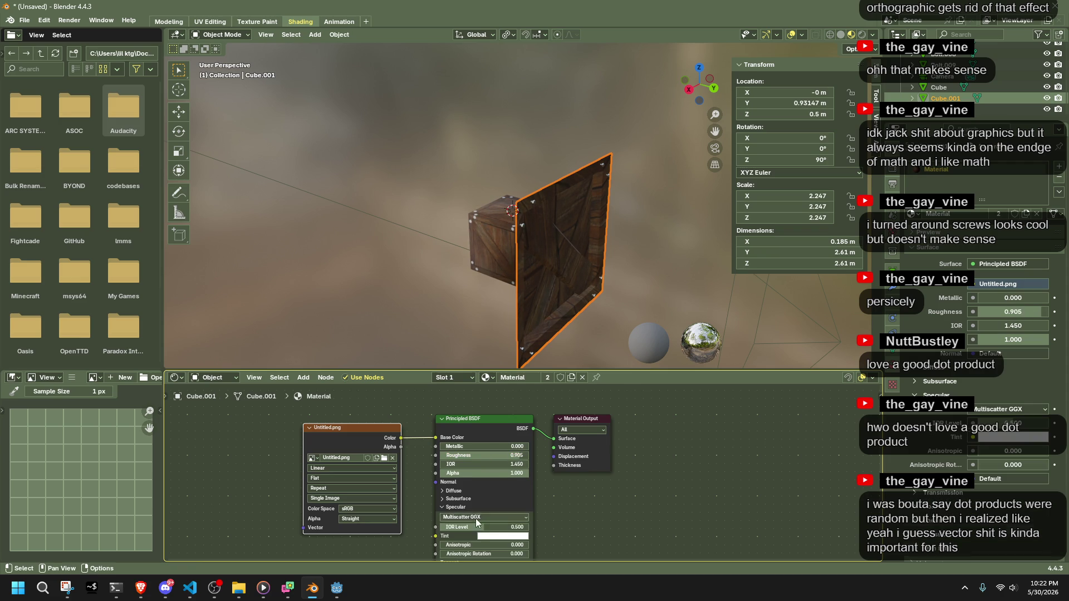
left_click_drag(486, 527, 497, 530)
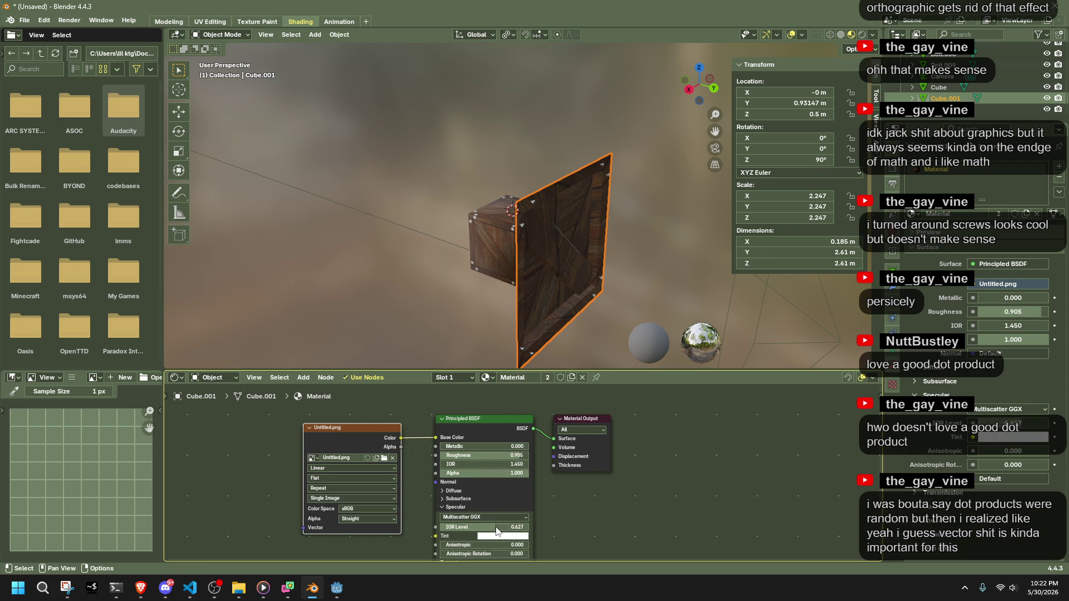
left_click(463, 508)
mouse_move(559, 281)
middle_mouse_down()
mouse_move(499, 199)
mouse_move(452, 184)
mouse_move(501, 212)
mouse_move(634, 248)
mouse_move(758, 199)
mouse_move(502, 290)
mouse_move(383, 247)
mouse_move(436, 306)
mouse_move(400, 331)
mouse_move(326, 308)
mouse_move(359, 172)
middle_mouse_up()
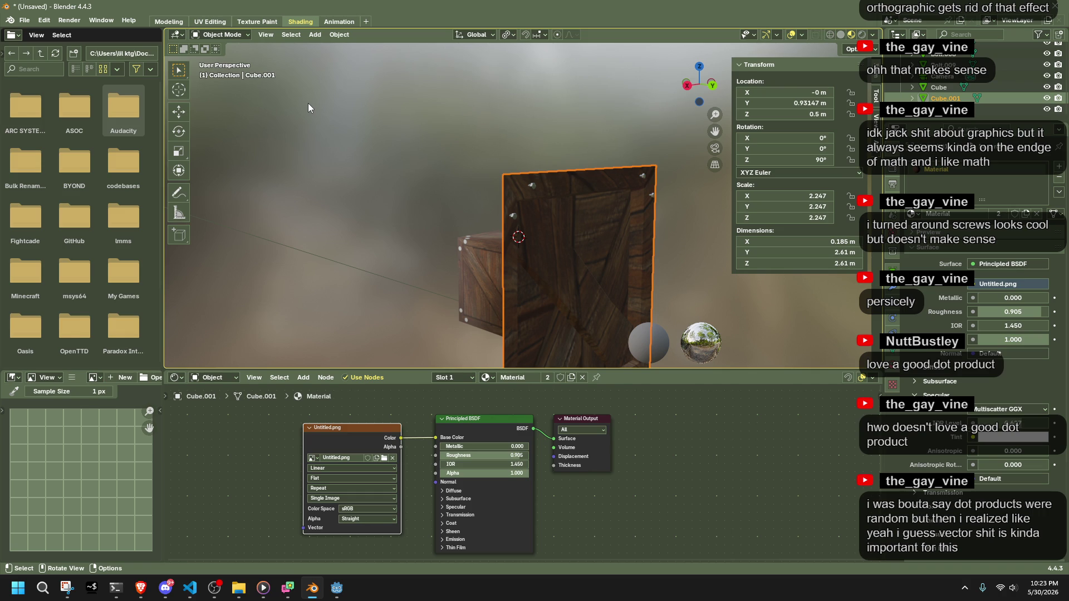
Render the crate and inspect the result, then select a bolt to show its diamond-plate material.
left_click(69, 20)
left_click(83, 33)
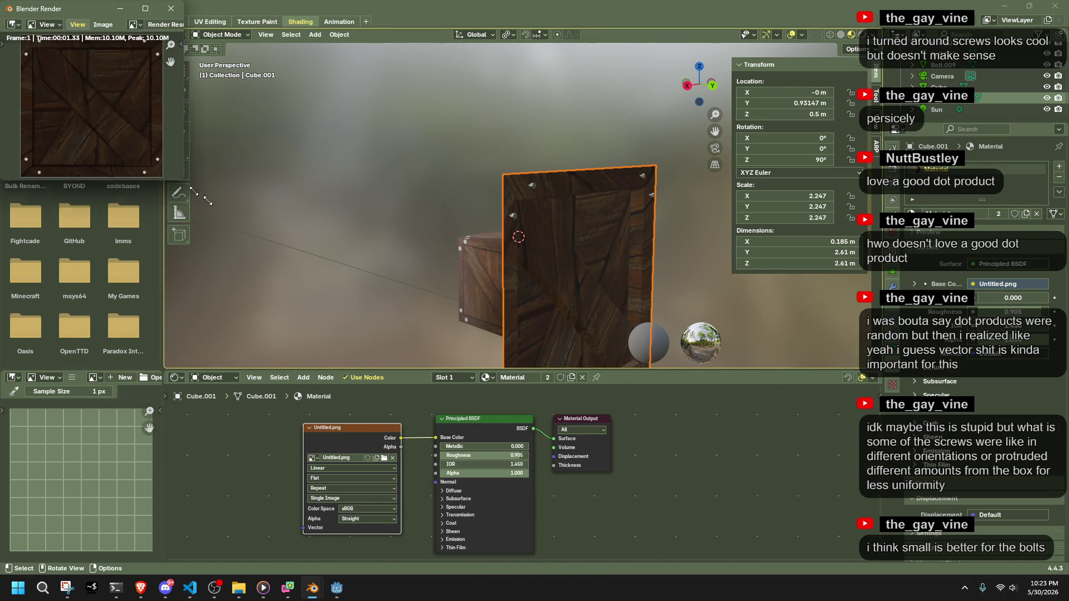
left_click_drag(178, 182, 515, 398)
scroll(315, 168, "up", 3)
left_click(501, 8)
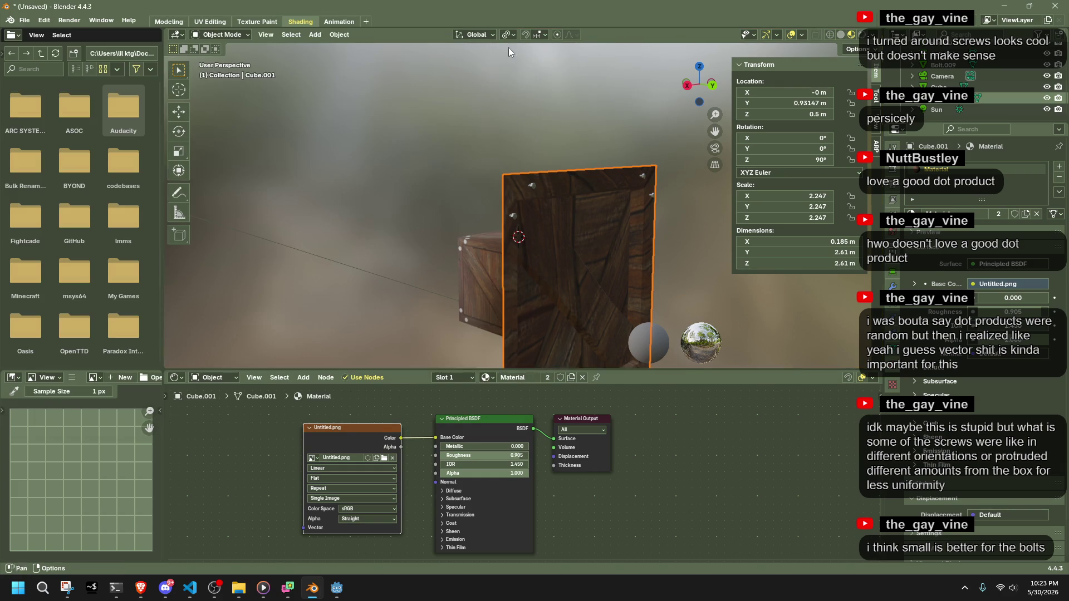
left_click(529, 185)
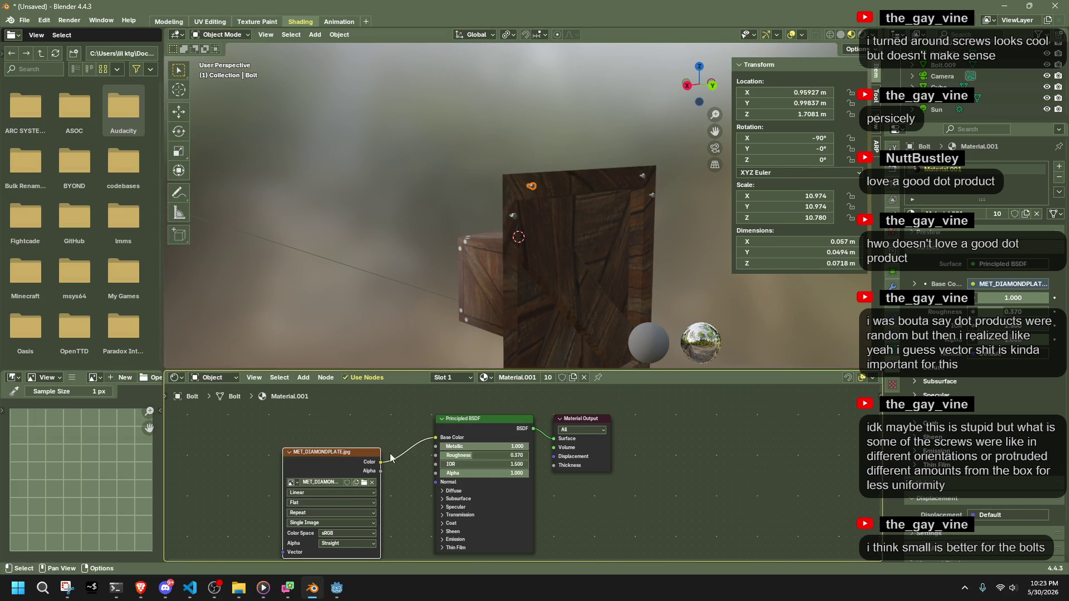
Replace the bolt's image texture with MET_DIRTYSCRATCH01.JPG.
left_click(364, 489)
left_click(364, 483)
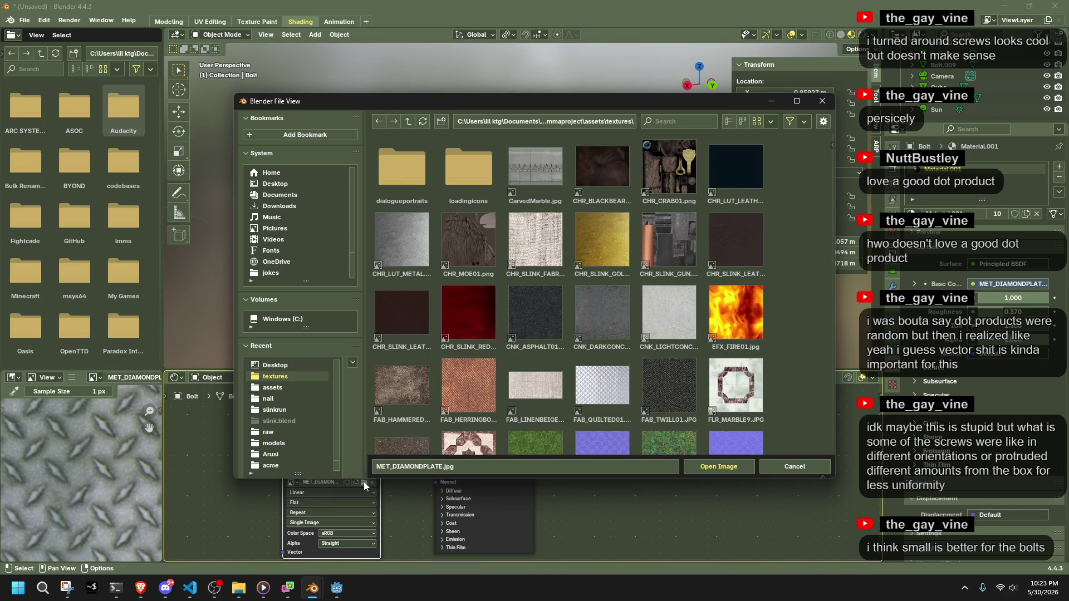
scroll(496, 251, "down", 10)
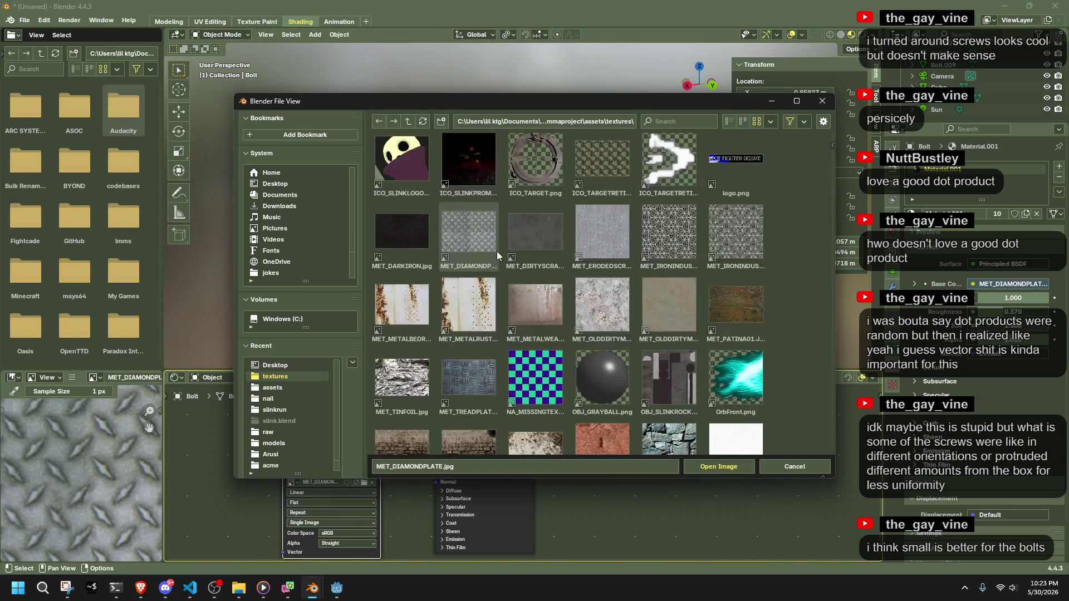
double_click(513, 240)
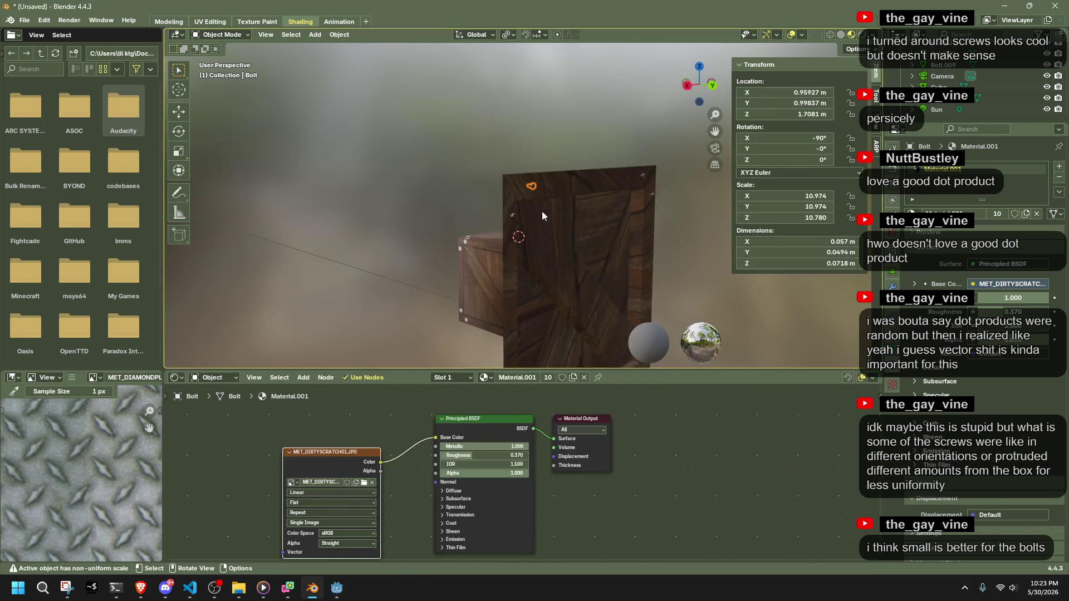
Render the crate with the new bolt texture and inspect the enlarged result.
mouse_move(430, 204)
middle_mouse_down()
mouse_move(345, 216)
mouse_move(319, 204)
middle_mouse_up()
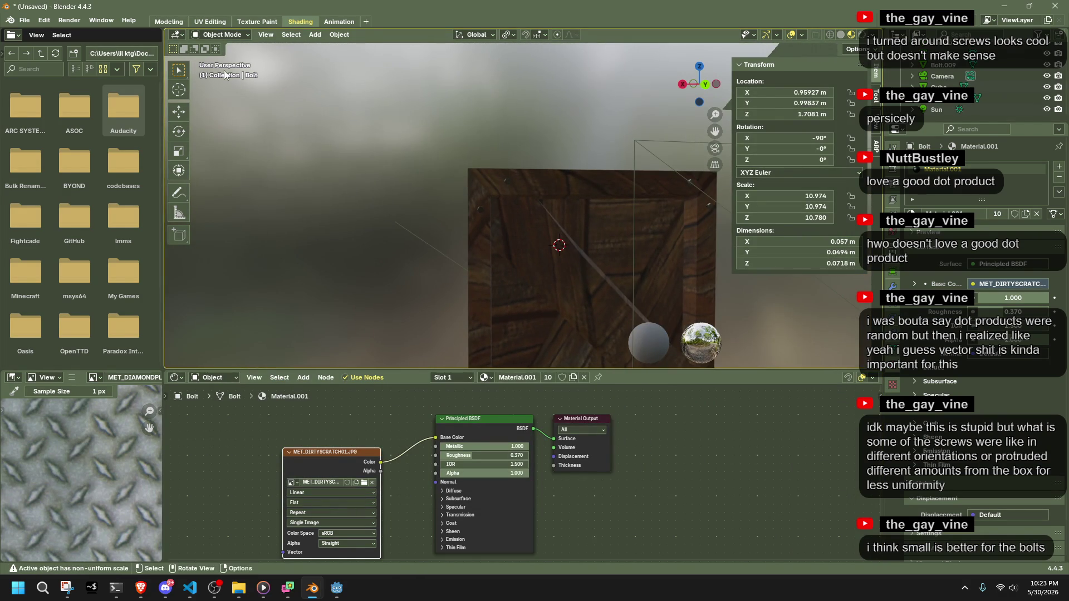
left_click(73, 22)
left_click(88, 33)
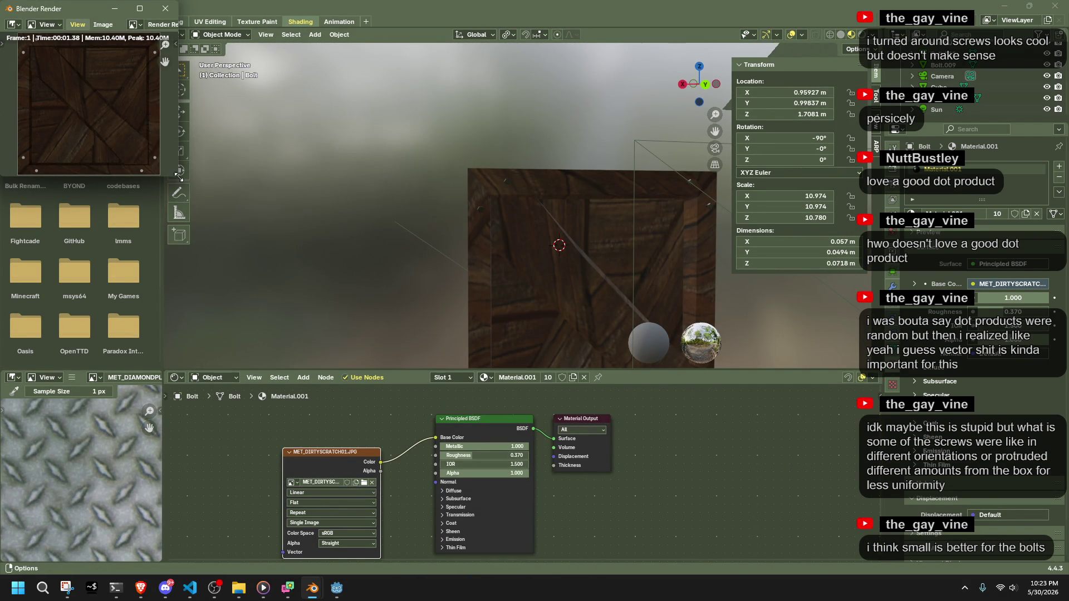
left_click_drag(178, 175, 531, 427)
scroll(338, 215, "up", 5)
scroll(338, 215, "down", 1)
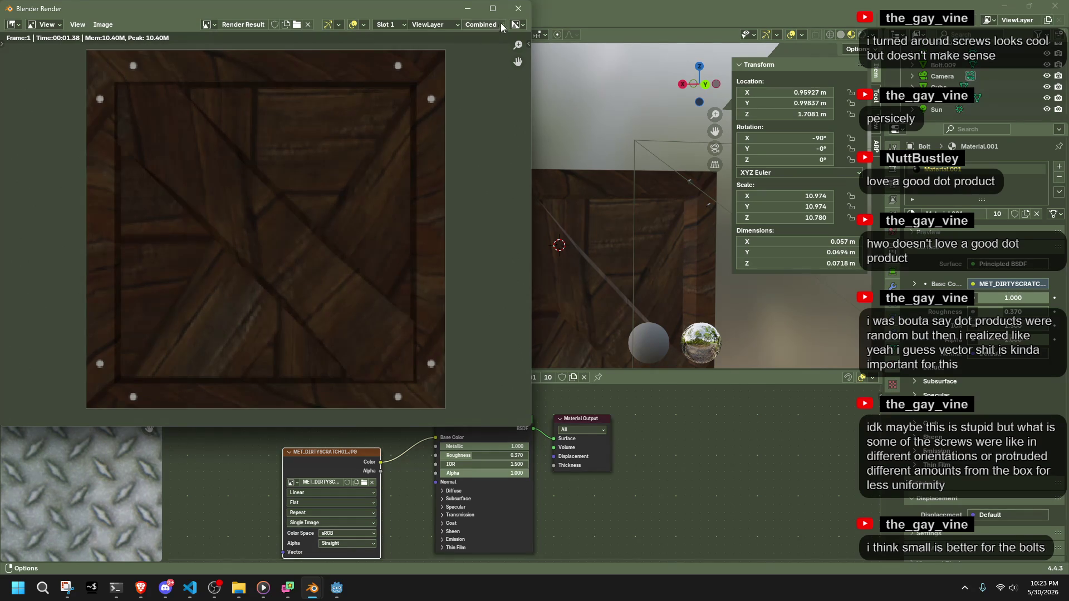
key("Escape")
Set the bolt's Metallic to 0.732 and Roughness to 0.638, then render again.
mouse_move(550, 134)
middle_mouse_down()
mouse_move(533, 168)
mouse_move(606, 184)
middle_mouse_up()
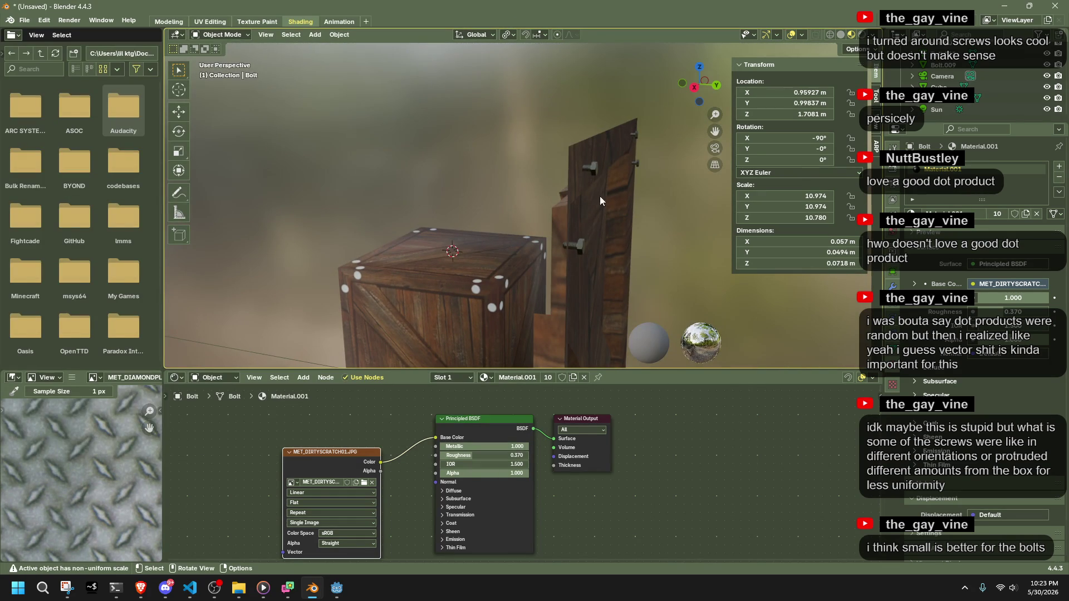
left_click_drag(506, 449, 505, 456)
left_click(69, 20)
left_click(89, 34)
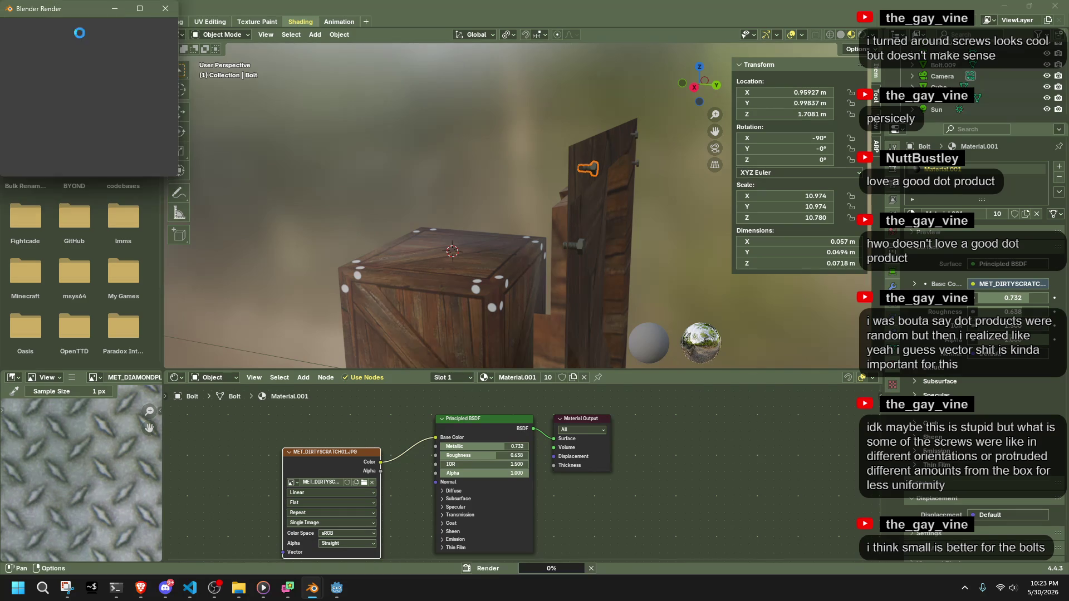
Close the old render, render the crate again, and check the Image Save As options.
left_click(165, 10)
left_click(64, 21)
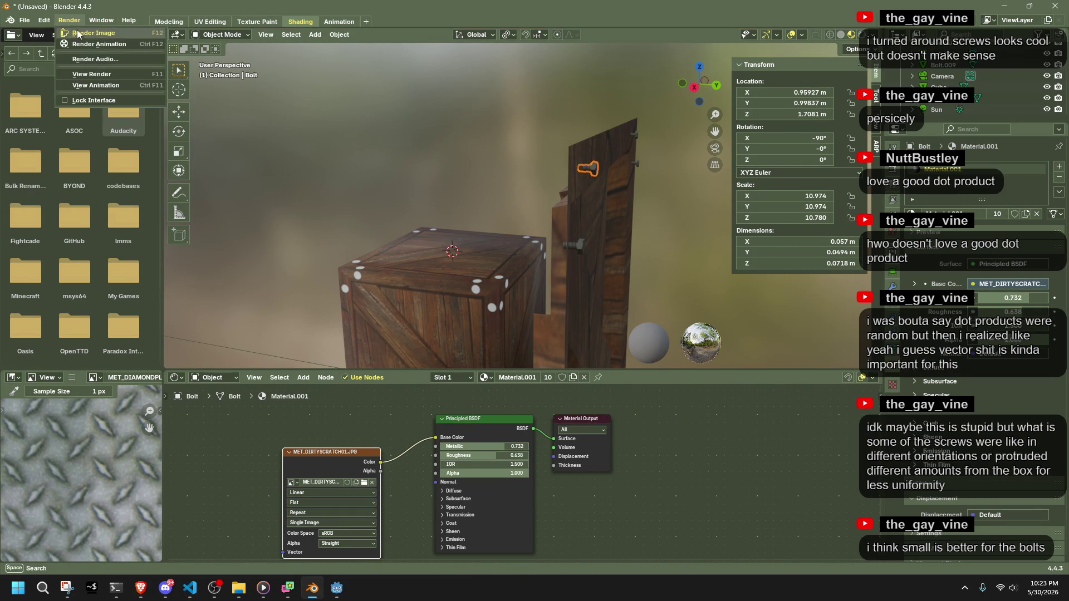
left_click(80, 33)
left_click(99, 25)
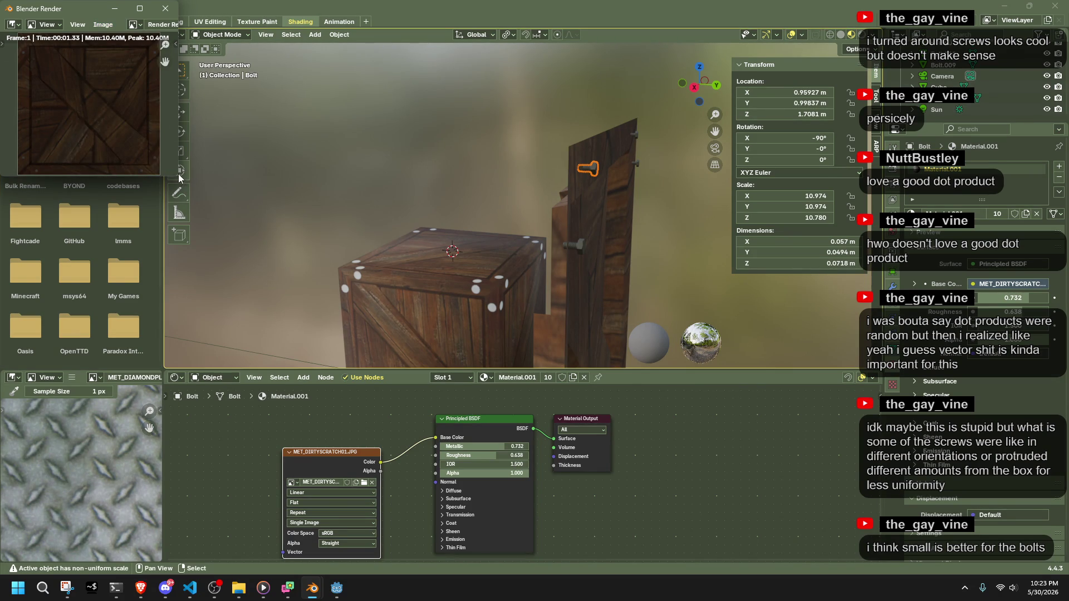
Inspect the render at full size, close it, and select the crate panel Cube.001.
left_click_drag(178, 177, 594, 460)
scroll(360, 233, "up", 4)
scroll(272, 120, "up", 2)
scroll(254, 119, "down", 2)
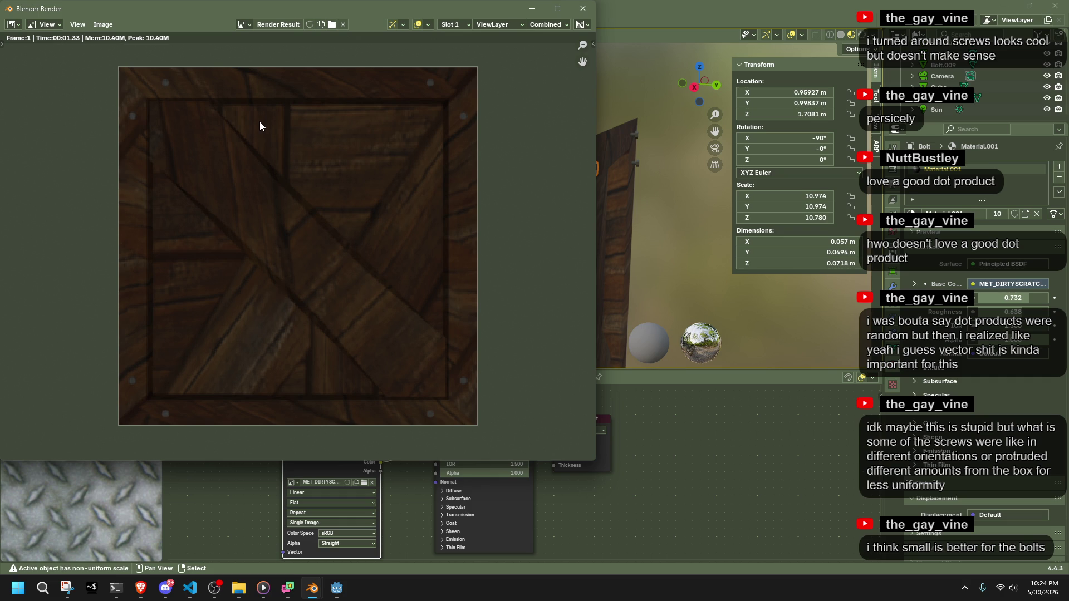
key("Escape")
mouse_move(546, 178)
middle_mouse_down()
mouse_move(597, 212)
mouse_move(573, 189)
mouse_move(567, 222)
mouse_move(532, 183)
mouse_move(567, 242)
middle_mouse_up()
left_click(558, 277)
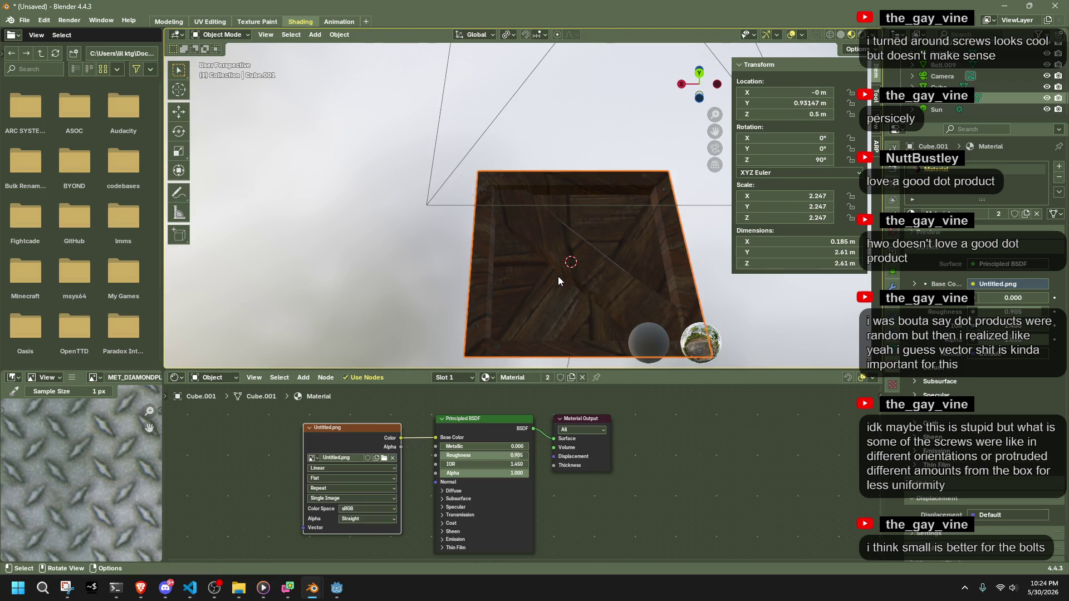
key("Tab")
left_click(504, 271)
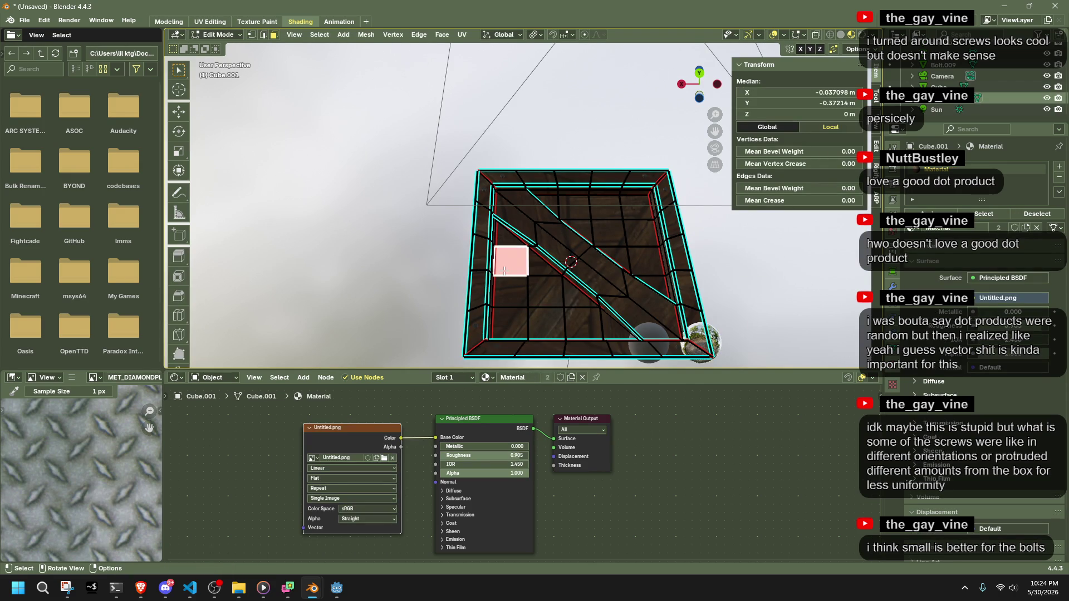
key("l")
key("l")
left_click(209, 21)
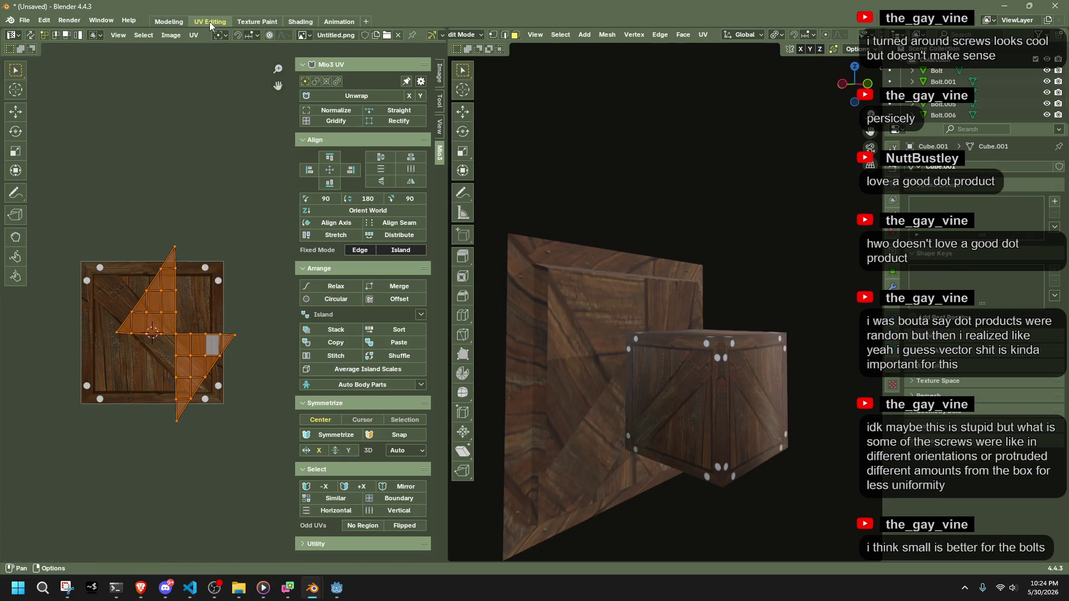
scroll(212, 384, "up", 2)
mouse_move(686, 423)
middle_mouse_down()
mouse_move(849, 444)
mouse_move(858, 393)
middle_mouse_up()
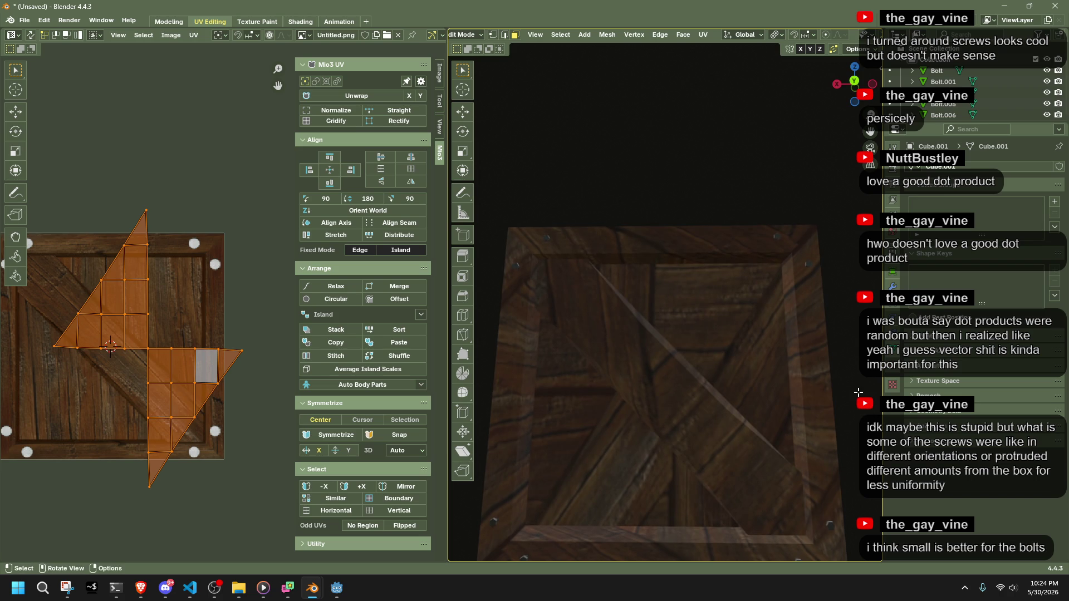
key("r")
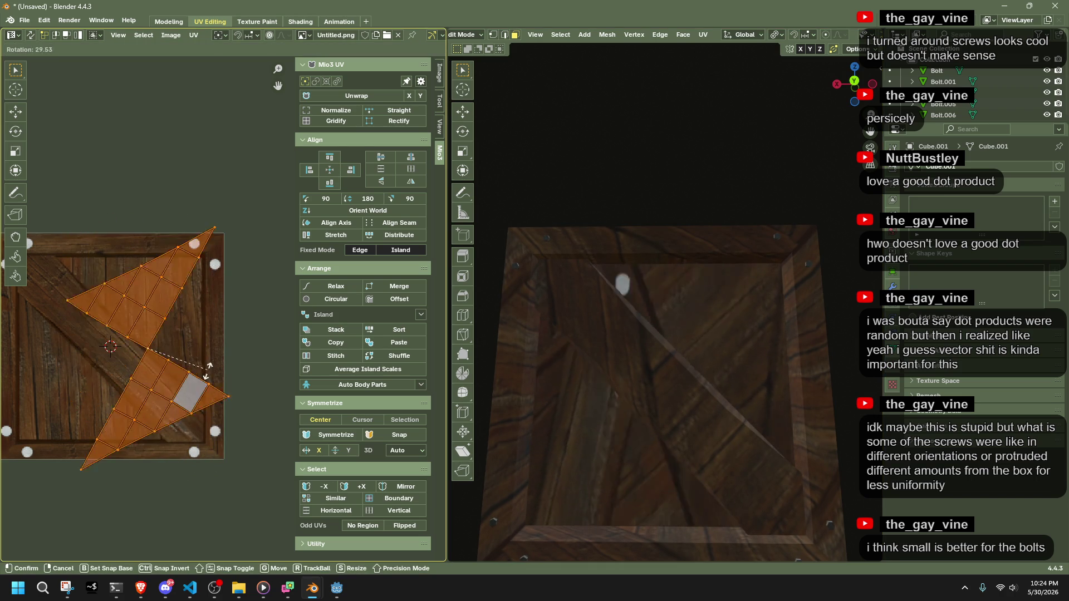
left_click(136, 448)
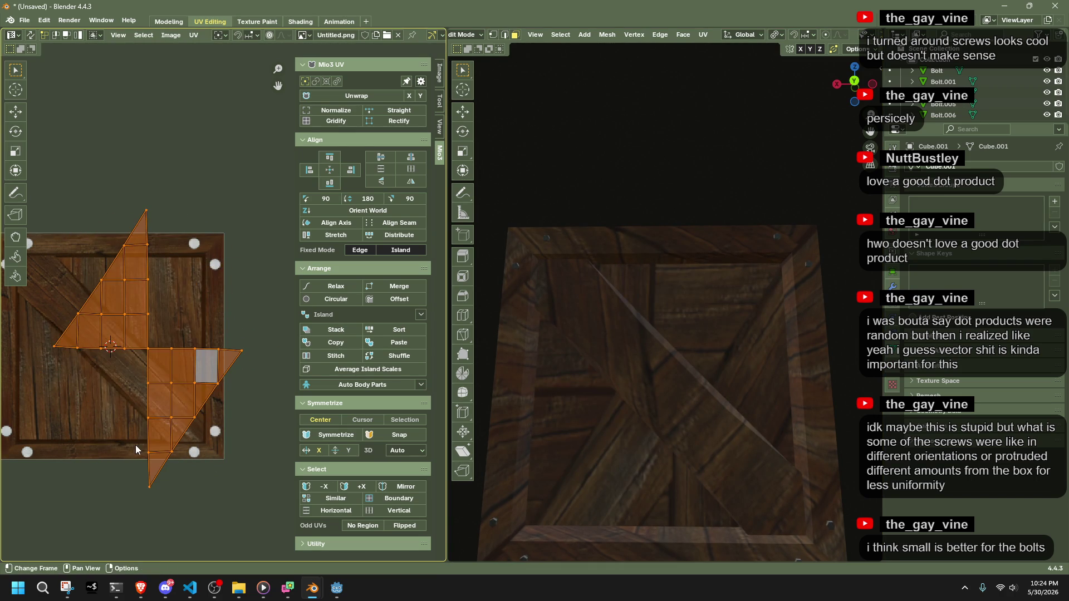
left_click(295, 22)
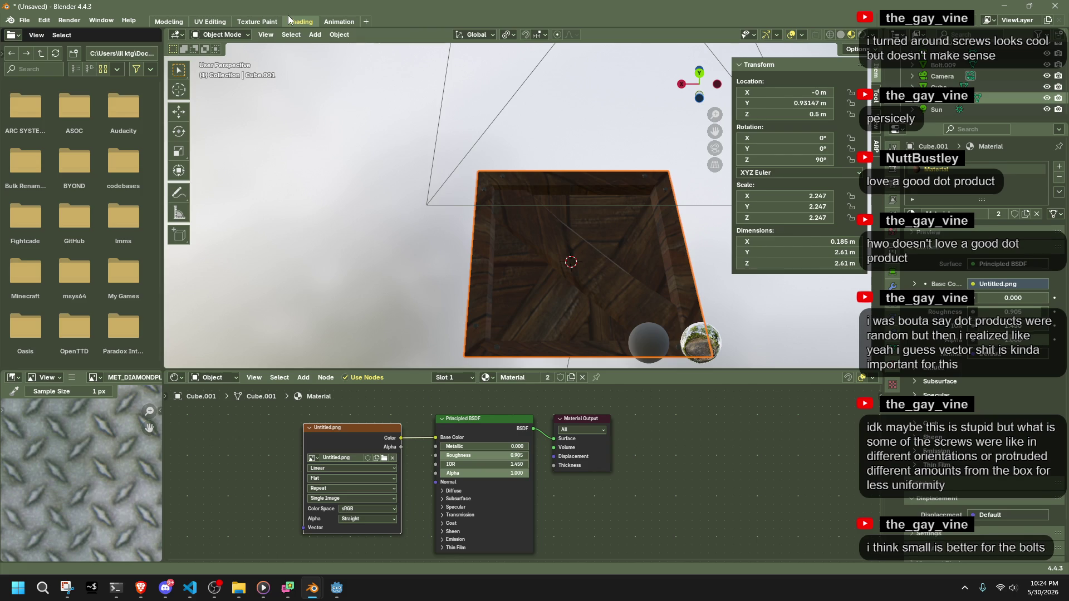
Select the crate and load OLDWOOD.JPG as its texture image.
mouse_move(365, 273)
middle_mouse_down()
mouse_move(484, 326)
mouse_move(477, 336)
mouse_move(543, 309)
mouse_move(446, 299)
mouse_move(540, 302)
middle_mouse_up()
left_click(541, 302)
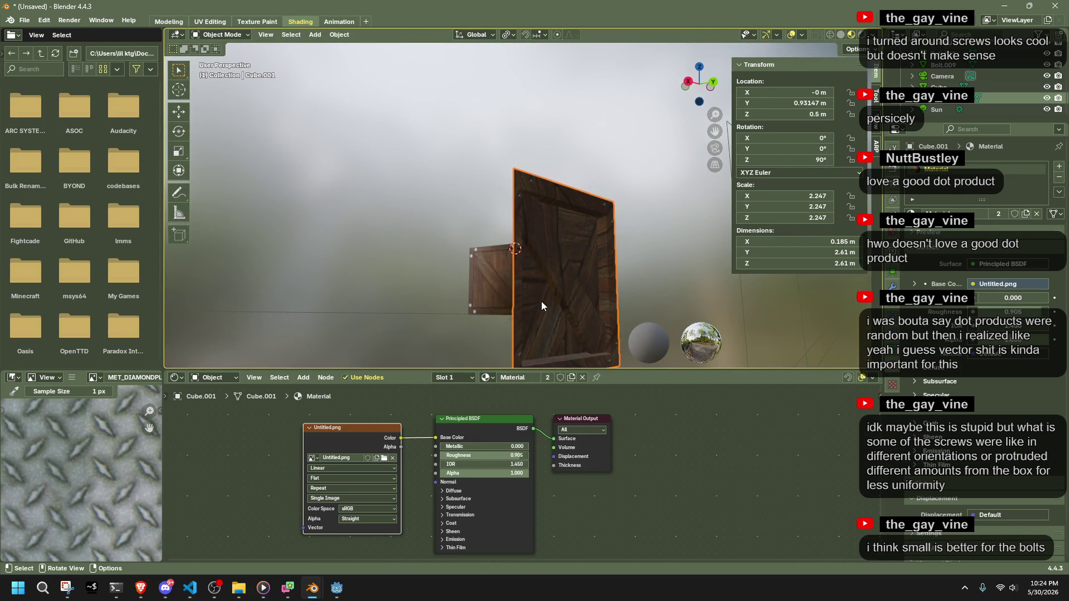
middle_click_drag(515, 261, 561, 301)
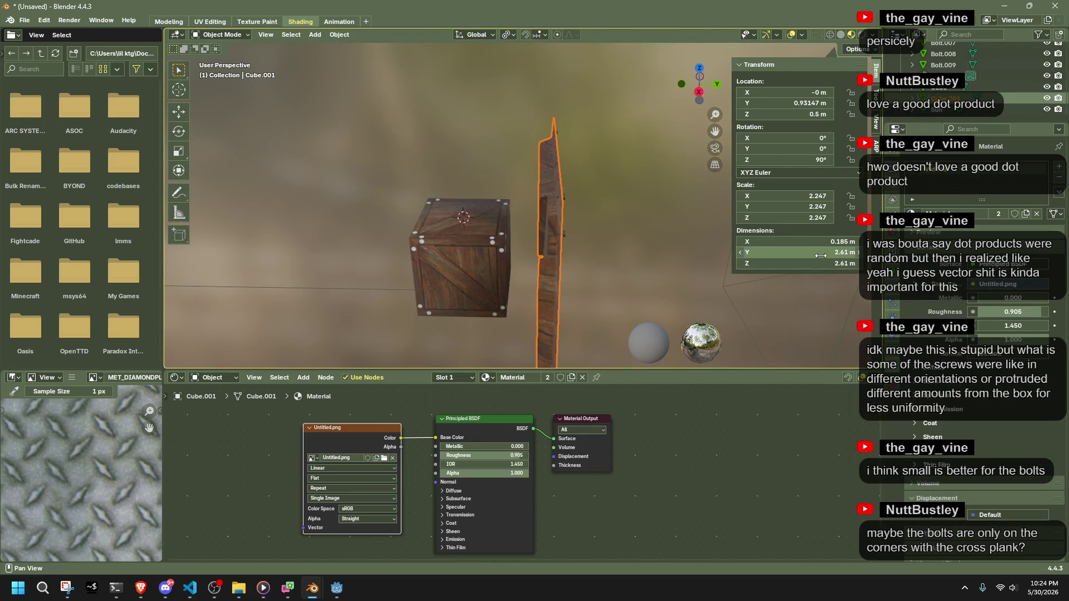
left_click(480, 244)
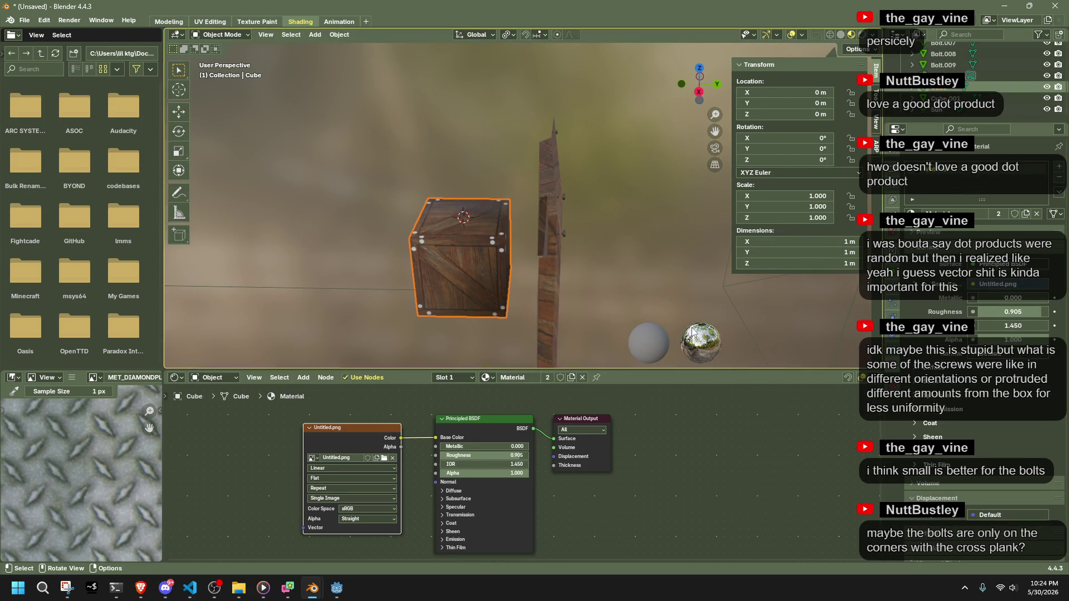
left_click(385, 458)
double_click(404, 345)
Reselect the crate and add a new material slot holding the new material Material.002.
mouse_move(479, 268)
middle_mouse_down()
mouse_move(519, 260)
mouse_move(463, 236)
mouse_move(463, 213)
mouse_move(506, 215)
middle_mouse_up()
left_click(506, 215)
left_click(477, 280)
middle_click_drag(407, 296, 385, 463)
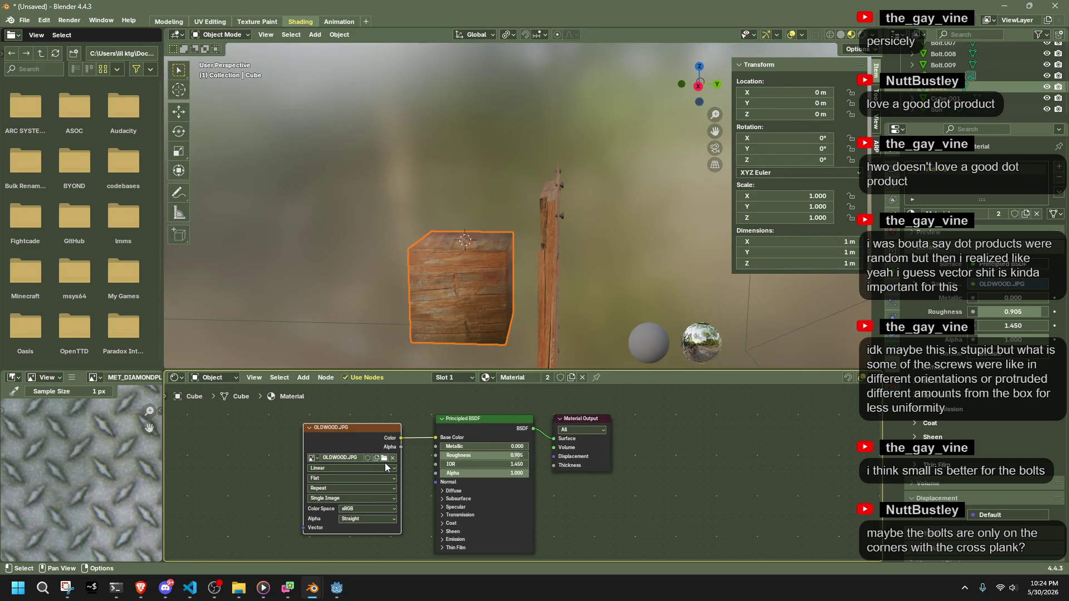
left_click(1058, 170)
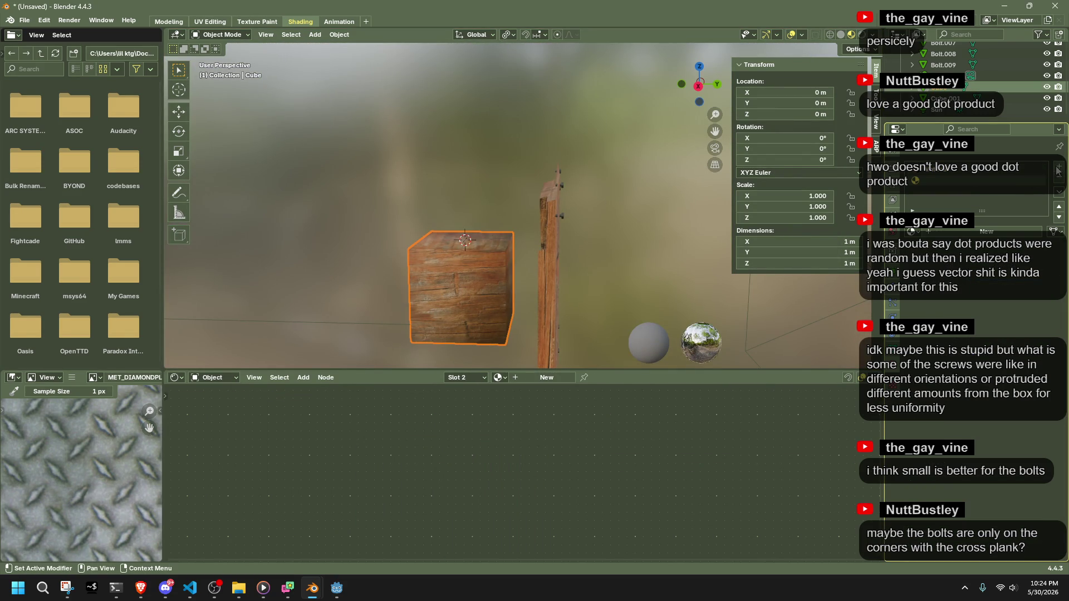
left_click(987, 231)
key("ctrl+z")
left_click(987, 231)
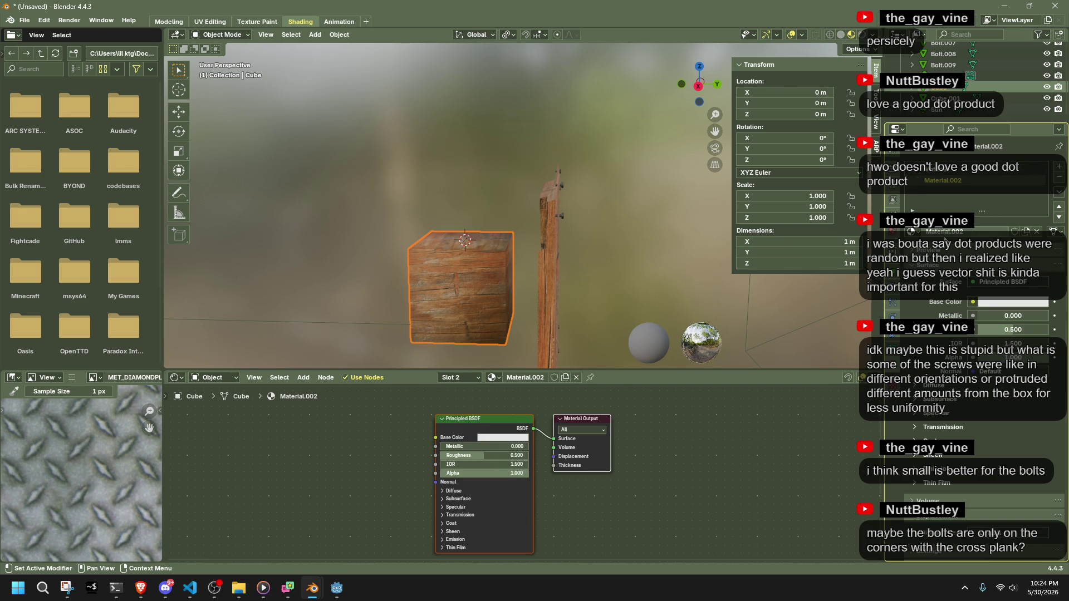
Add an Image Texture node linked to Base Color and load the Desktop's Untitled.png into it.
left_click(300, 379)
mouse_move(329, 448)
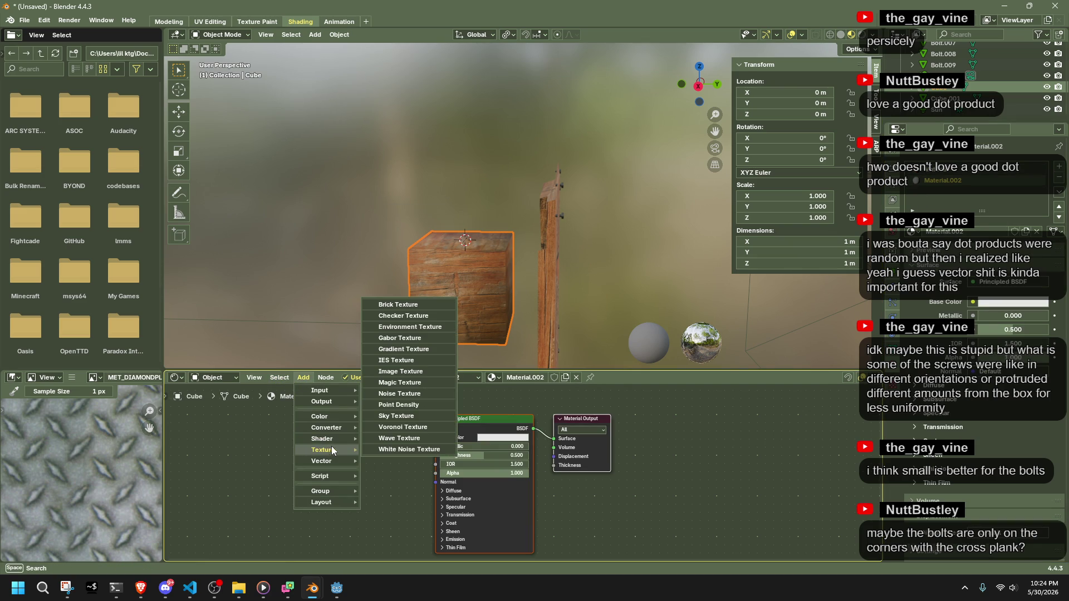
left_click(397, 372)
left_click(370, 443)
left_click_drag(385, 438, 435, 438)
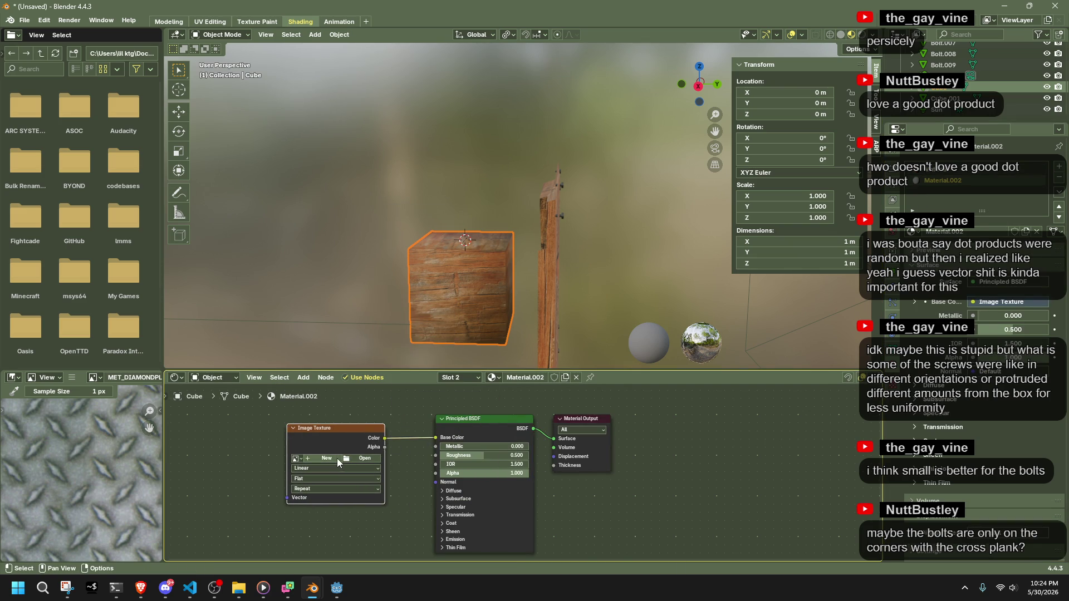
left_click(351, 459)
left_click(260, 182)
double_click(466, 325)
Select the crate and switch it back to its first material slot.
mouse_move(576, 286)
middle_mouse_down()
mouse_move(427, 292)
mouse_move(479, 276)
mouse_move(612, 302)
mouse_move(607, 258)
mouse_move(537, 277)
mouse_move(442, 245)
mouse_move(490, 200)
mouse_move(626, 191)
mouse_move(429, 142)
mouse_move(550, 266)
mouse_move(440, 288)
middle_mouse_up()
left_click(440, 288)
mouse_move(556, 294)
middle_mouse_down()
mouse_move(430, 266)
mouse_move(670, 288)
middle_mouse_up()
key("ctrl+z")
key("ctrl+z")
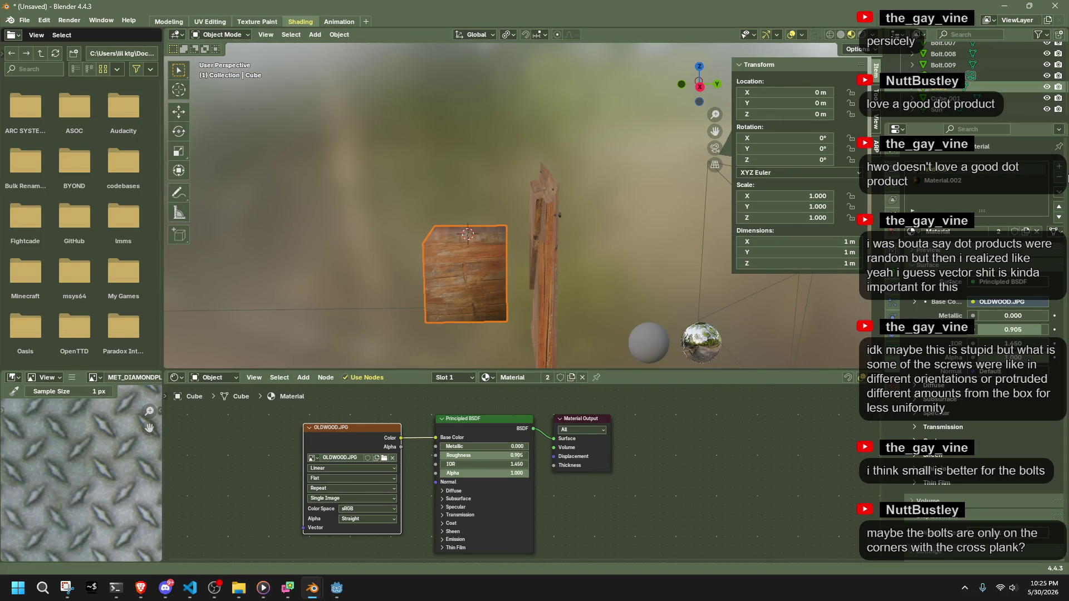
mouse_move(580, 267)
middle_mouse_down()
mouse_move(439, 282)
mouse_move(623, 274)
mouse_move(647, 298)
middle_mouse_up()
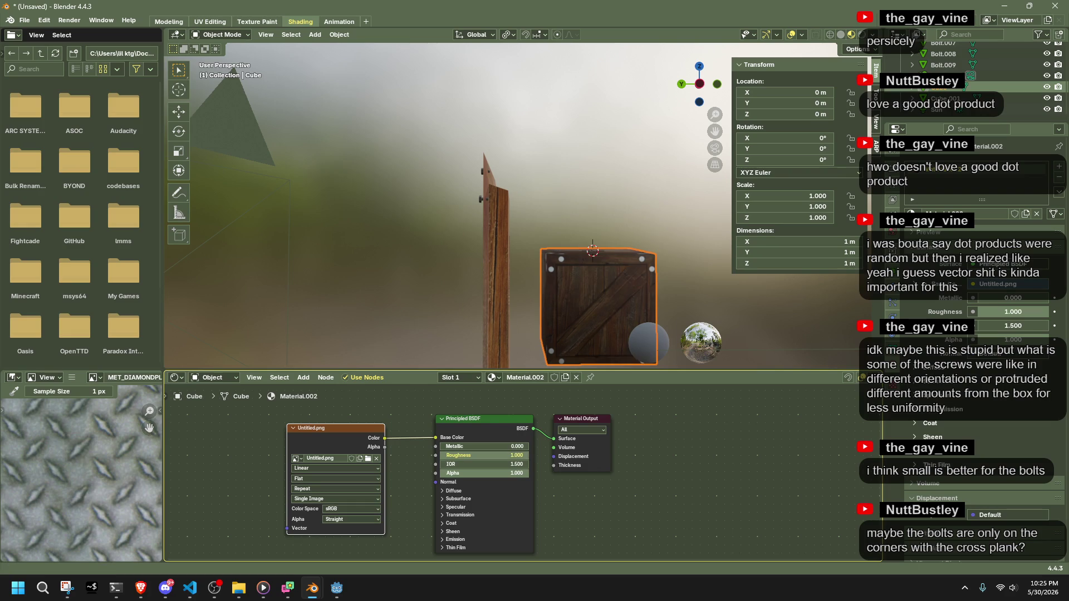
Lower the plank's Roughness to 0.582 and render the crate face.
left_click(483, 274)
middle_click_drag(483, 274, 574, 296)
left_click_drag(519, 455, 491, 455)
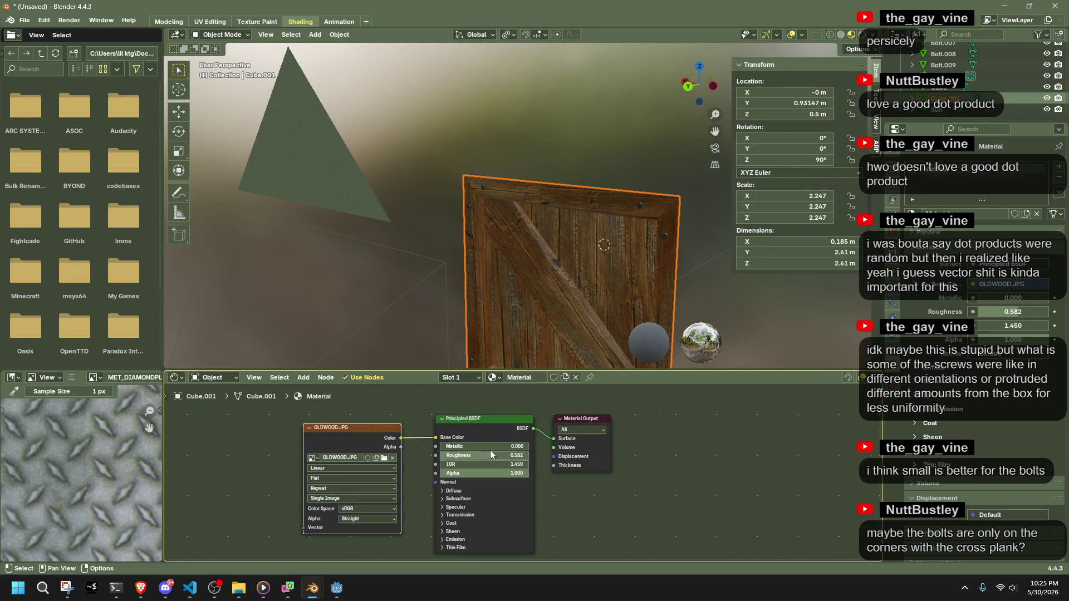
left_click(70, 20)
left_click(85, 36)
scroll(325, 255, "down", 1)
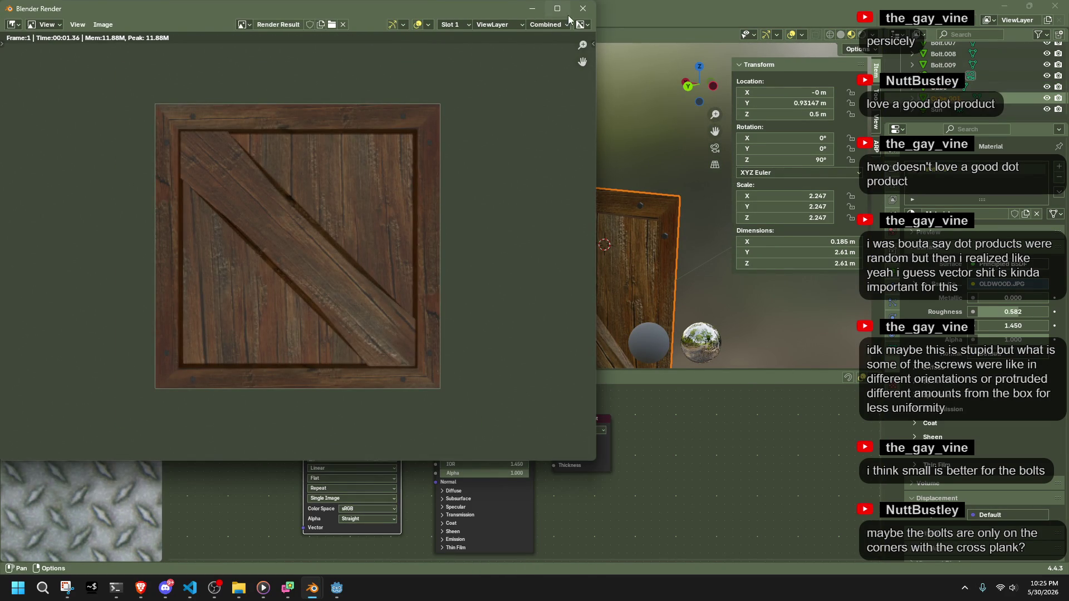
Save the render as Untitled.png on the Desktop and close the render window.
left_click(98, 25)
left_click(128, 123)
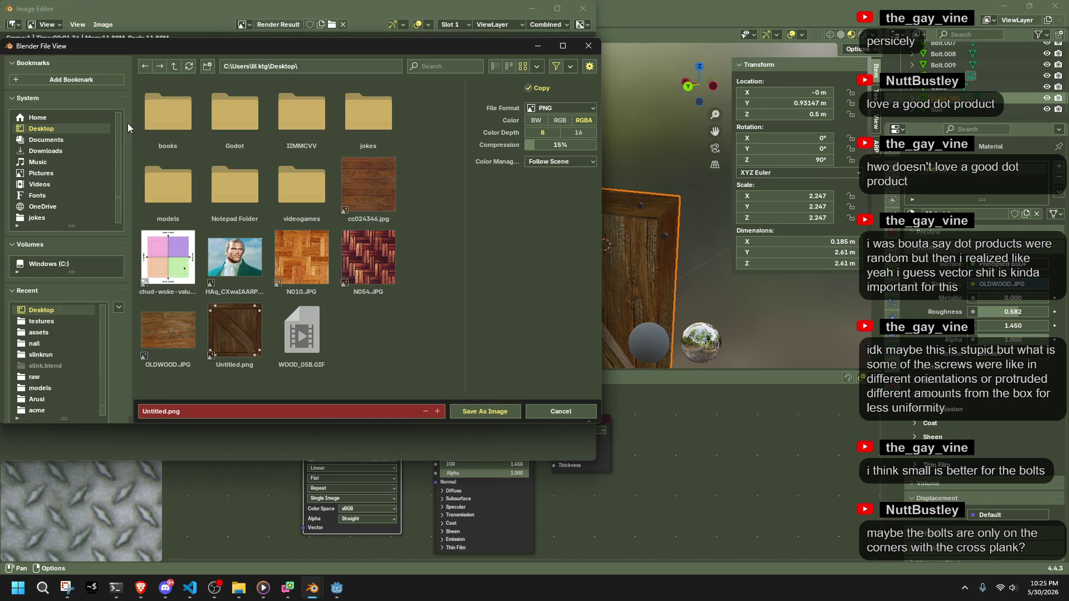
left_click(479, 412)
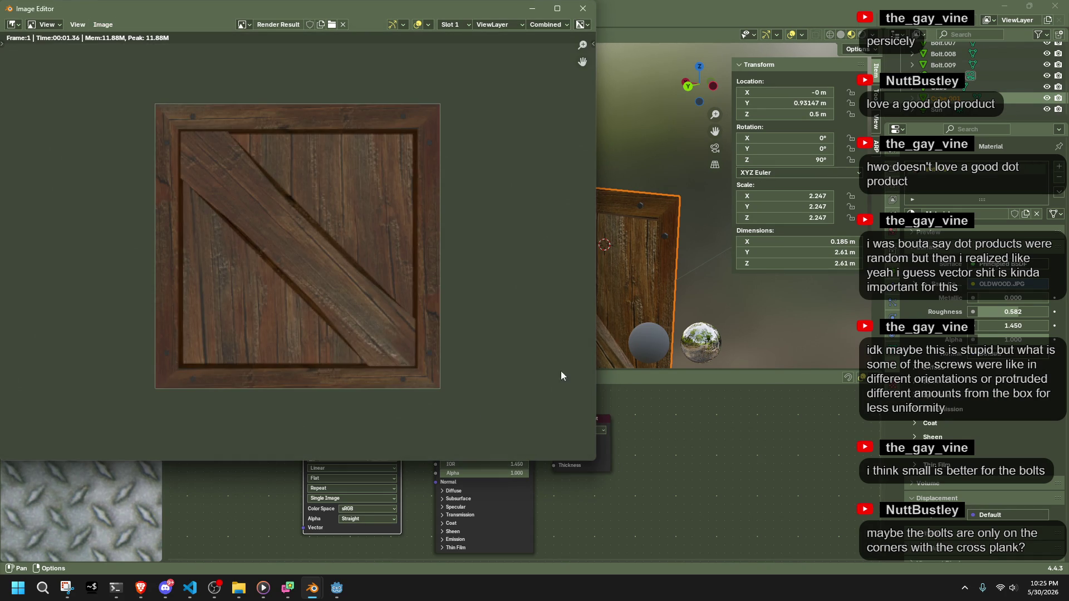
key("Escape")
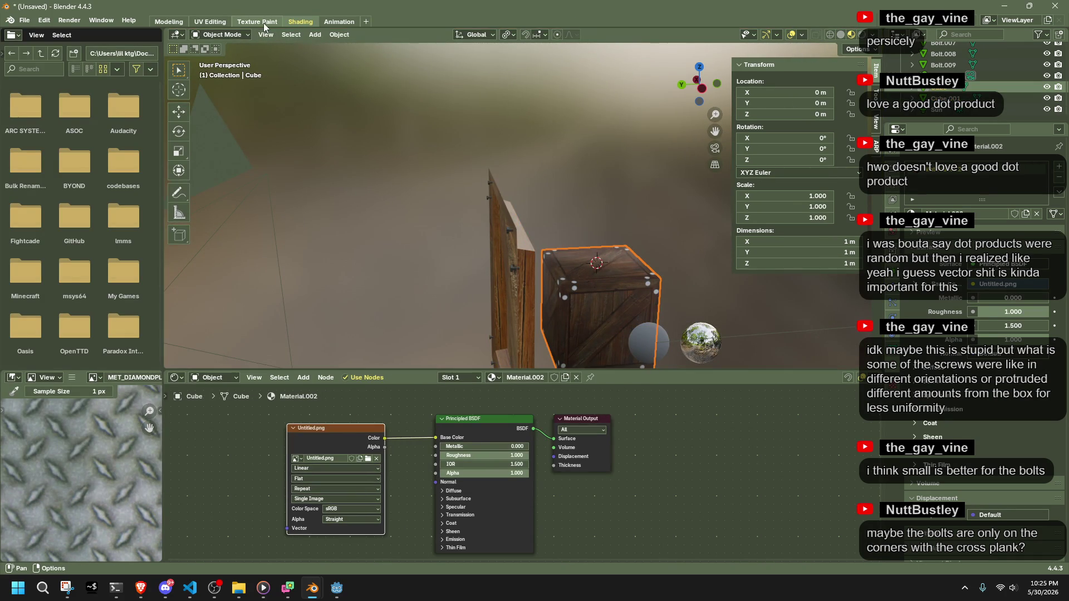
Reload the texture image in the Texture Paint workspace, then return to Shading.
left_click(246, 23)
left_click(103, 35)
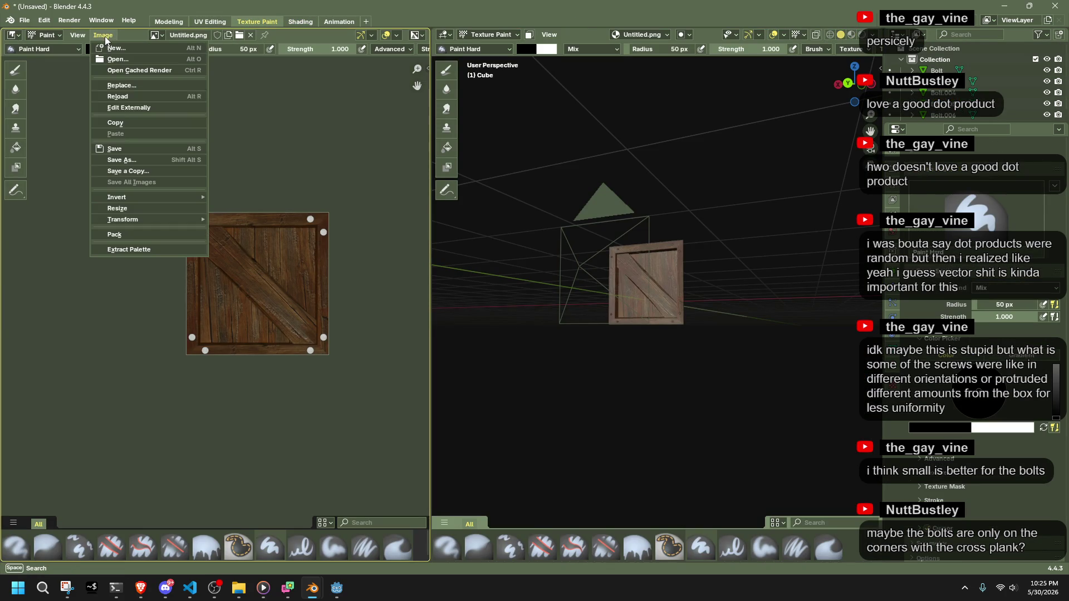
middle_click_drag(624, 356, 560, 385)
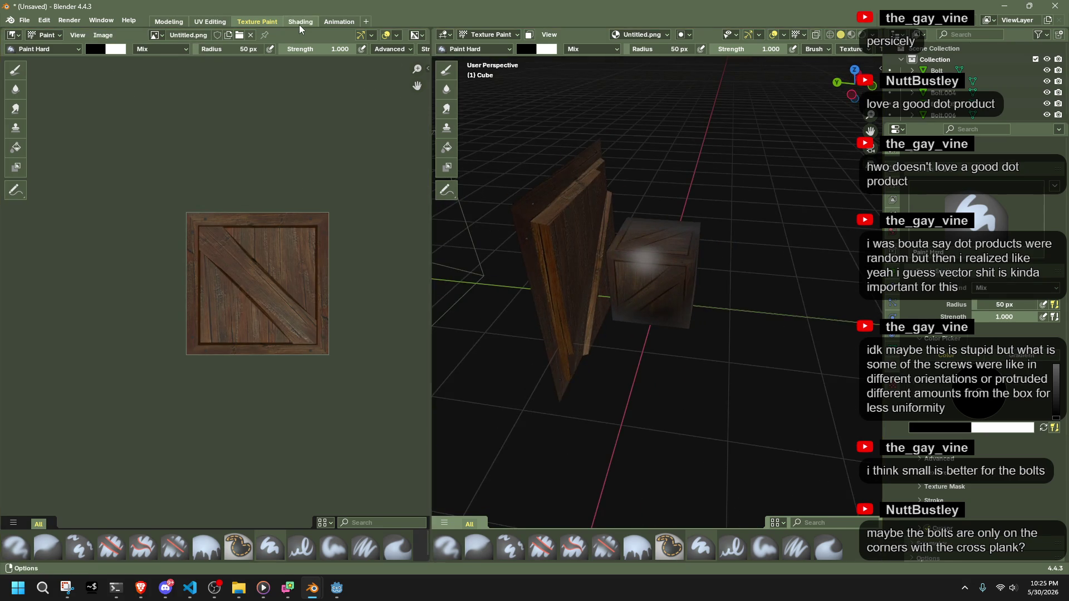
left_click(299, 22)
Look up under the crate, selecting the plank and then the crate.
mouse_move(657, 239)
middle_mouse_down()
mouse_move(683, 309)
mouse_move(623, 270)
mouse_move(618, 233)
mouse_move(557, 224)
mouse_move(596, 300)
mouse_move(661, 315)
mouse_move(693, 300)
mouse_move(591, 177)
middle_mouse_up()
left_click(592, 177)
mouse_move(563, 135)
middle_mouse_down()
mouse_move(624, 276)
mouse_move(544, 274)
mouse_move(499, 253)
mouse_move(510, 264)
mouse_move(475, 301)
mouse_move(597, 212)
mouse_move(589, 281)
mouse_move(625, 301)
mouse_move(673, 307)
mouse_move(684, 259)
mouse_move(622, 224)
mouse_move(365, 170)
mouse_move(473, 338)
mouse_move(559, 353)
mouse_move(637, 337)
mouse_move(692, 307)
mouse_move(690, 266)
mouse_move(677, 258)
mouse_move(555, 245)
mouse_move(580, 269)
mouse_move(580, 301)
mouse_move(482, 328)
mouse_move(393, 312)
mouse_move(502, 346)
mouse_move(628, 328)
mouse_move(662, 299)
middle_mouse_up()
scroll(510, 269, "up", 3)
left_click(662, 300)
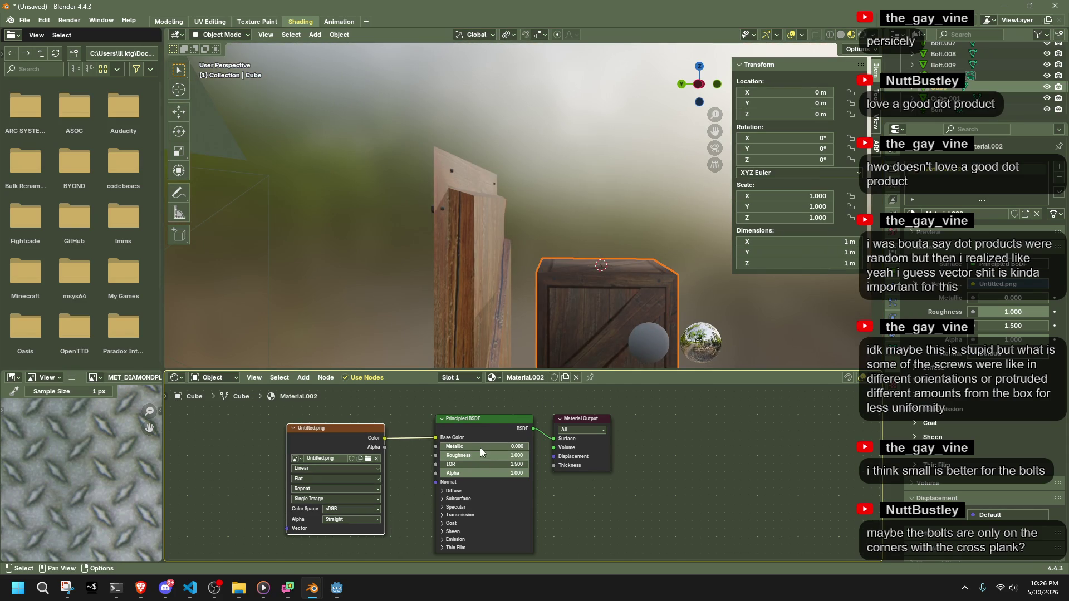
Undo the metallic change on the crate.
mouse_move(662, 300)
middle_mouse_down()
mouse_move(418, 240)
mouse_move(557, 295)
mouse_move(634, 287)
mouse_move(639, 246)
middle_mouse_up()
key("ctrl+z")
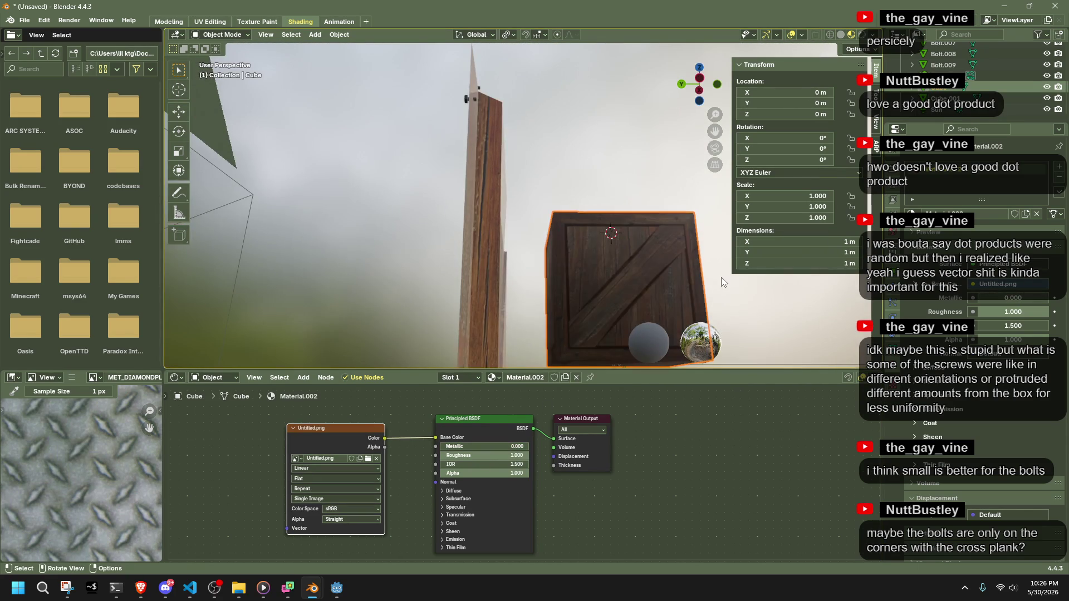
scroll(594, 263, "down", 5)
Delete the 11 bolts along the plank from the Left Orthographic view.
left_click(699, 79)
mouse_move(337, 172)
left_mouse_down()
mouse_move(397, 272)
mouse_move(516, 348)
left_mouse_up()
key("Delete")
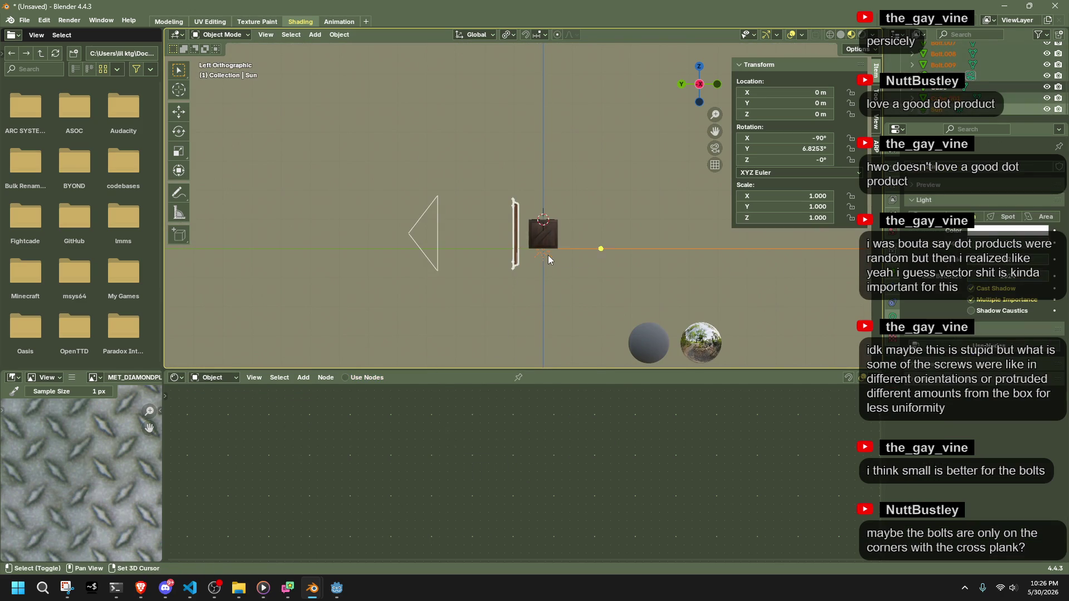
Reframe the crate in perspective and bring up the save-file dialog.
scroll(549, 283, "up", 5)
key("Home")
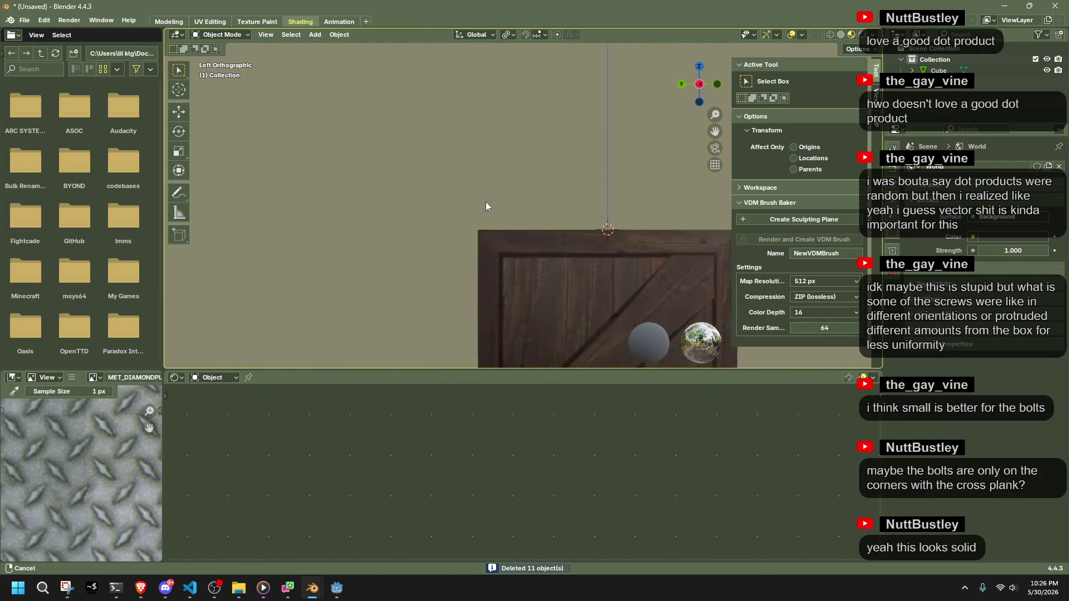
mouse_move(512, 209)
middle_mouse_down()
mouse_move(623, 249)
mouse_move(644, 220)
middle_mouse_up()
key("ctrl+s")
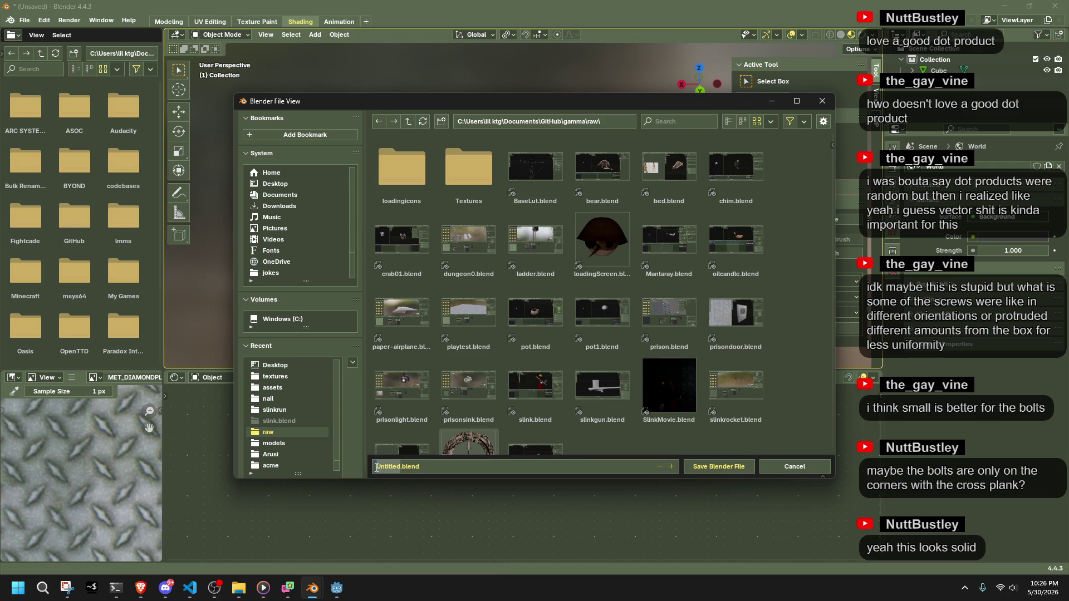
Save the scene as Crate01.blend in the raw folder.
type("Crate01")
left_click(715, 473)
mouse_move(647, 362)
middle_mouse_down()
mouse_move(526, 283)
mouse_move(496, 275)
mouse_move(494, 250)
middle_mouse_up()
Close the floating image editor, minimise VS Code and Blender, and move File Explorer aside.
key("F12")
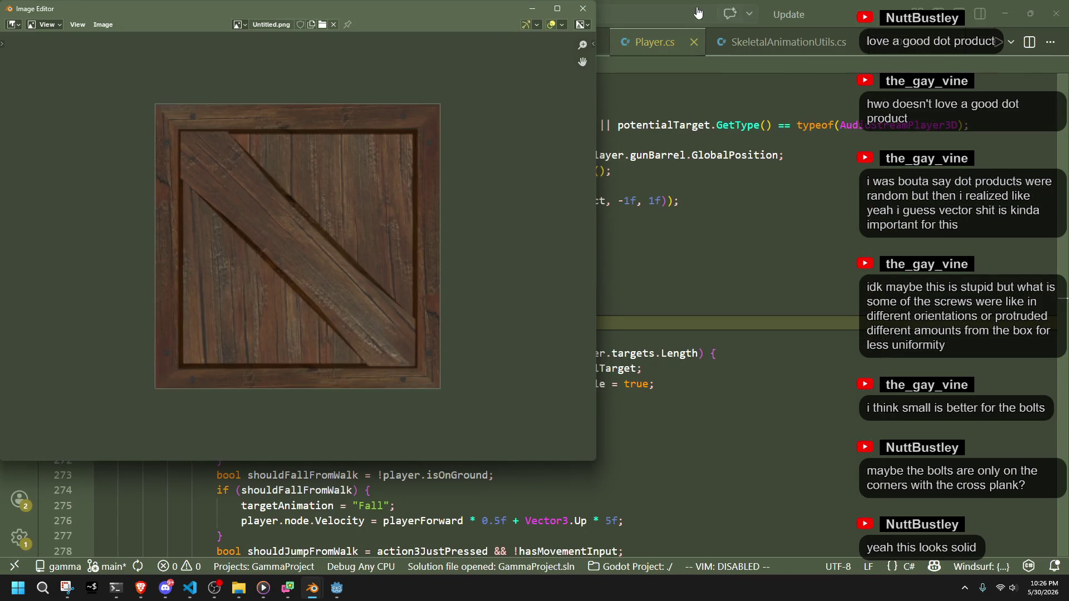
left_click(583, 8)
left_click(1000, 7)
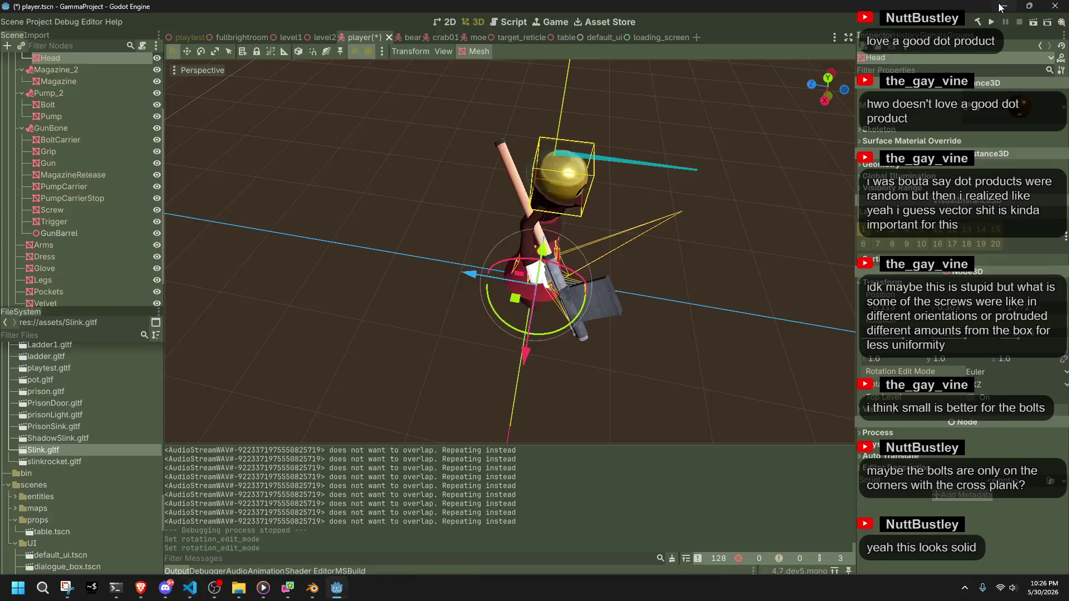
left_click(1000, 6)
left_click_drag(369, 97, 676, 93)
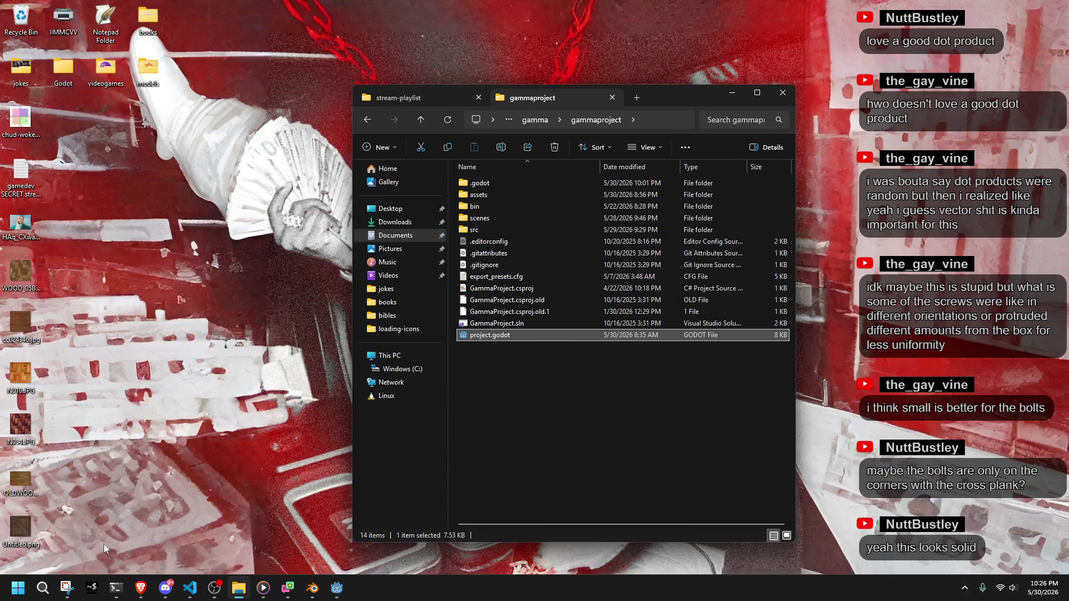
left_click(34, 542)
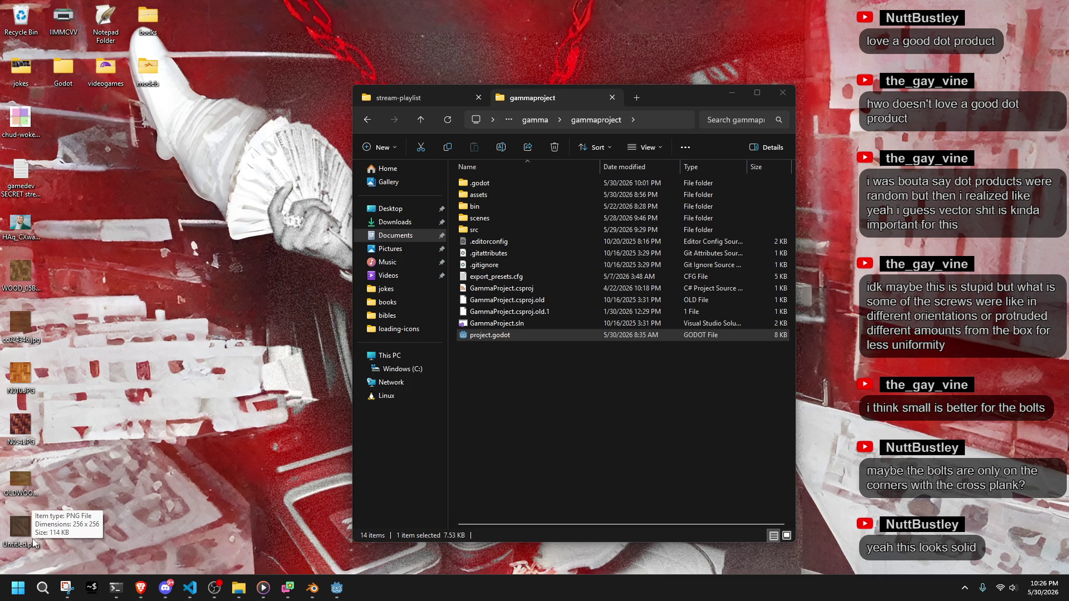
double_click(488, 195)
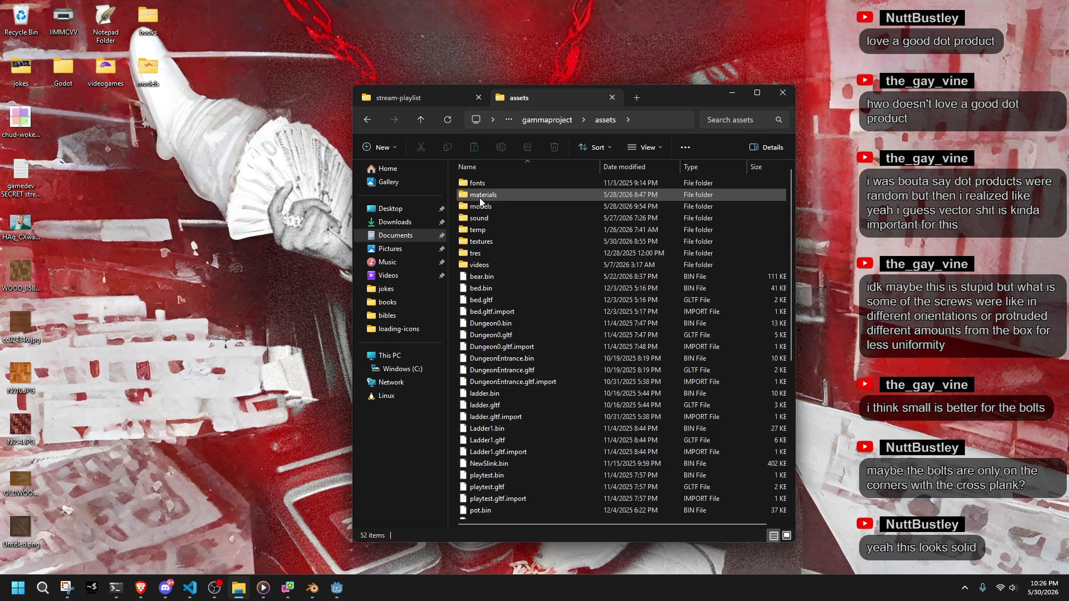
double_click(489, 242)
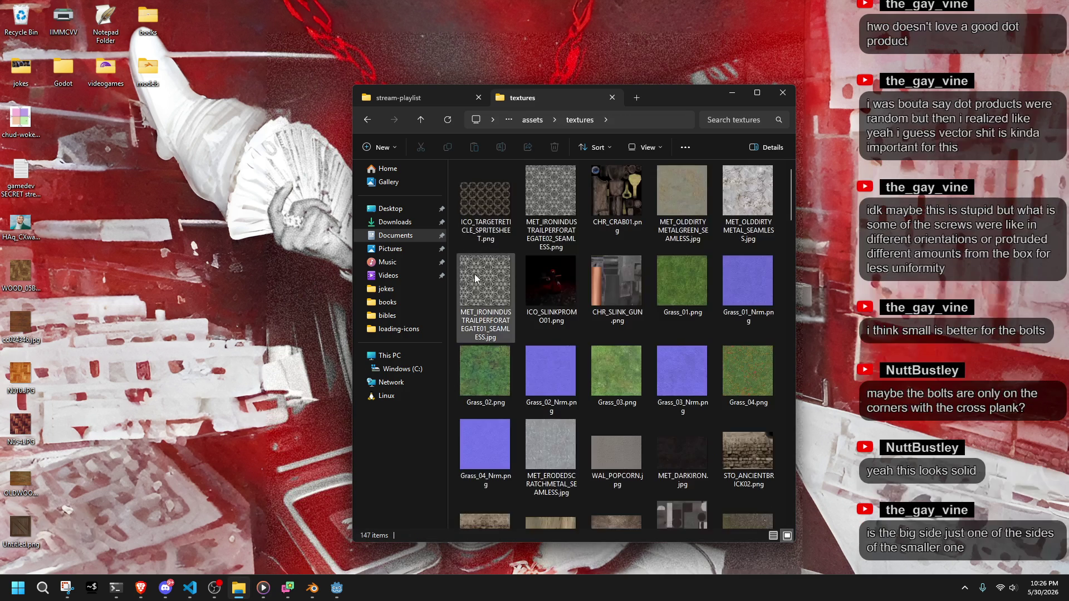
scroll(452, 276, "down", 8)
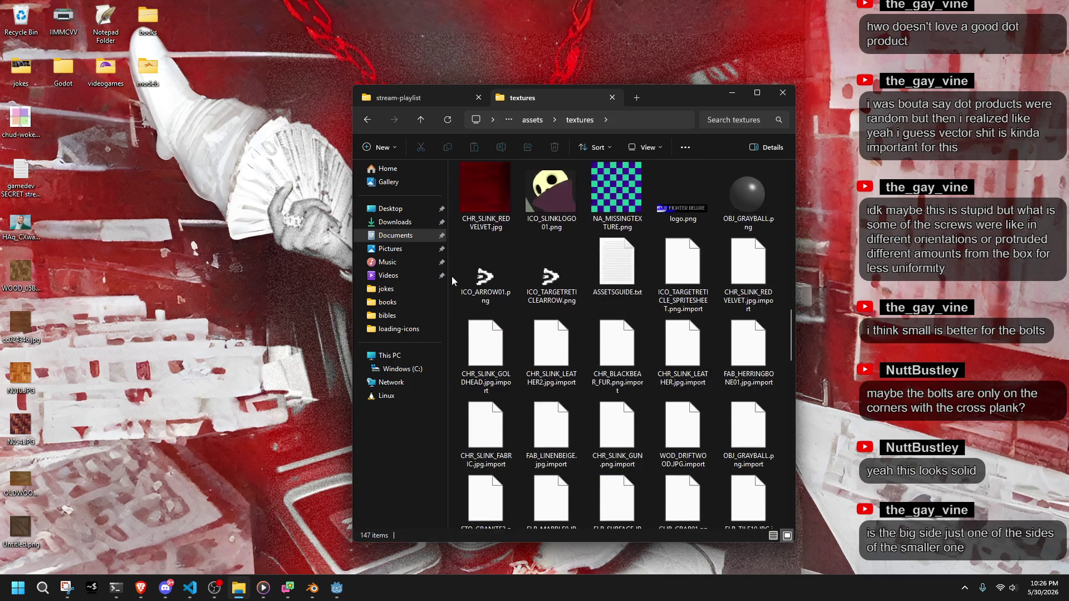
scroll(452, 276, "down", 3)
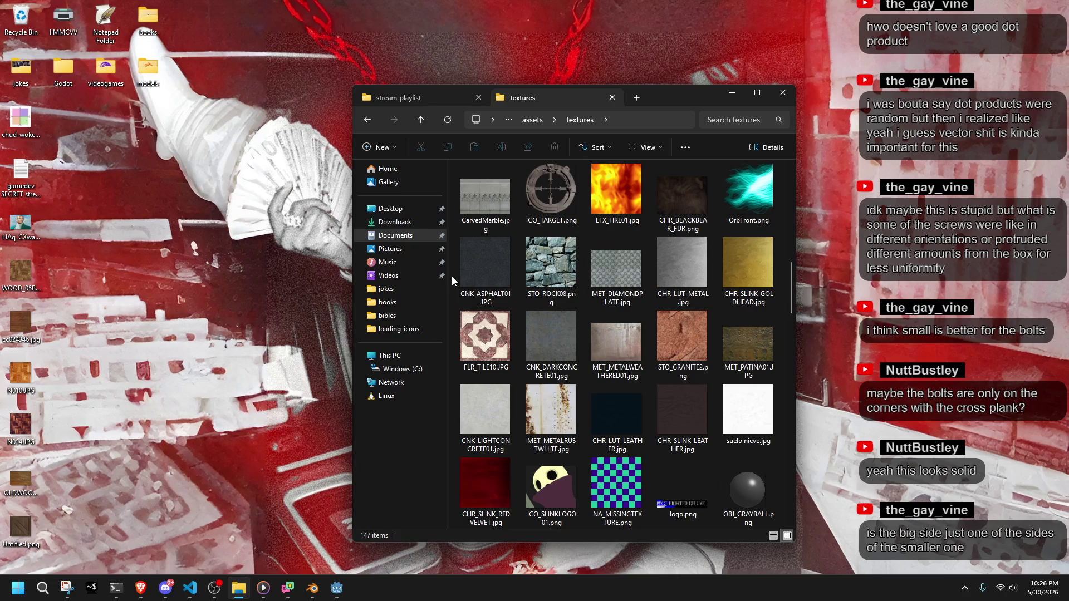
scroll(452, 276, "down", 10)
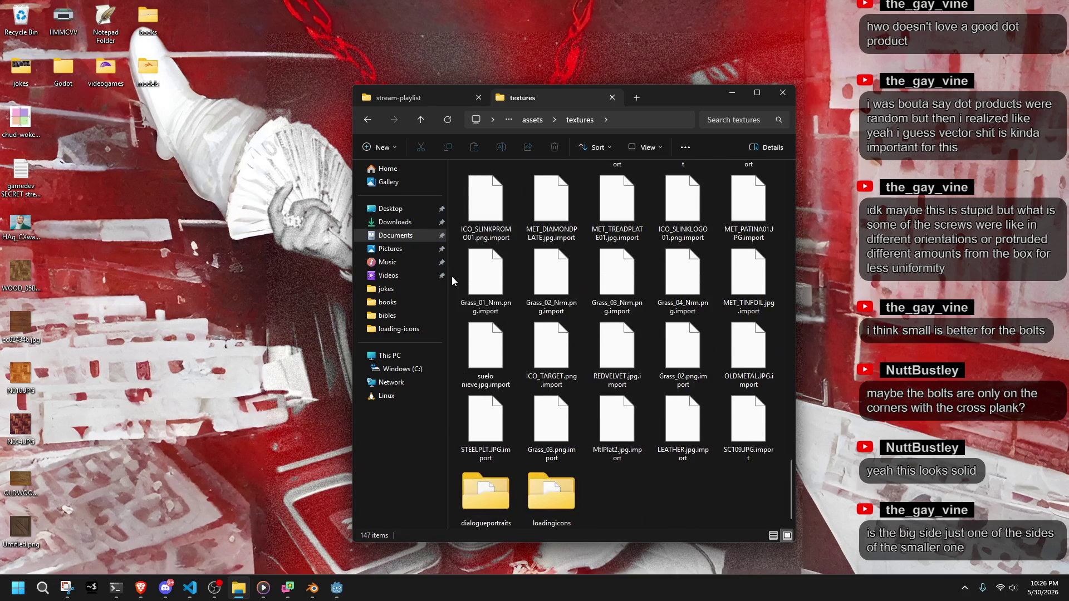
scroll(452, 277, "up", 7)
scroll(452, 276, "up", 6)
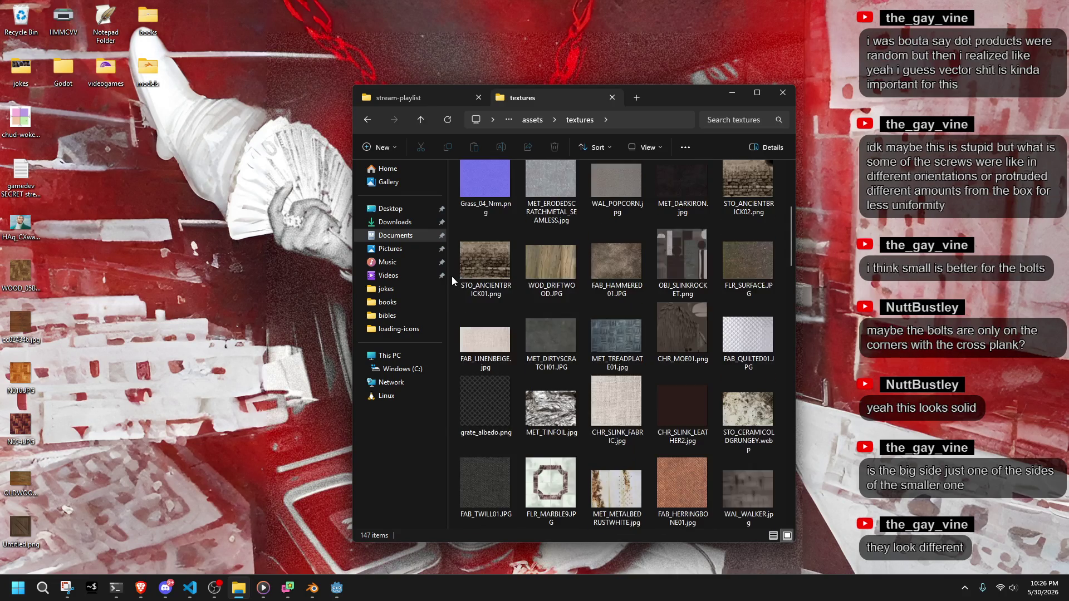
scroll(452, 276, "down", 5)
scroll(452, 276, "up", 7)
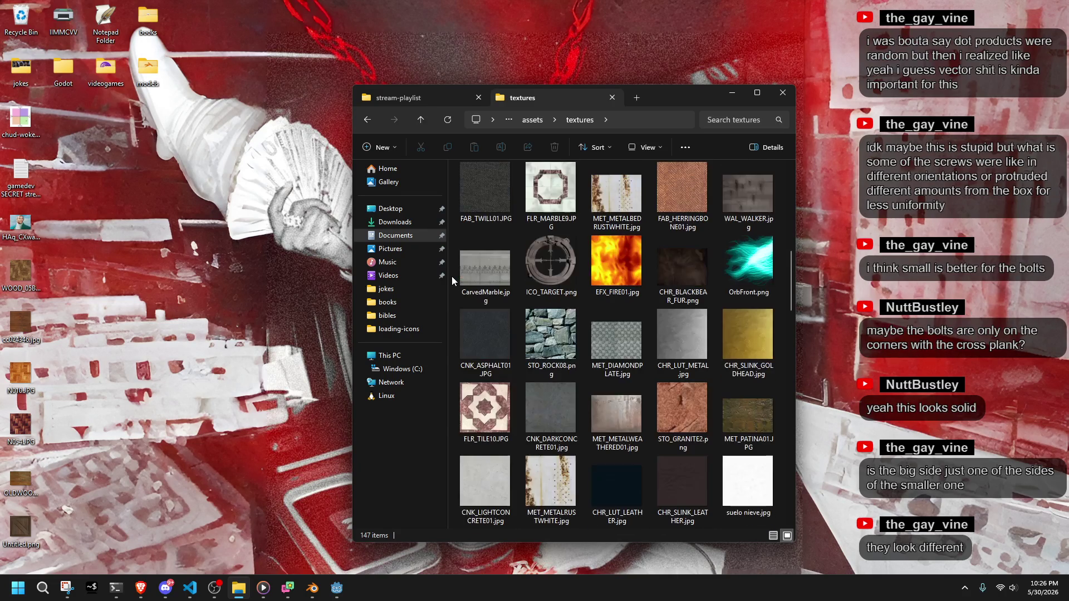
scroll(452, 276, "down", 8)
scroll(452, 276, "up", 2)
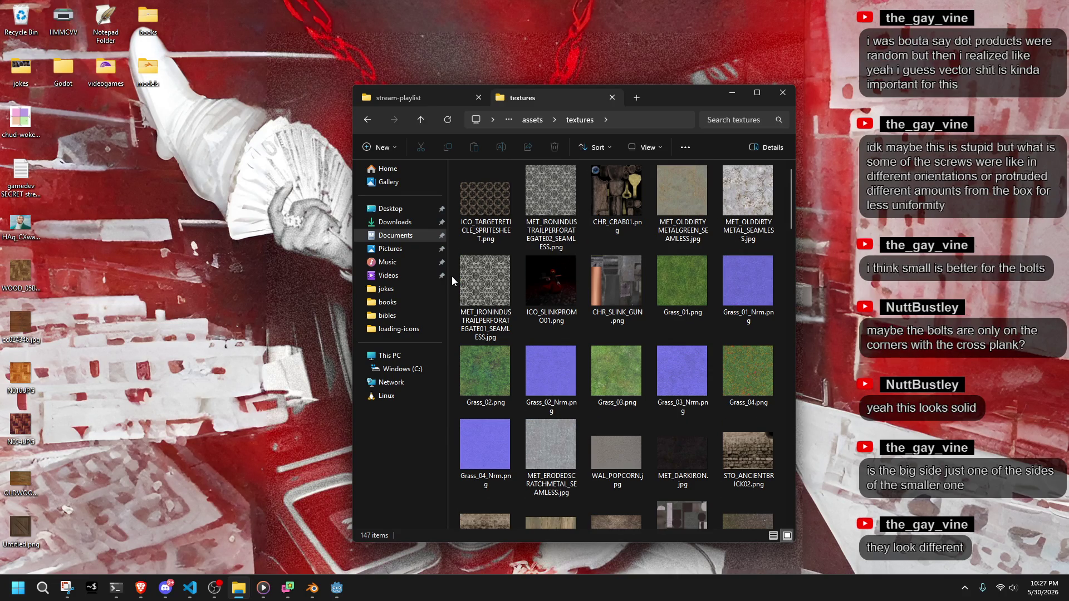
scroll(452, 276, "up", 5)
scroll(453, 276, "down", 10)
scroll(452, 276, "up", 8)
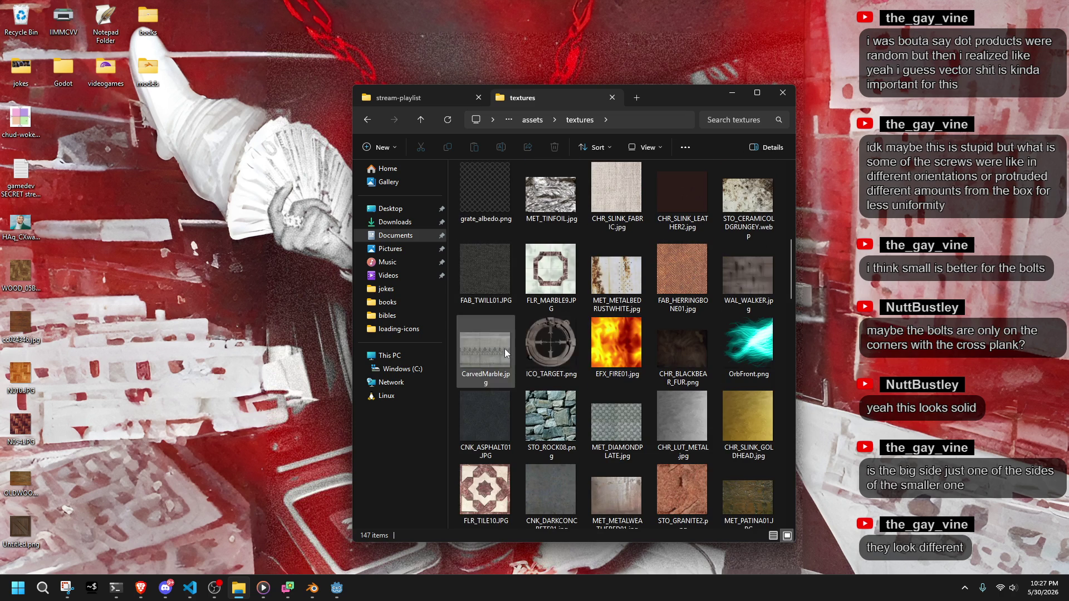
scroll(750, 421, "down", 5)
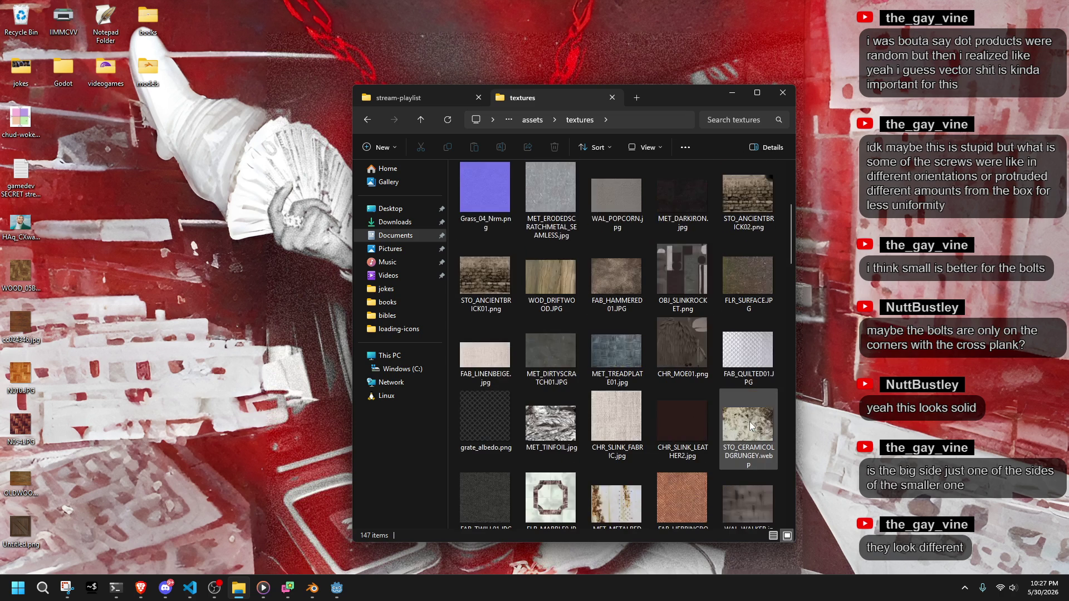
scroll(750, 420, "up", 6)
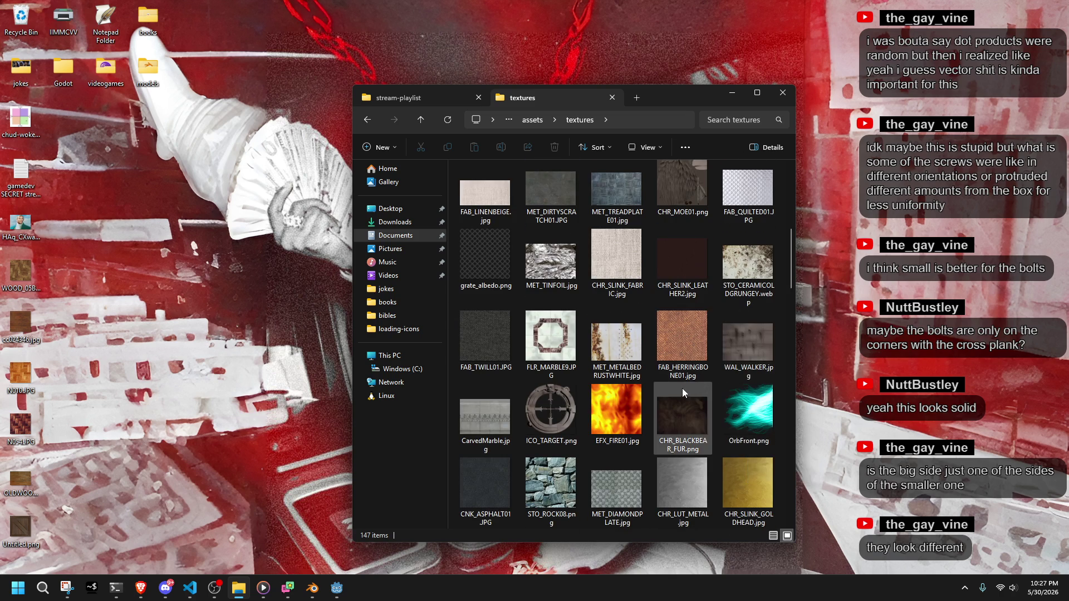
scroll(656, 394, "up", 2)
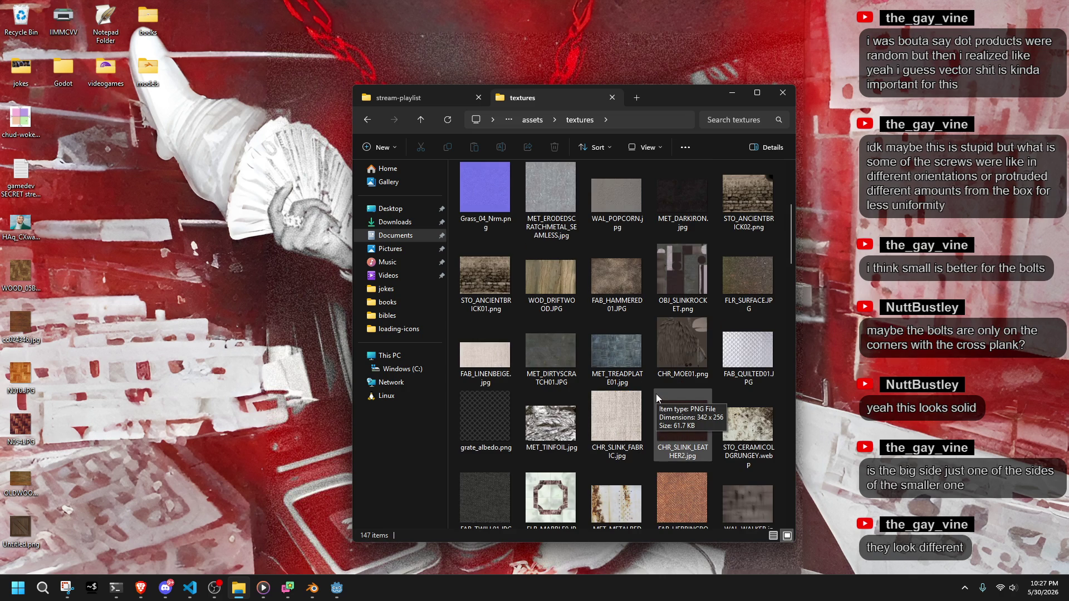
Rename Untitled.png to WOD_CRATE.png and OLDWOOD.JPG to WOD_OLDWOOD.JPG, moving both into textures.
left_click(18, 557)
left_click(22, 544)
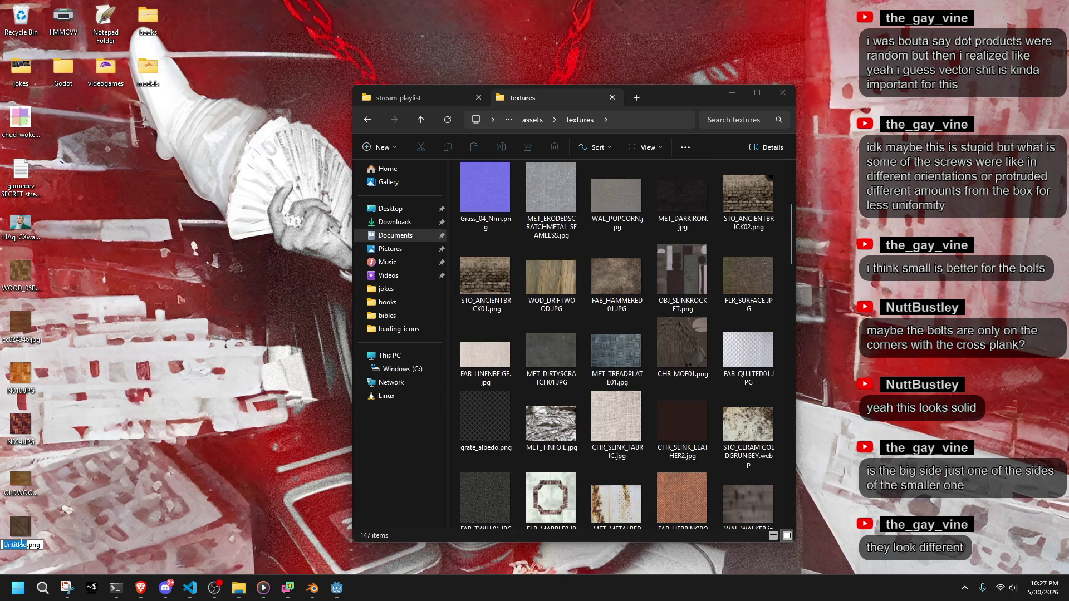
type("WOD_CR")
type("ATE")
key("Return")
left_click_drag(445, 432, 453, 423)
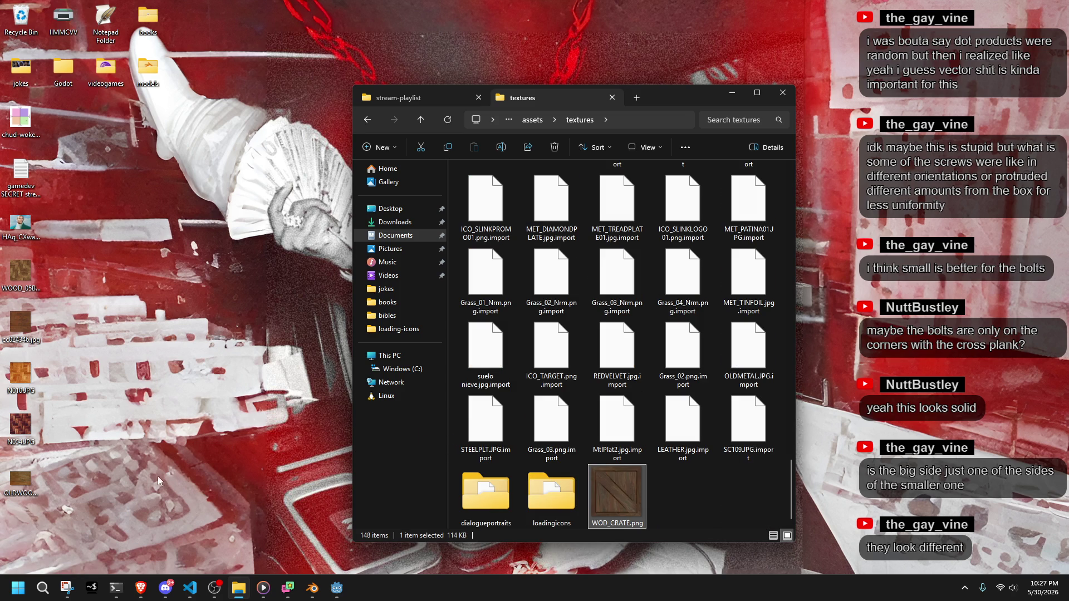
left_click(16, 486)
left_click(15, 486)
type("WOD_OLDWOOD.JPG")
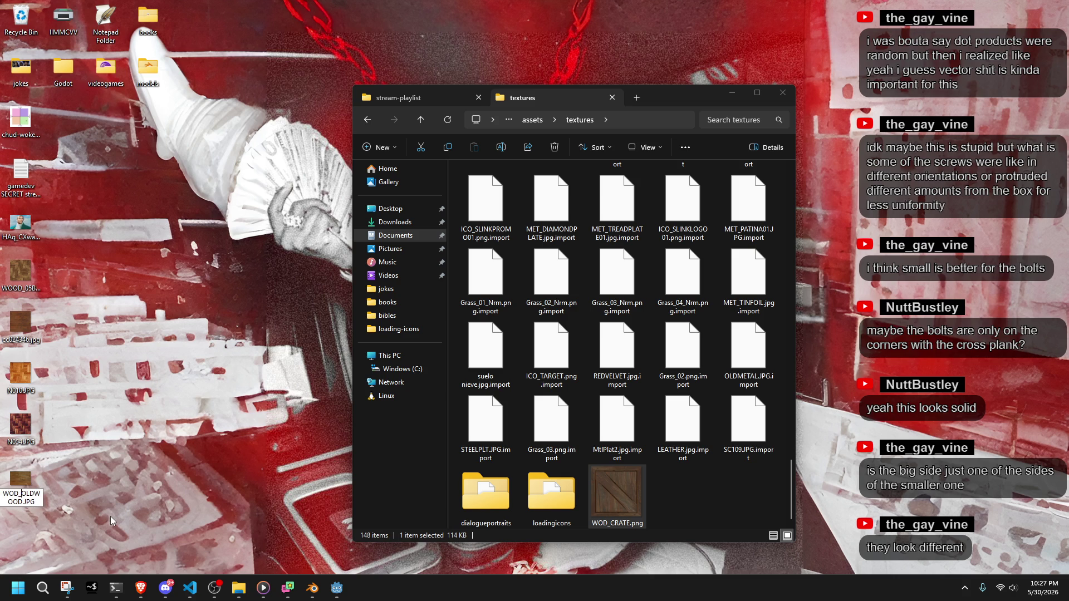
key("Return")
left_click_drag(21, 480, 686, 496)
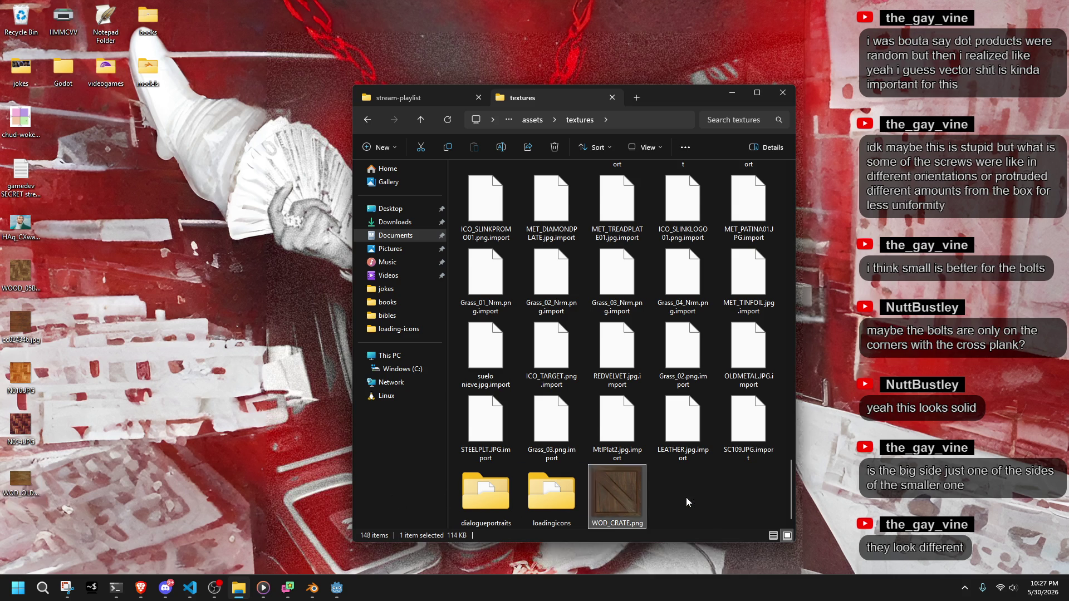
Rename N054.JPG and N010.JPG to WOD_N054.JPG and WOD_N010.JPG and move both into textures.
left_click(18, 435)
key("F2")
key("Home")
type("WOD_")
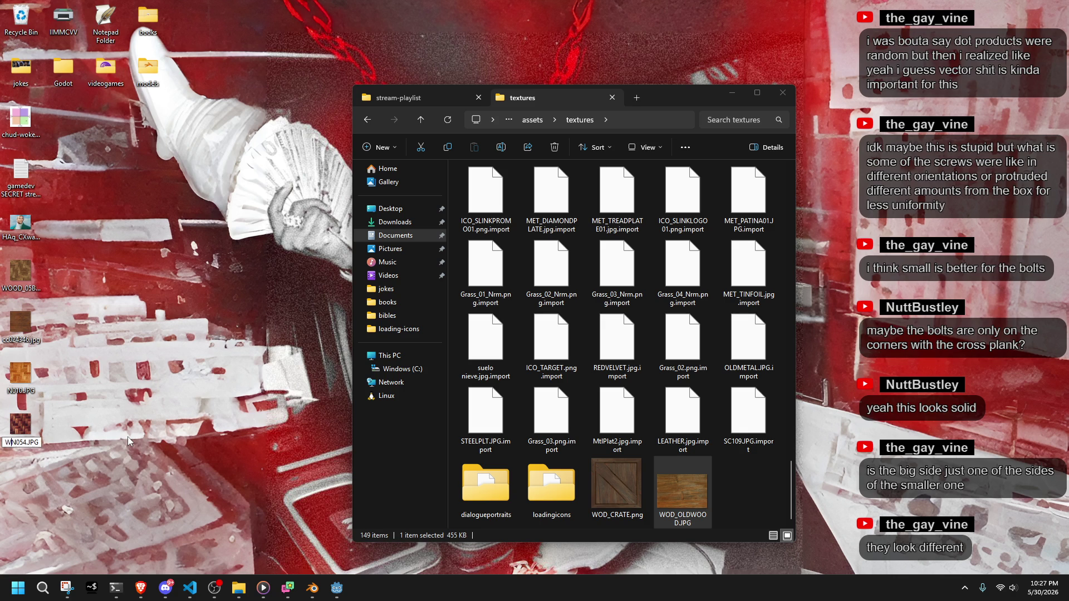
key("Return")
left_click_drag(24, 443, 729, 505)
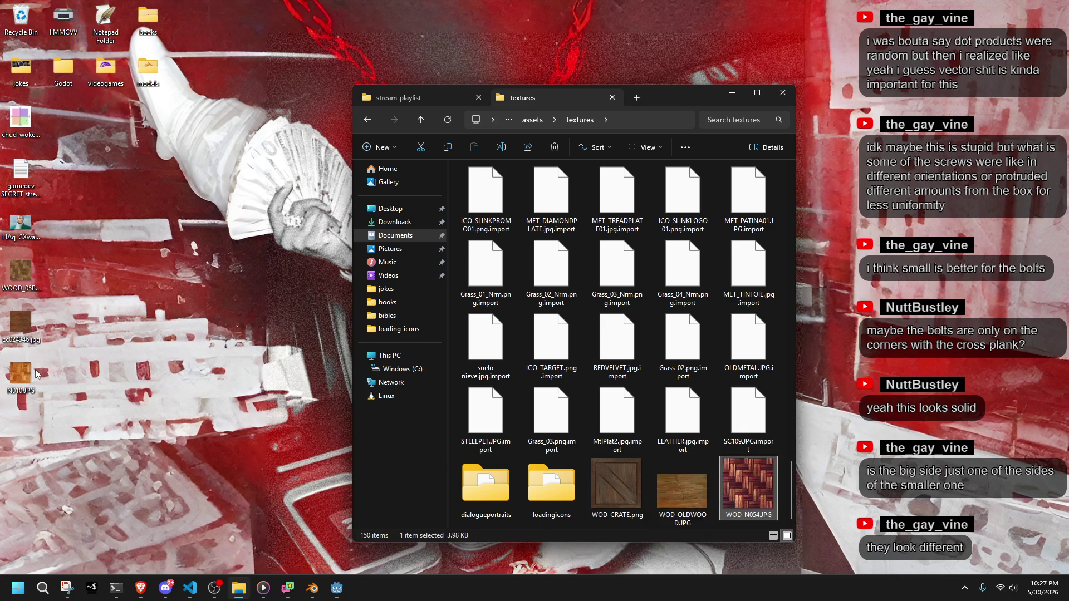
left_click(15, 372)
key("F2")
type("o")
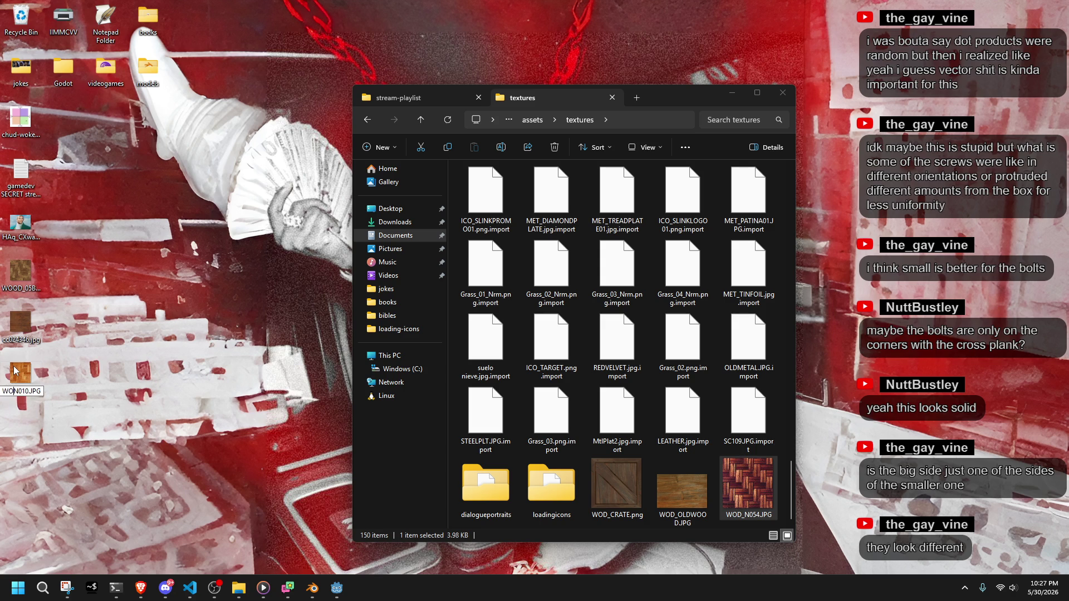
type("OD_")
key("Return")
mouse_move(16, 371)
left_mouse_down()
mouse_move(501, 490)
mouse_move(679, 500)
left_mouse_up()
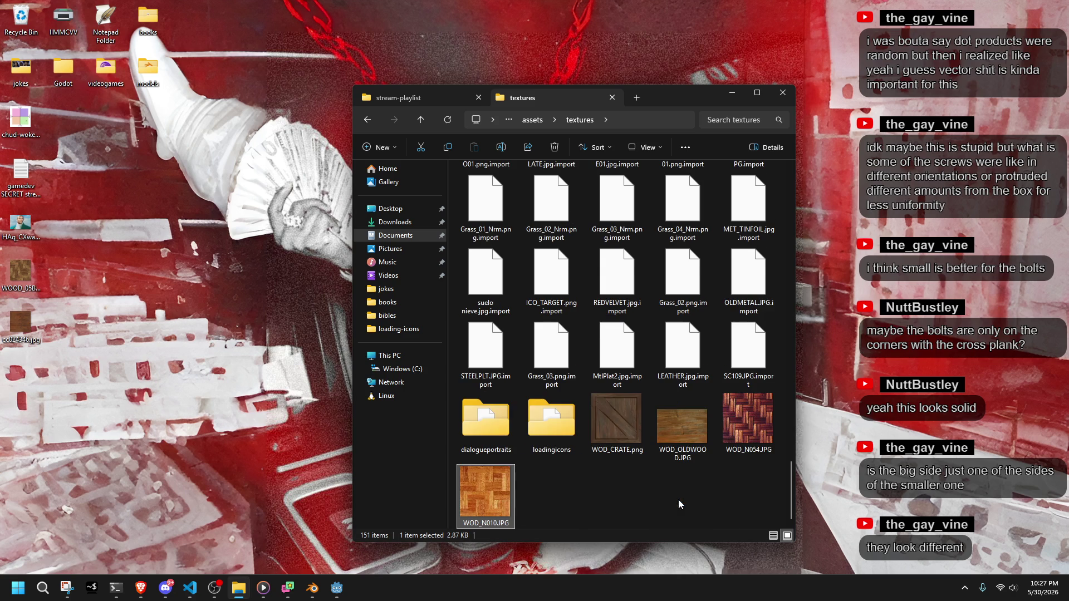
Rename cc024346.jpg to WOD_CC024346.jpg, moving it into textures, and WOOD_05B.GIF to WOD_WOOD_05B.GIF.
left_click(25, 314)
type("WO")
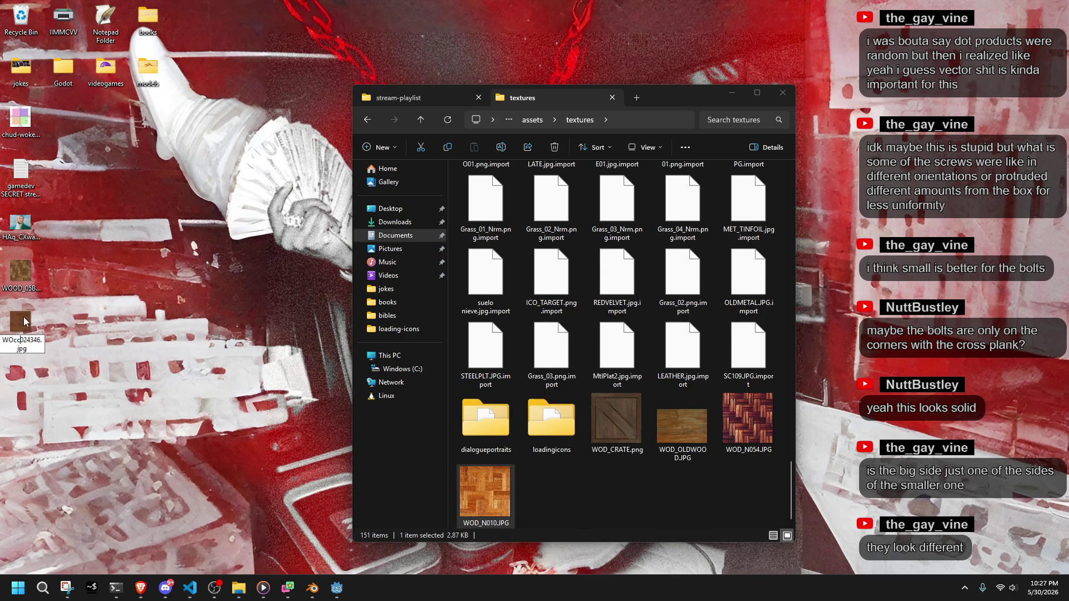
type("C")
type("D_")
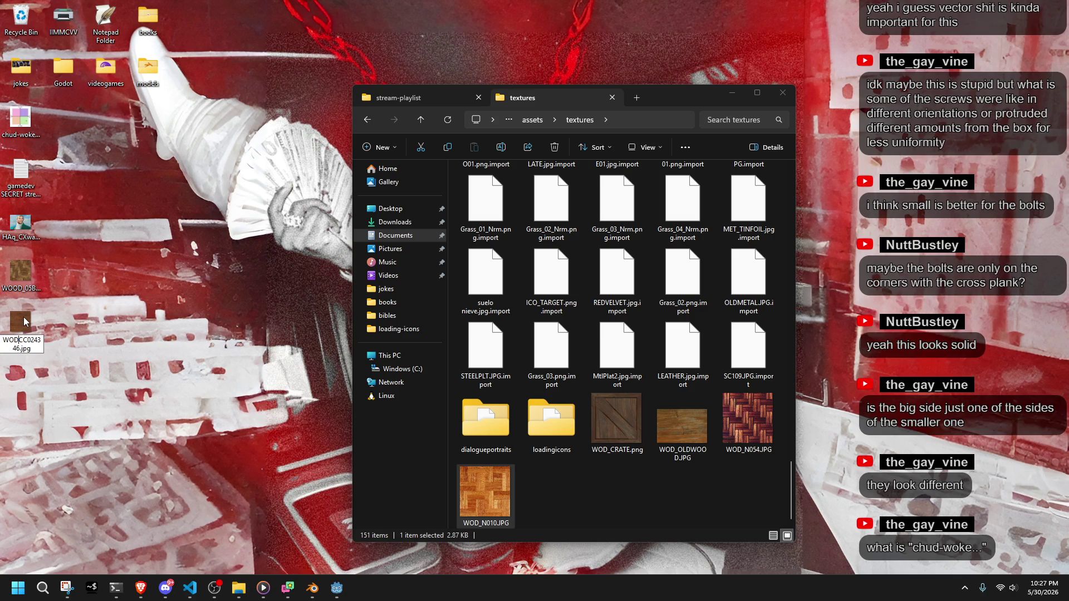
key("Return")
left_click_drag(21, 325, 537, 476)
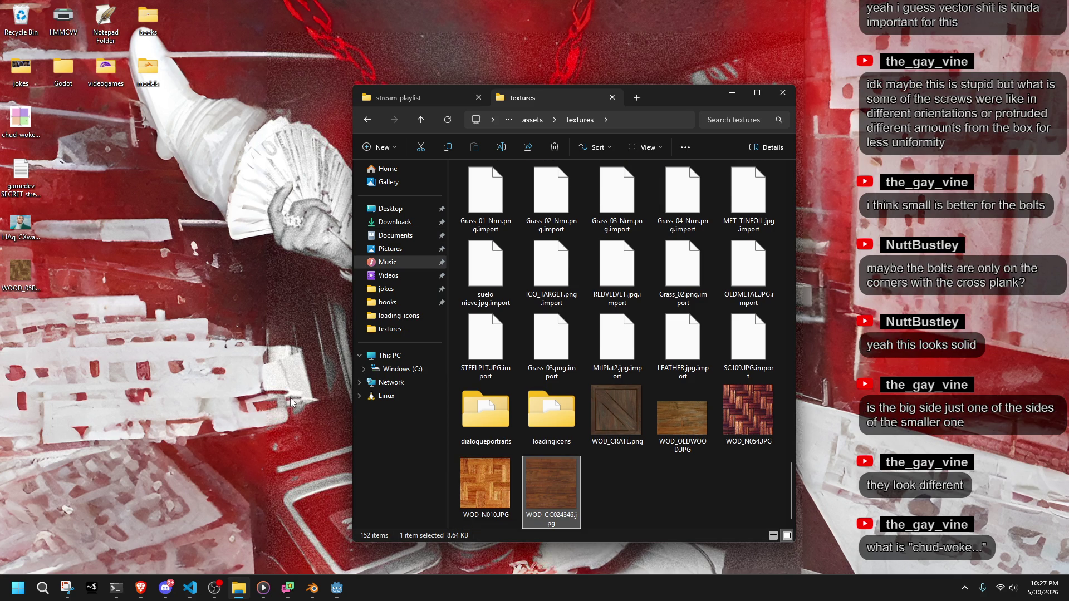
left_click(10, 278)
left_click(10, 279)
left_click(8, 289)
type("OD_WOOD_05B.GIF")
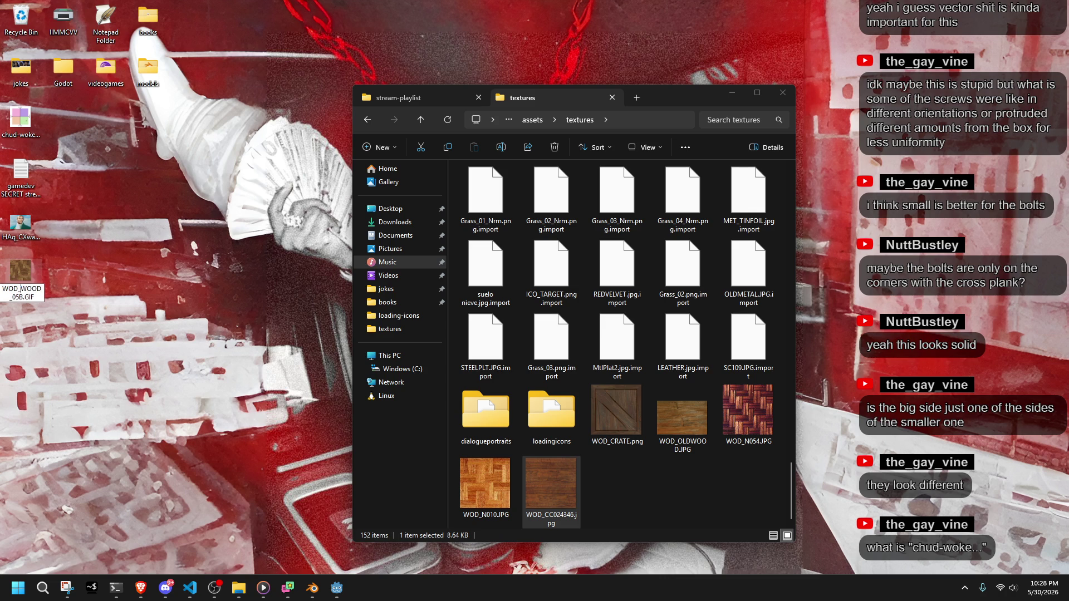
key("Return")
right_click(14, 256)
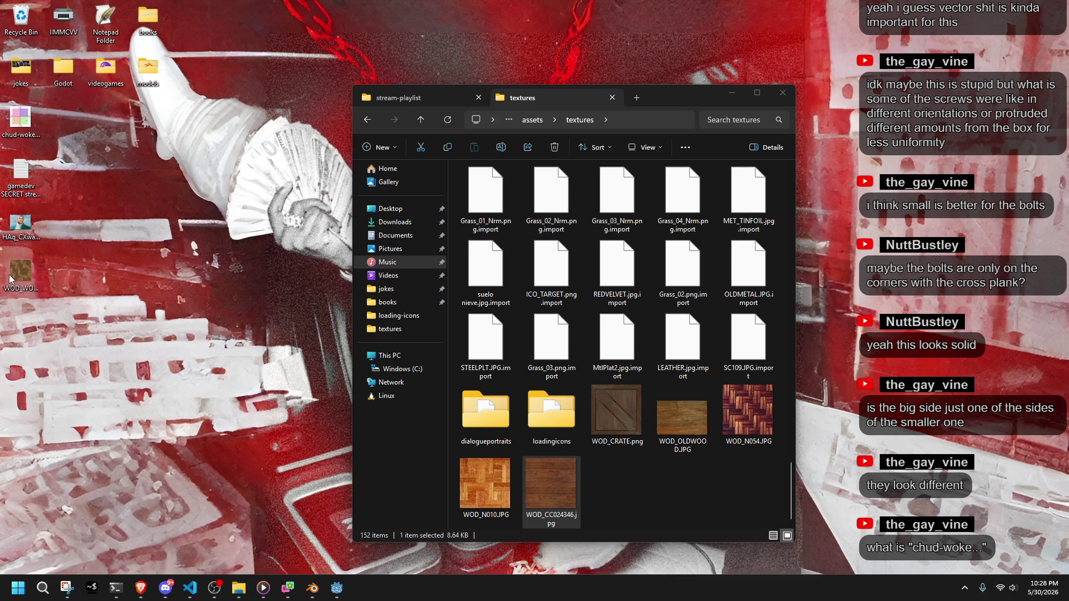
Drag WOD_WOOD_05B.GIF off the desktop into the textures folder, bringing it to 153 items.
left_click(74, 494)
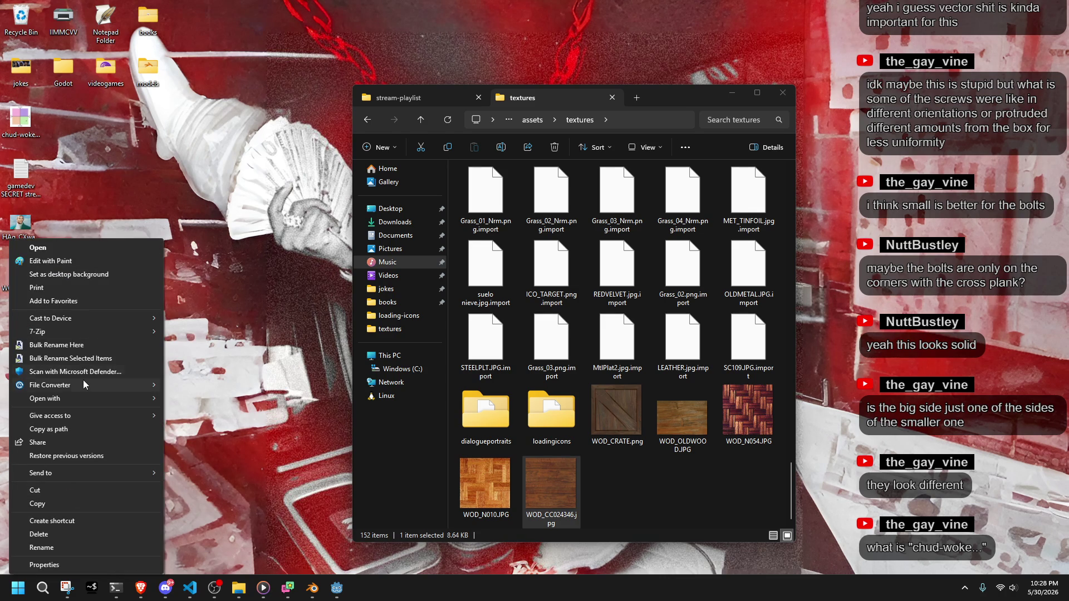
mouse_move(128, 385)
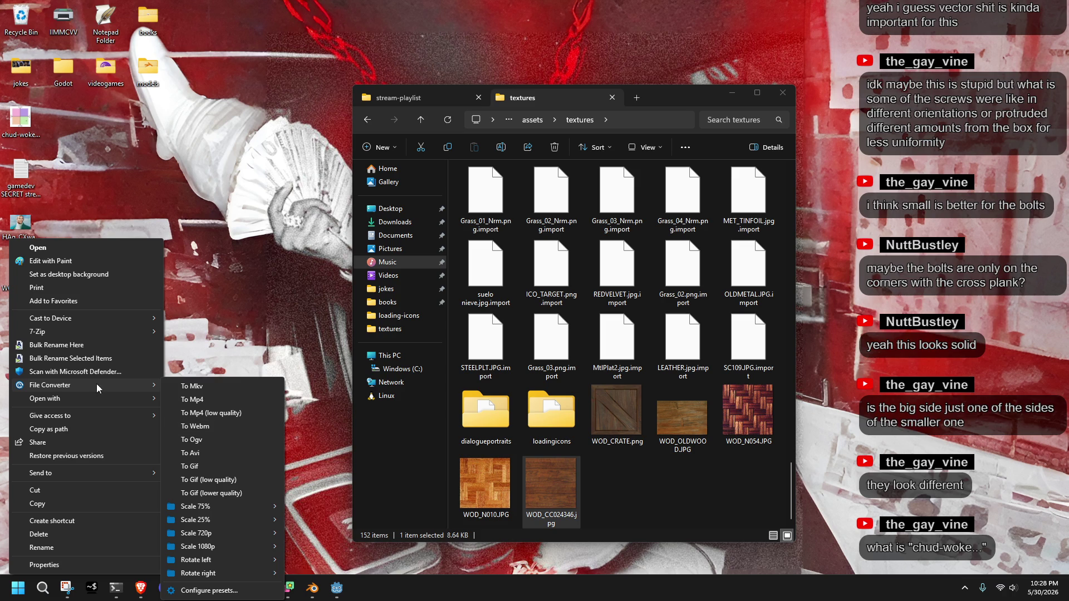
left_click(261, 337)
left_click_drag(23, 290, 650, 481)
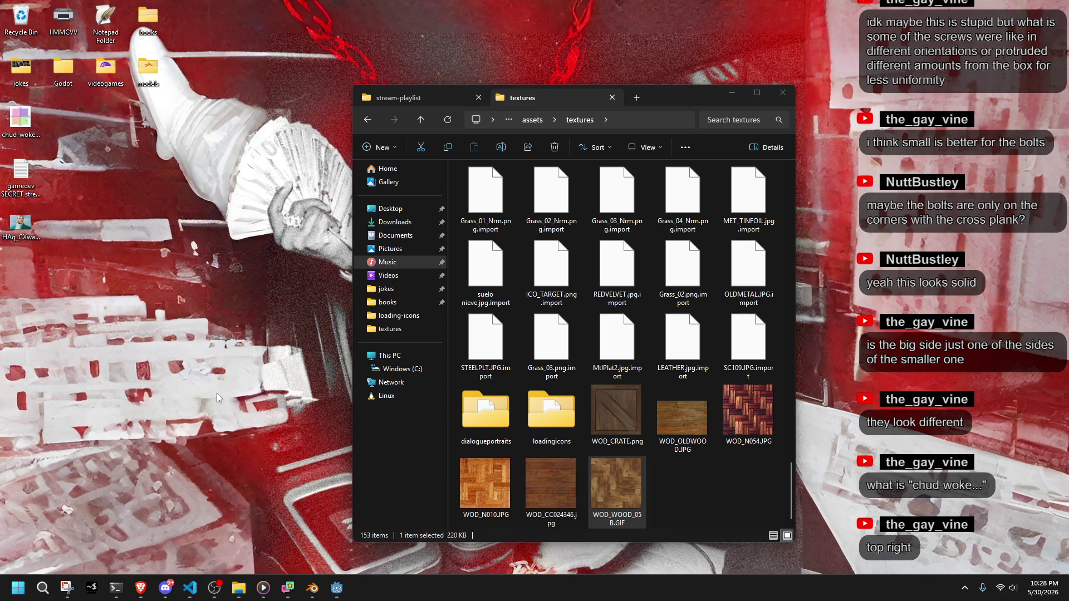
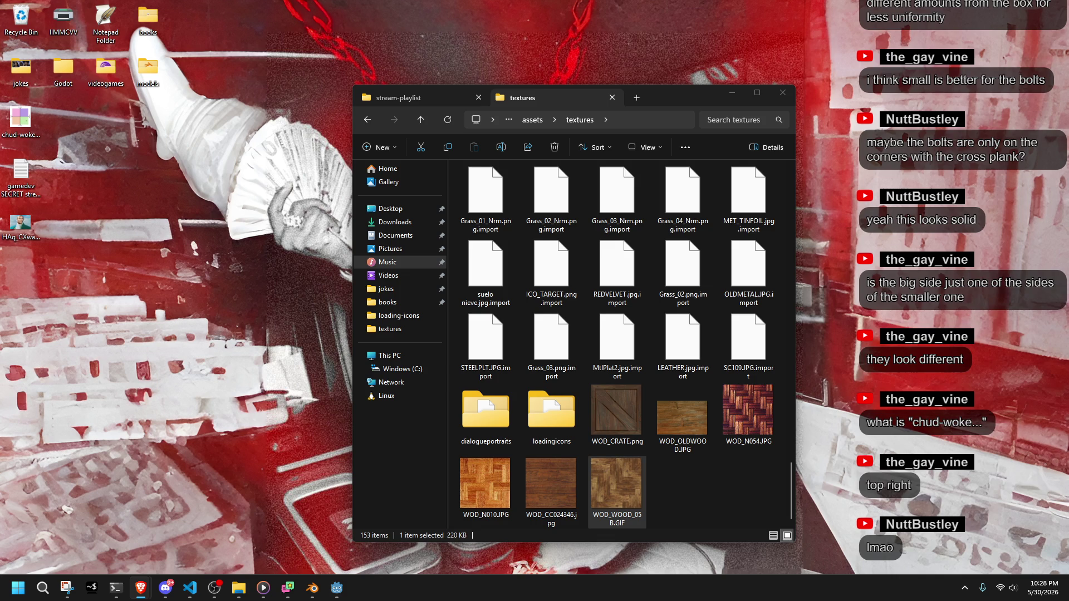
Bring up the Brave browser, trim test.php from the IDRlabs address, and load the chud-woke-values page.
left_click(141, 588)
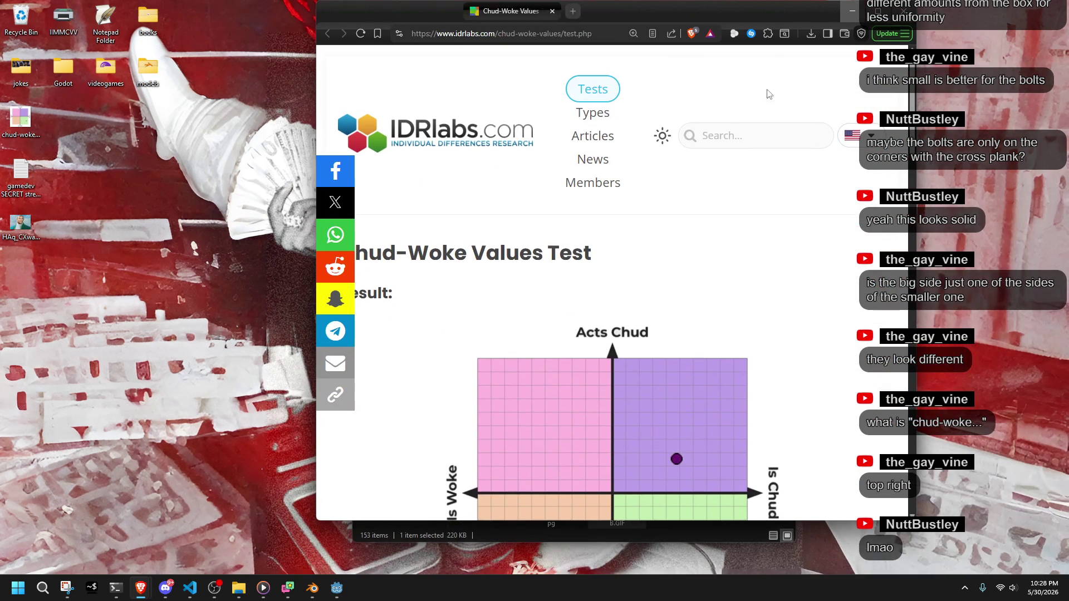
scroll(720, 266, "down", 9)
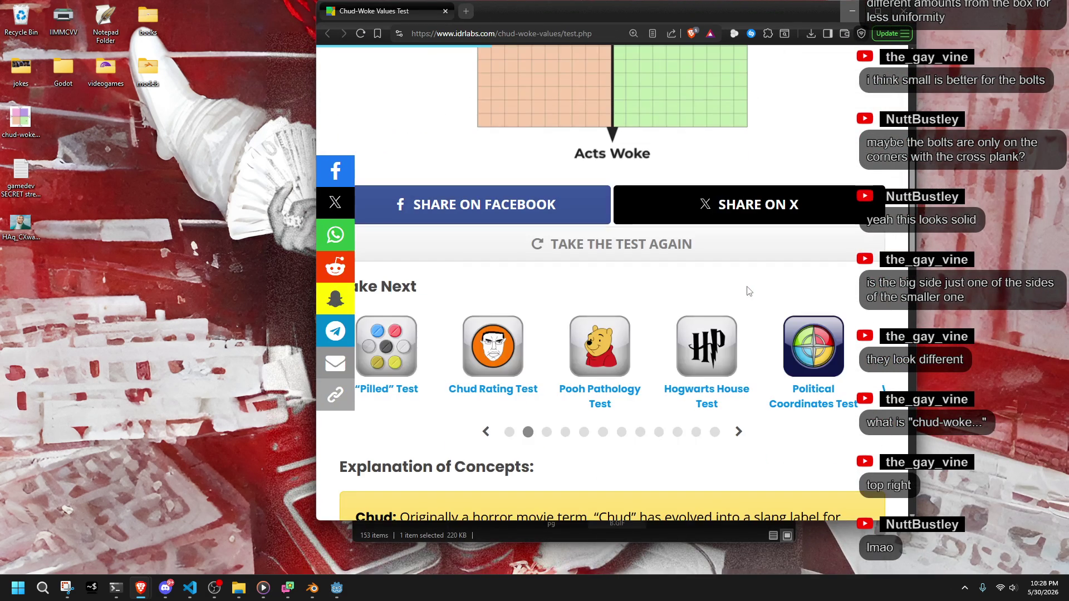
scroll(719, 290, "down", 1)
mouse_move(592, 33)
left_mouse_down()
mouse_move(501, 29)
mouse_move(564, 31)
left_mouse_up()
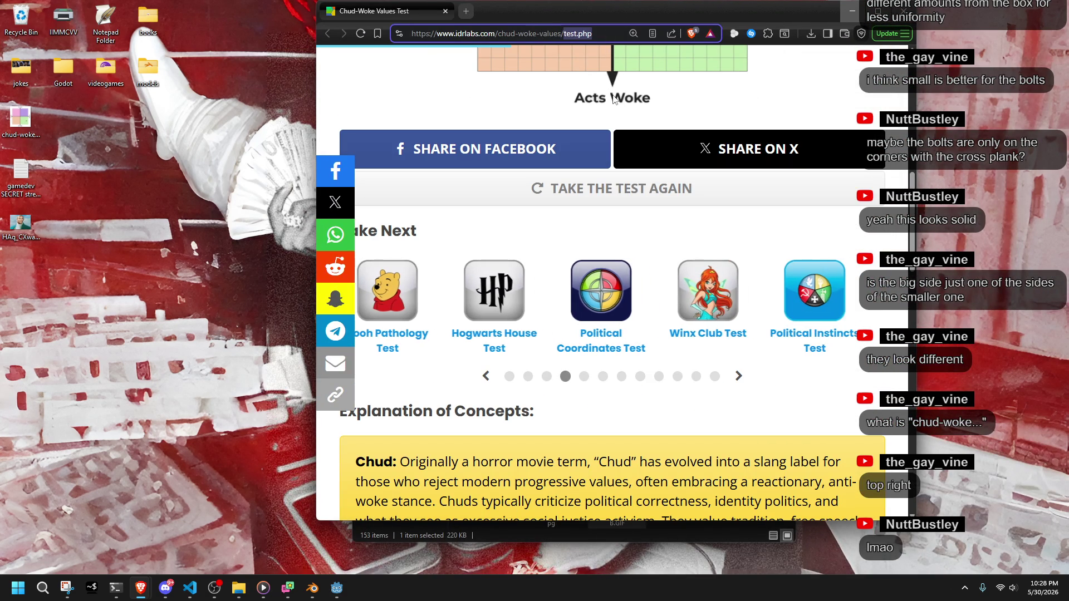
key("BackSpace")
key("Return")
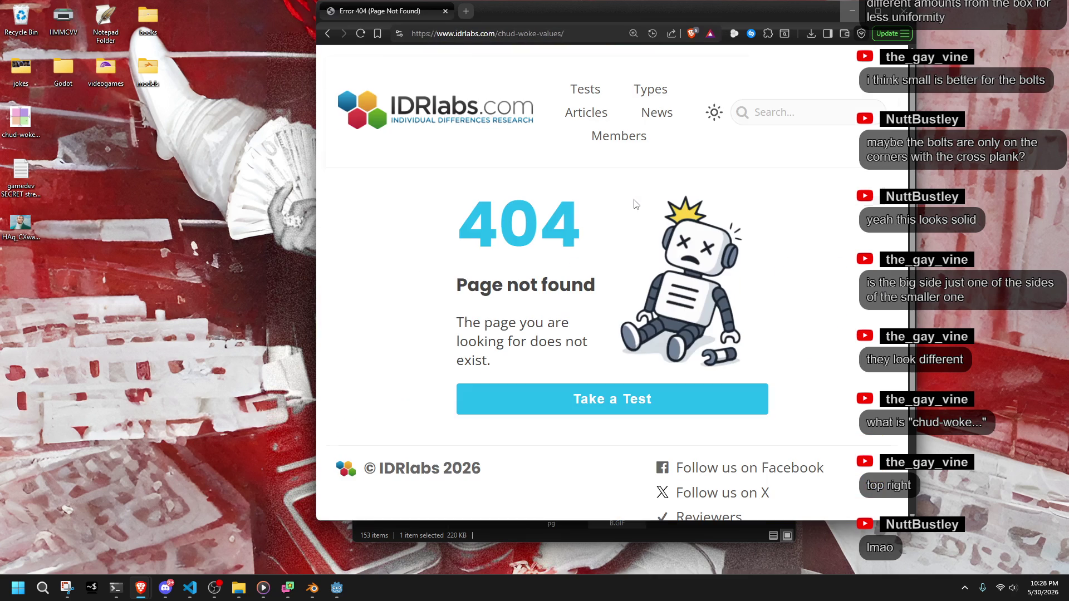
scroll(635, 371, "down", 2)
scroll(626, 371, "up", 2)
scroll(753, 233, "down", 1, "ctrl")
scroll(752, 234, "down", 2, "ctrl")
scroll(753, 234, "down", 1, "ctrl")
scroll(753, 234, "up", 1, "ctrl")
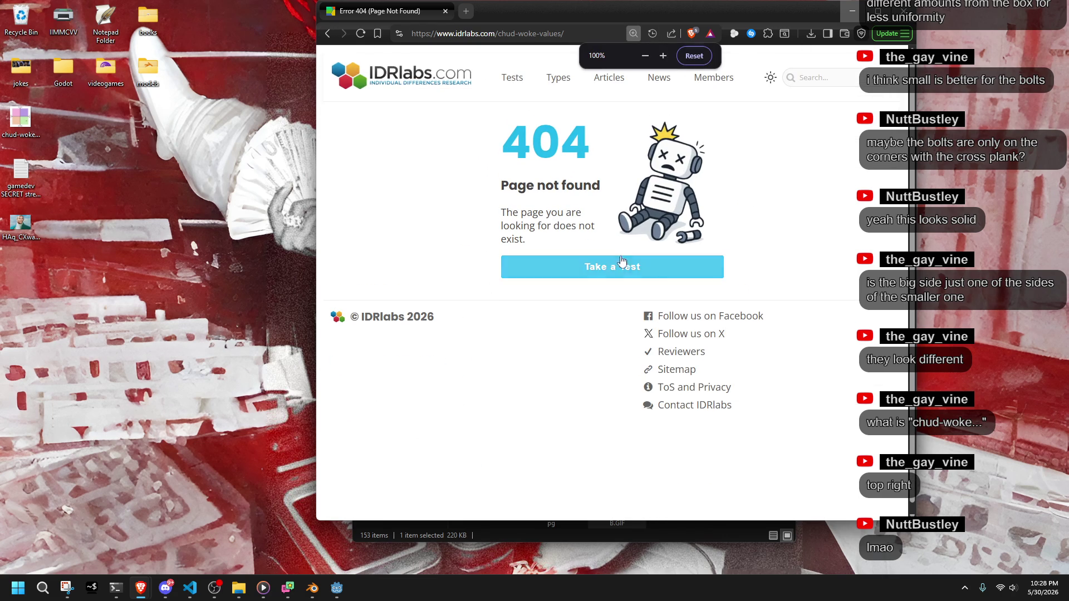
Go back to the test results and reload so it restarts at Question 1 of 70.
left_click(327, 34)
scroll(636, 391, "down", 10)
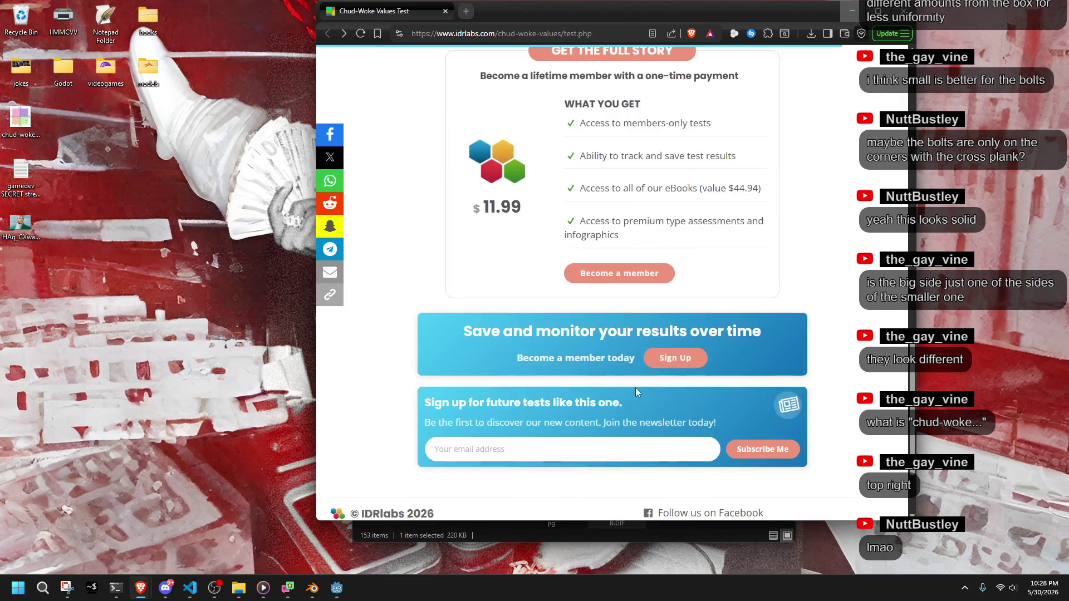
scroll(637, 390, "up", 10)
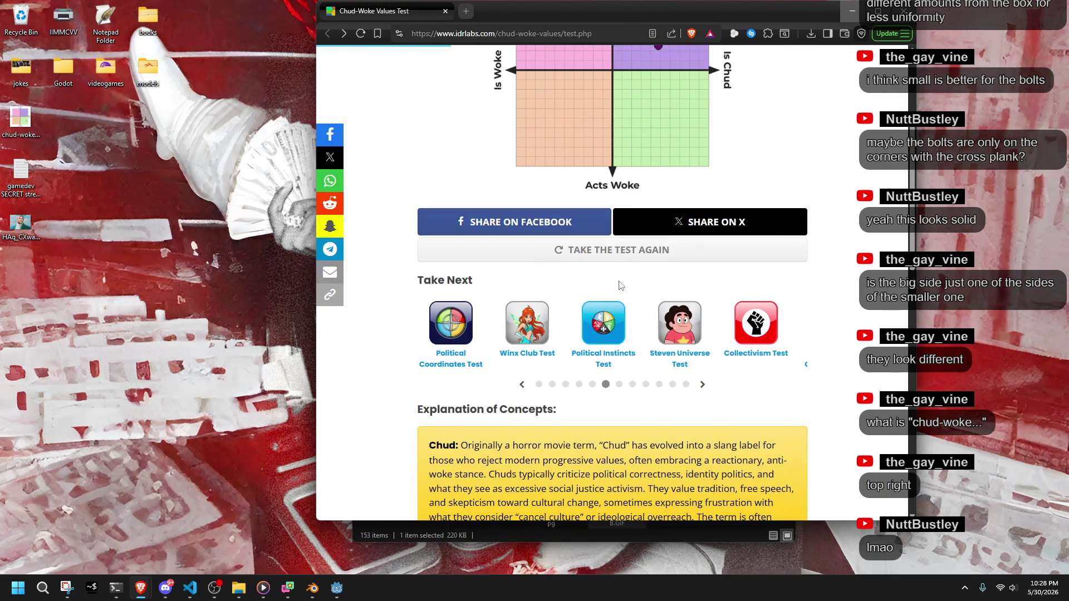
left_click(616, 259)
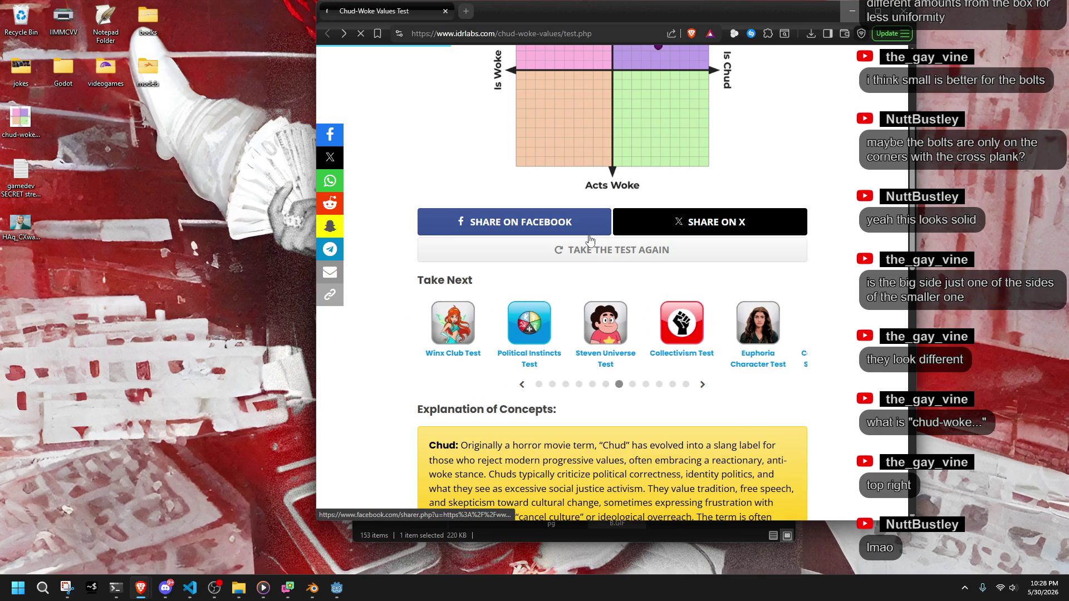
scroll(589, 262, "up", 1)
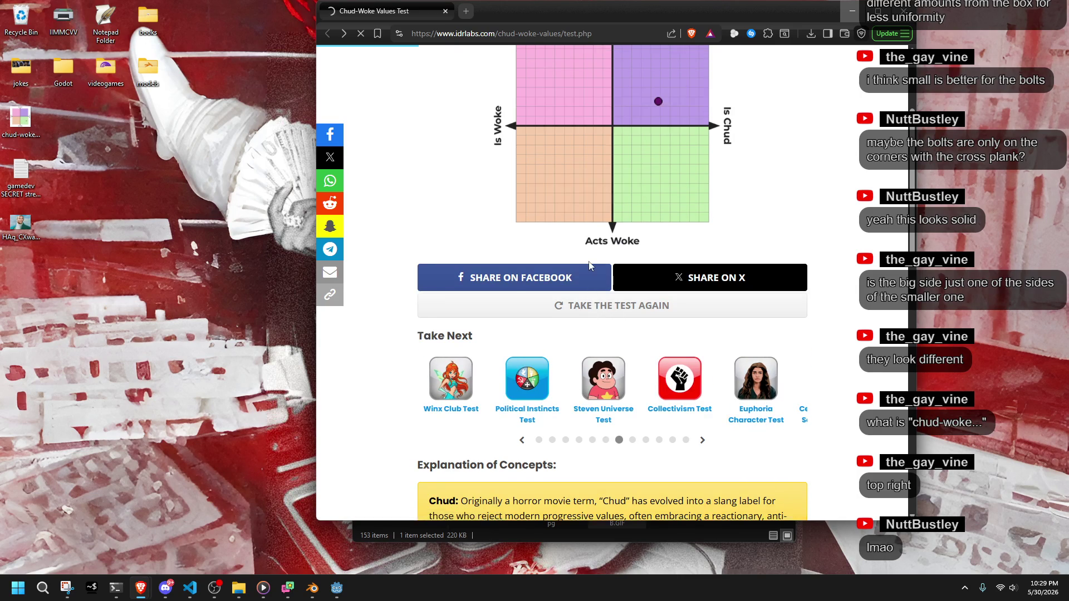
scroll(589, 262, "up", 3)
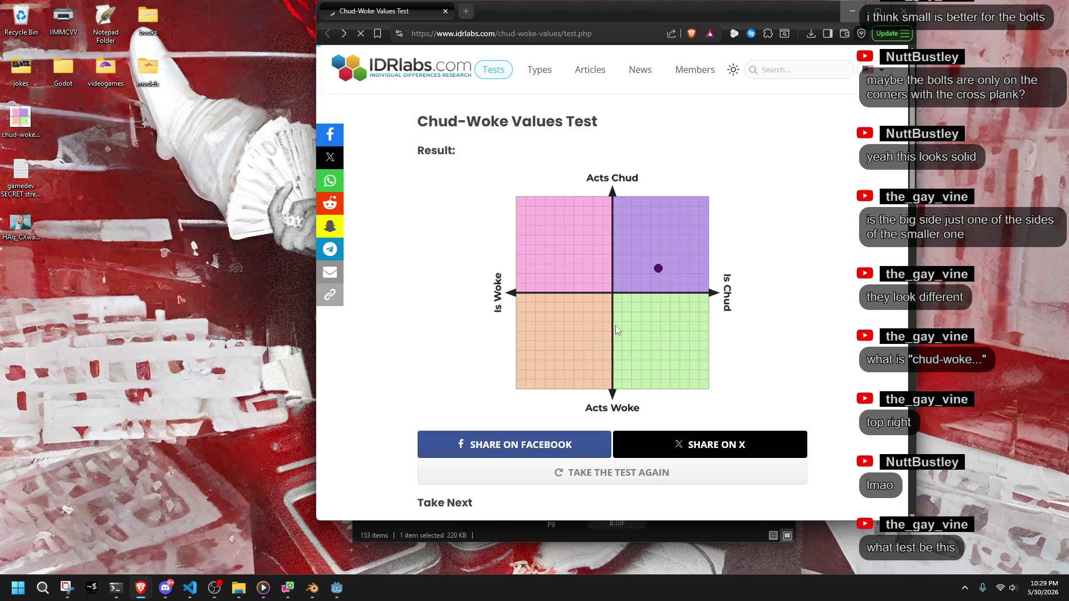
left_click_drag(489, 12, 497, 34)
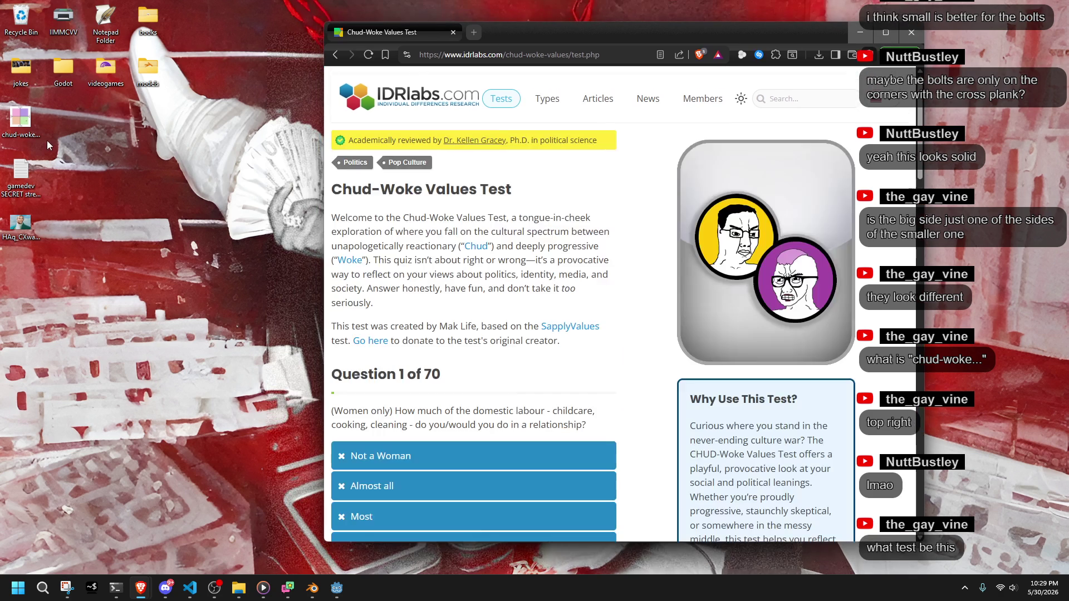
View the chud-woke-values.png result image in the image viewer, then close it.
double_click(21, 121)
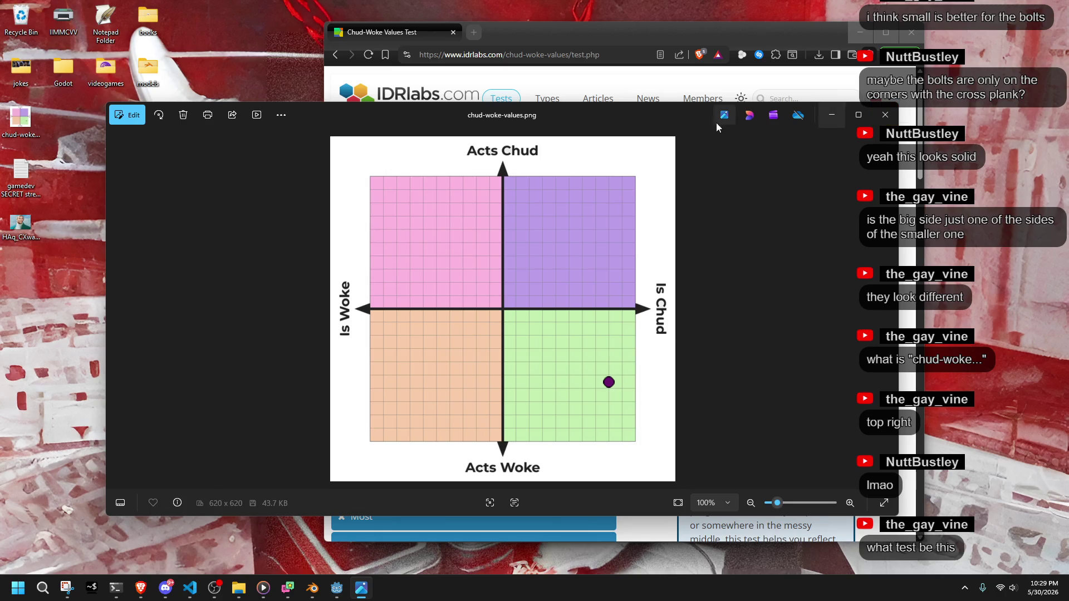
mouse_move(658, 118)
left_mouse_down()
mouse_move(509, 269)
mouse_move(492, 479)
mouse_move(421, 200)
left_mouse_up()
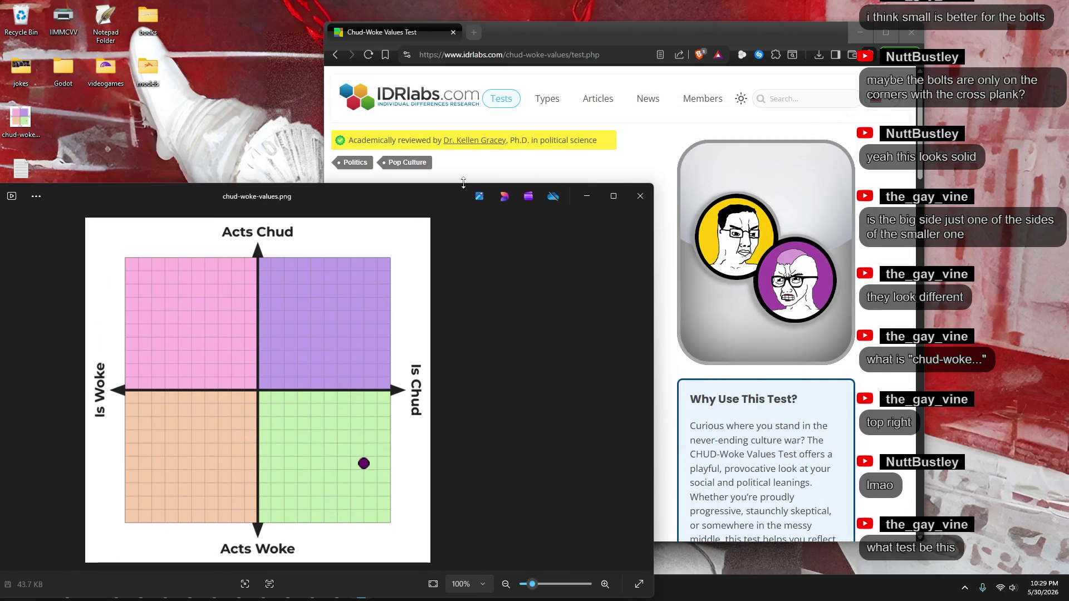
left_click(649, 197)
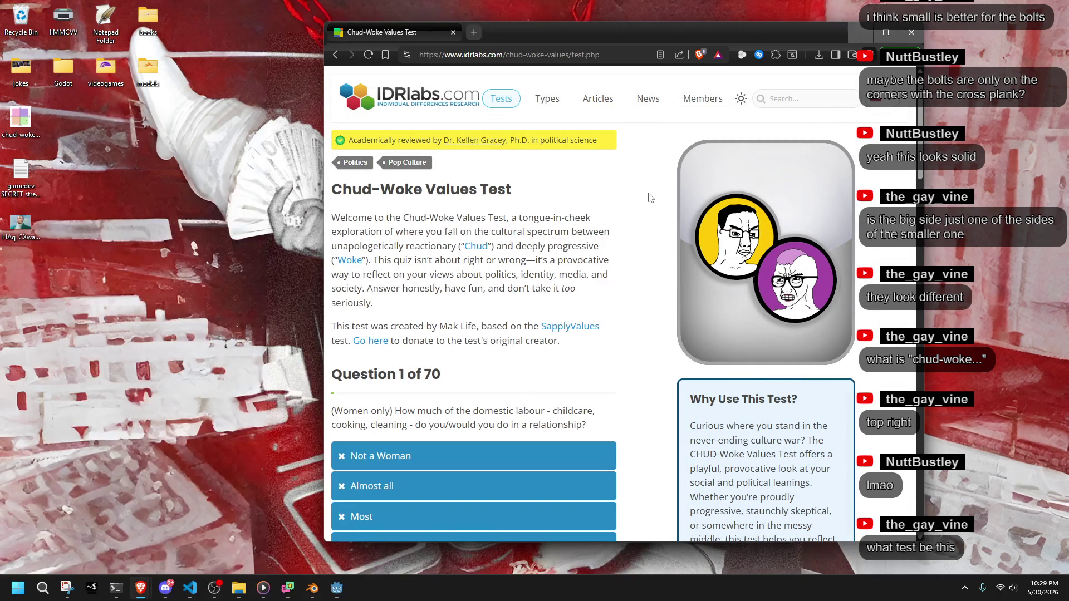
Answer 'Not a Woman' to the first question, select the address, and minimize the browser.
scroll(559, 290, "down", 3)
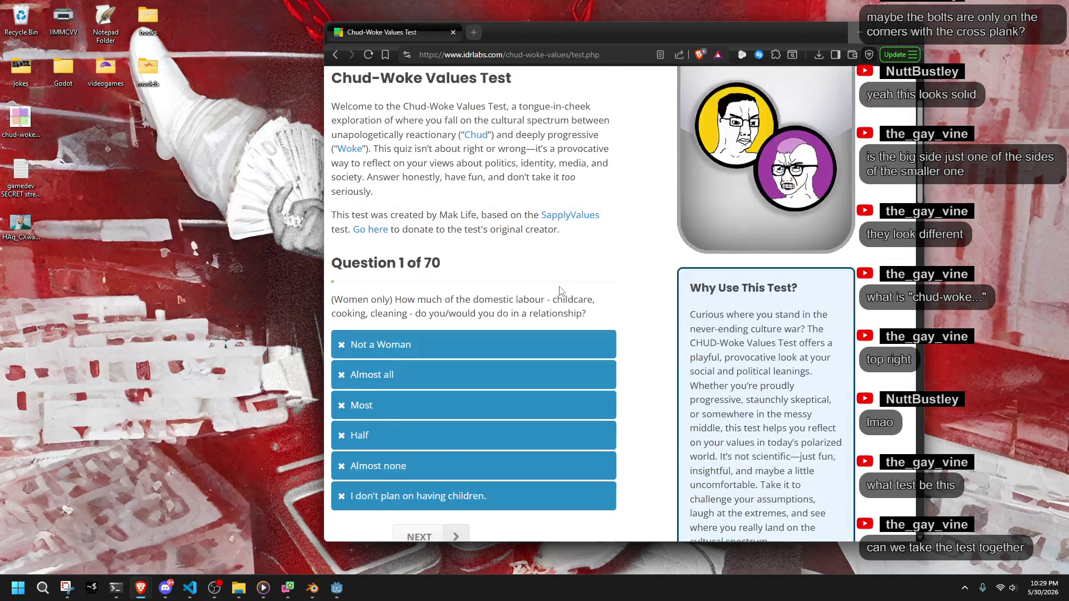
left_click(559, 290)
scroll(560, 289, "up", 2)
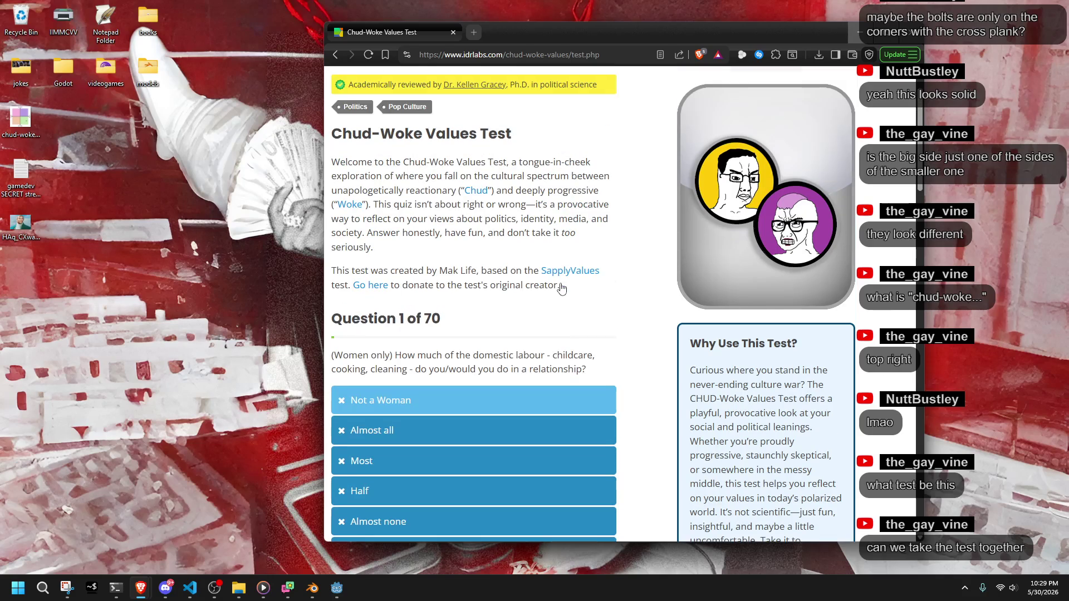
scroll(561, 288, "up", 1)
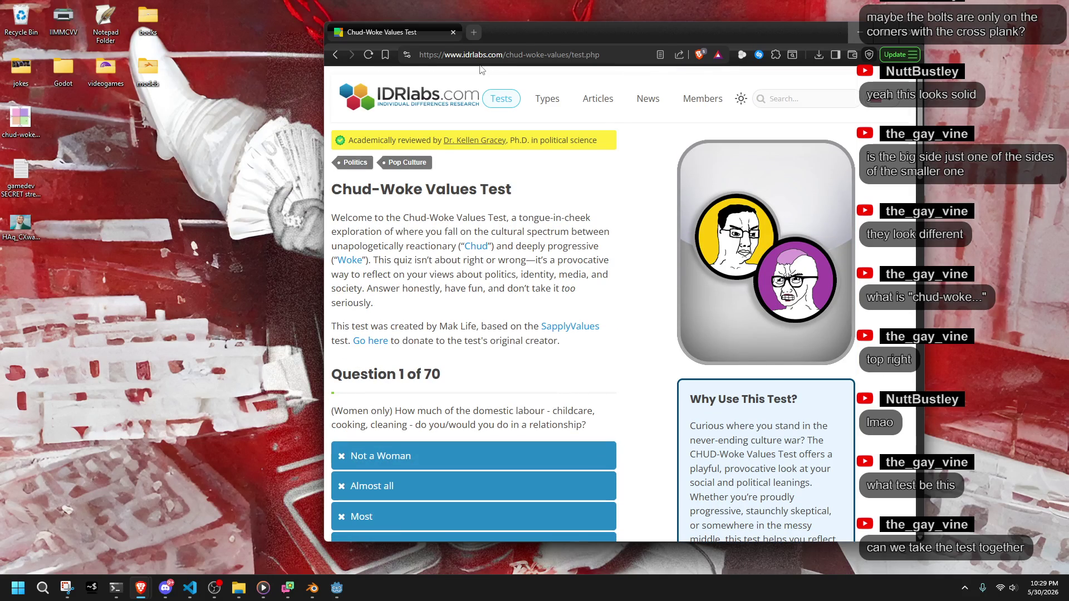
left_click(585, 49)
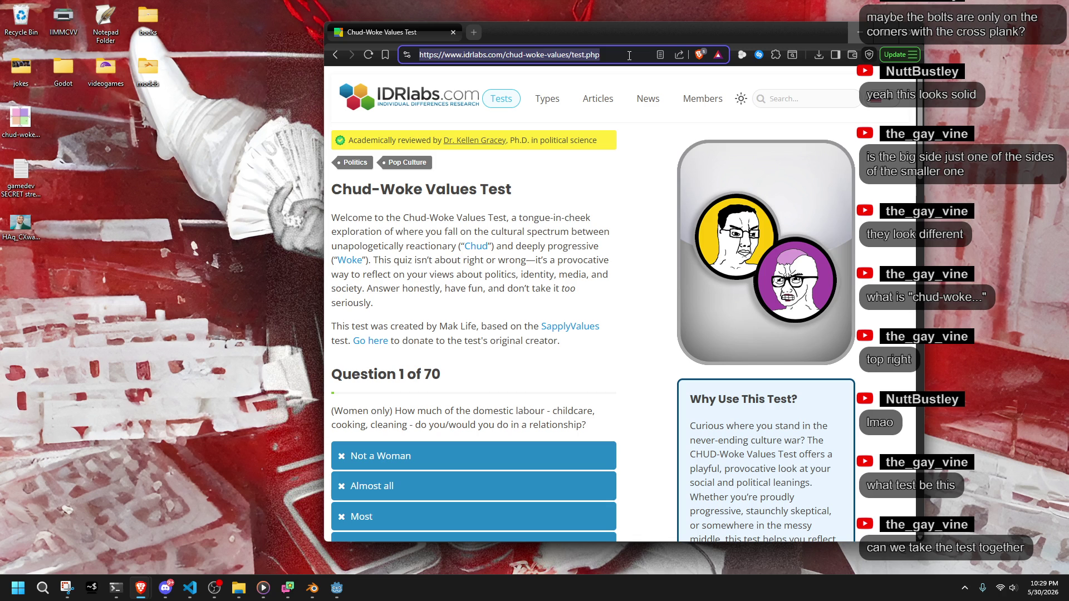
left_click(859, 32)
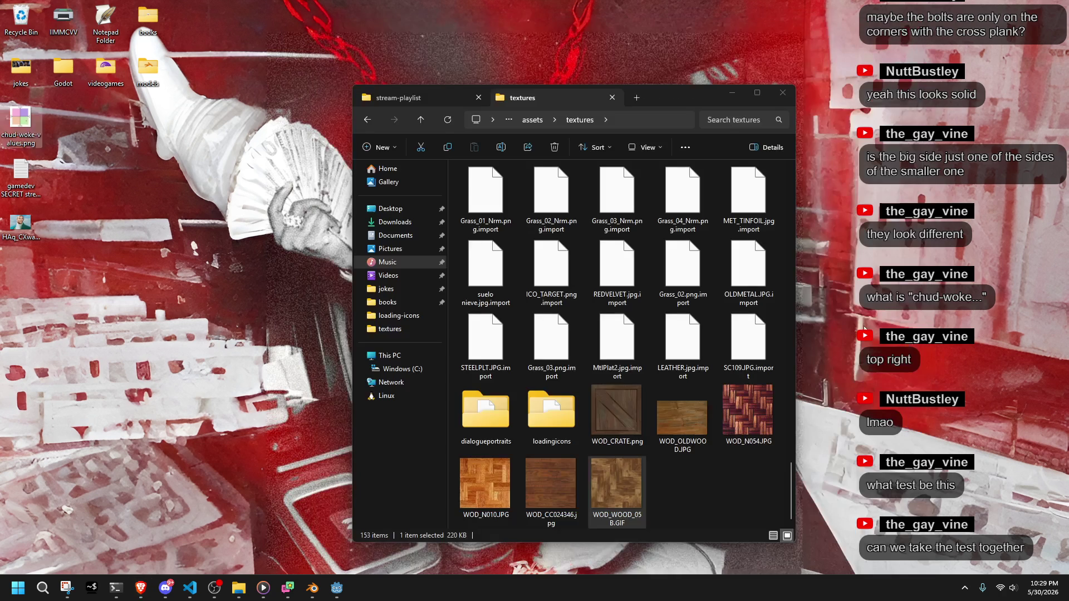
Clear the WOD_WOOD_05B.GIF selection in the textures folder, check Discord, then bring up Godot.
left_click(712, 481)
mouse_move(660, 94)
left_mouse_down()
mouse_move(556, 59)
mouse_move(567, 29)
left_mouse_up()
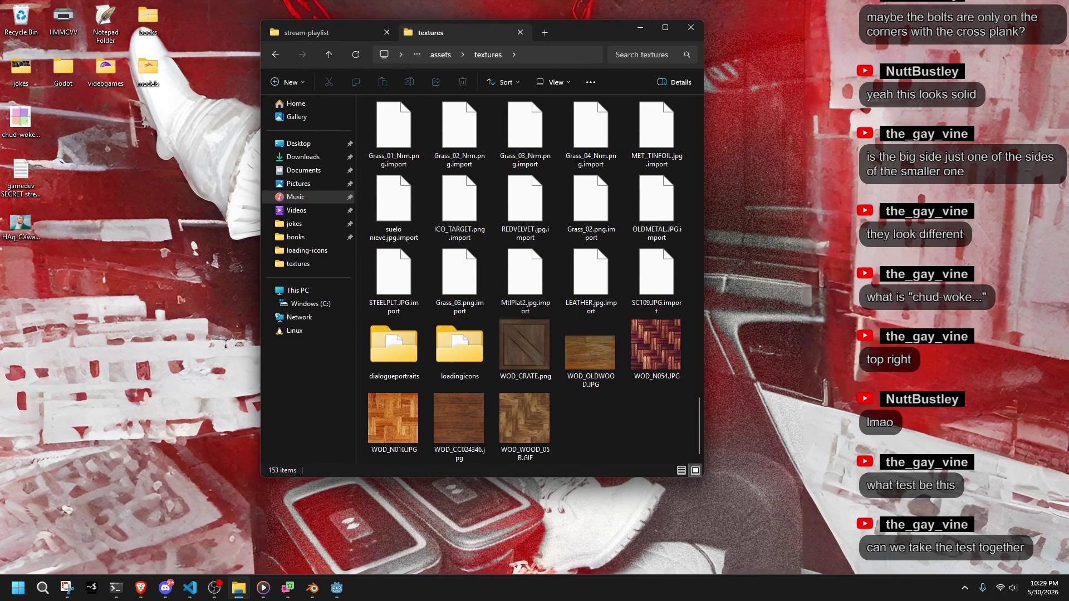
left_click(166, 588)
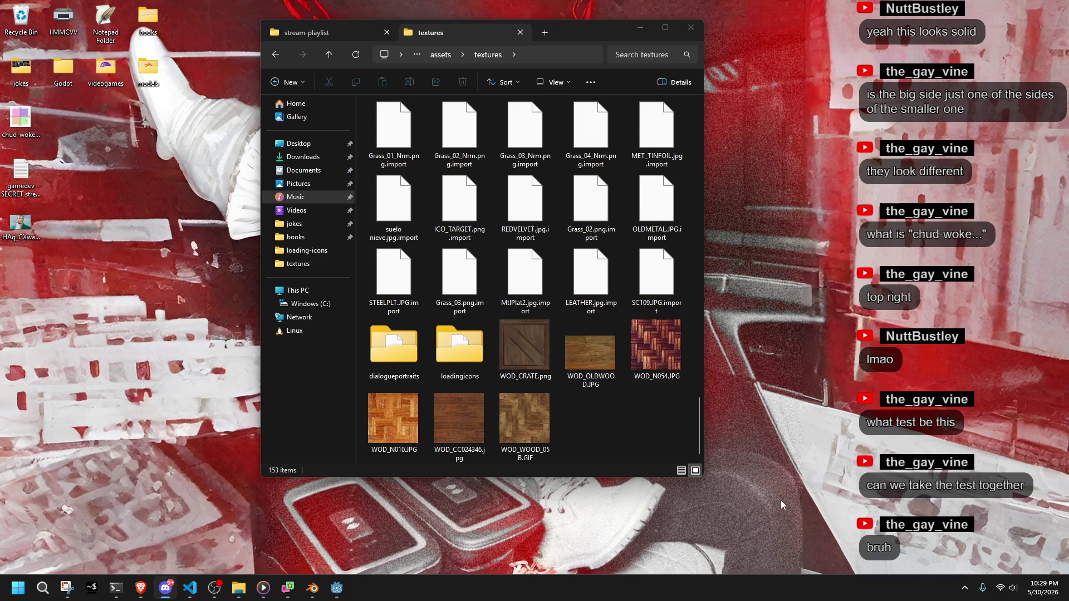
left_click(569, 453)
left_click(338, 588)
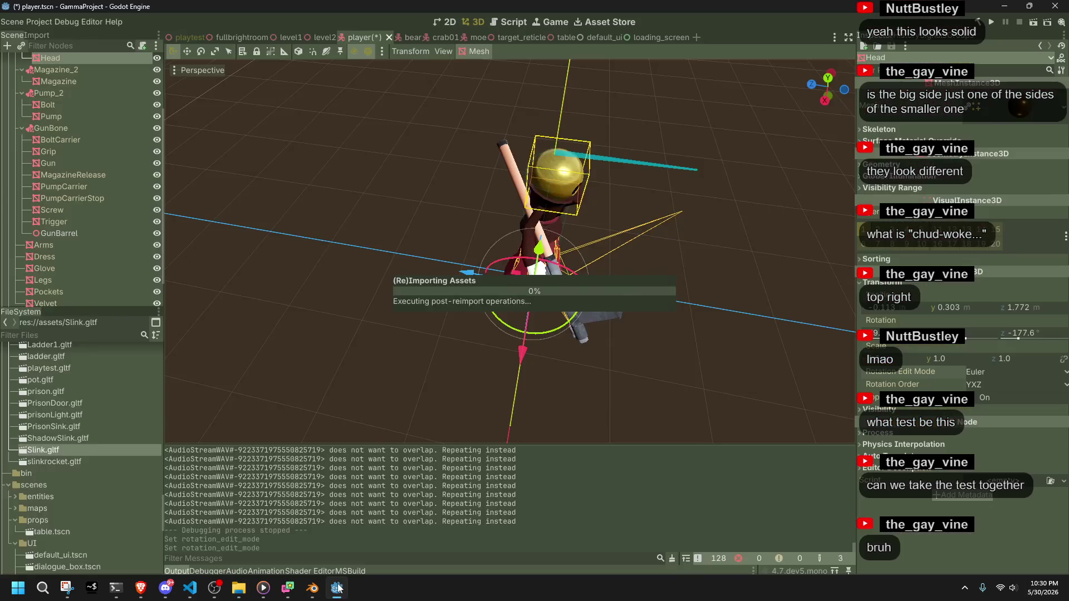
Select WOD_OLDWOOD.JPG, inspect the playtest level from above and beside the stairs, then go to Blender.
left_click(124, 504)
mouse_move(607, 366)
middle_mouse_down()
mouse_move(699, 339)
mouse_move(600, 326)
mouse_move(522, 295)
mouse_move(426, 229)
mouse_move(418, 196)
mouse_move(473, 182)
middle_mouse_up()
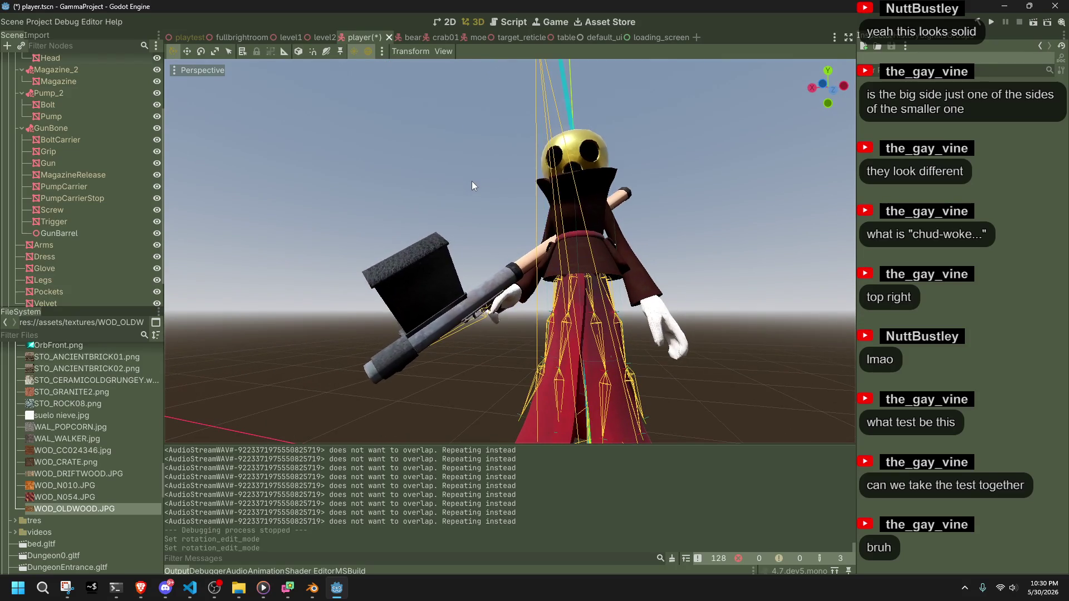
left_click(184, 37)
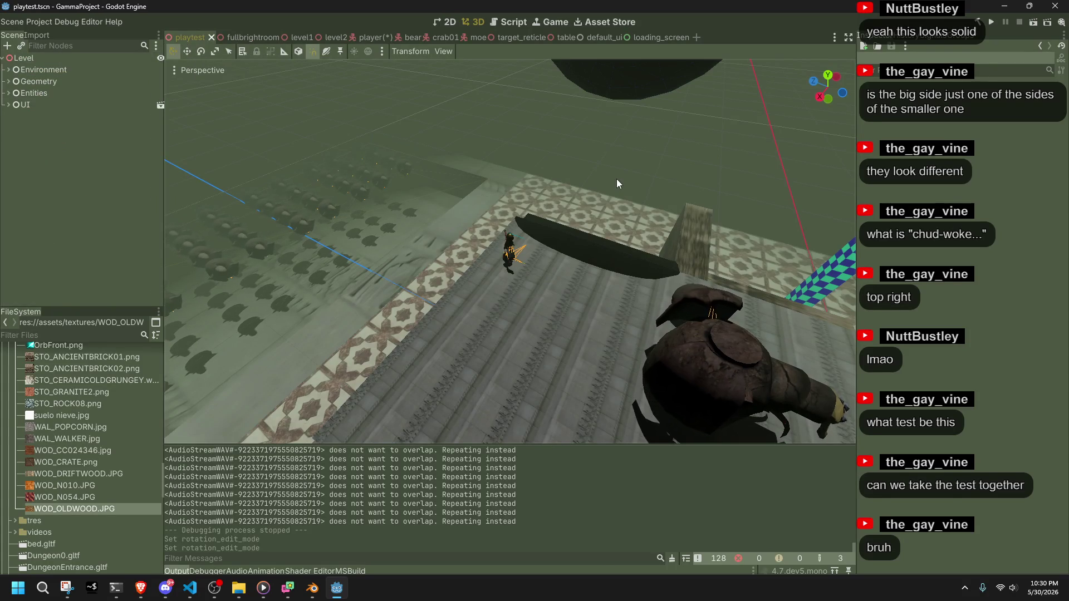
mouse_move(580, 245)
middle_mouse_down()
mouse_move(573, 289)
mouse_move(595, 312)
middle_mouse_up()
scroll(178, 365, "down", 3)
scroll(178, 365, "down", 2)
mouse_move(178, 365)
middle_mouse_down()
mouse_move(382, 266)
mouse_move(590, 241)
middle_mouse_up()
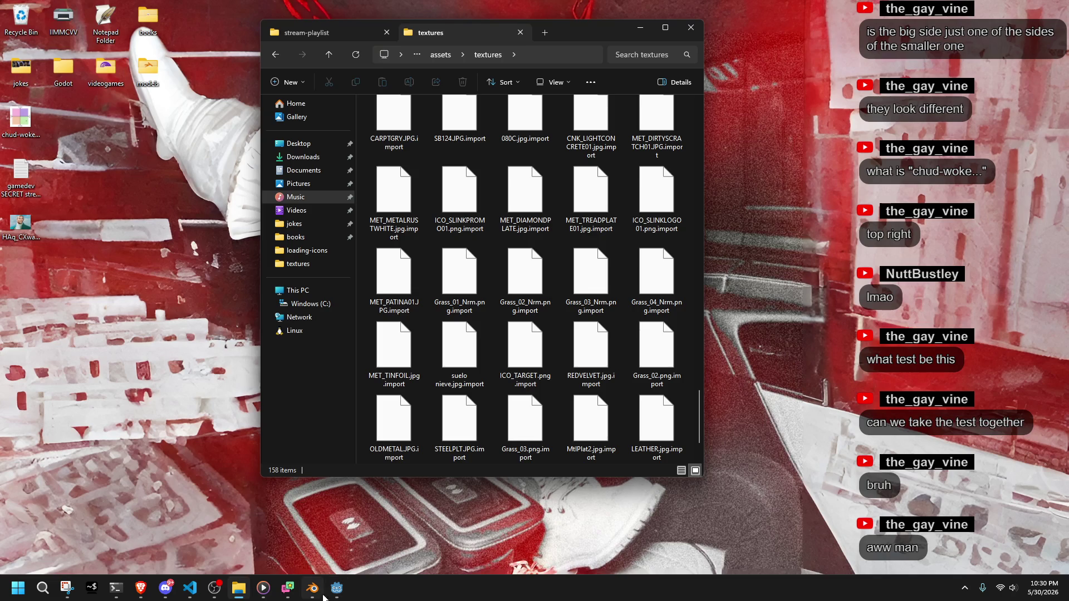
left_click(315, 593)
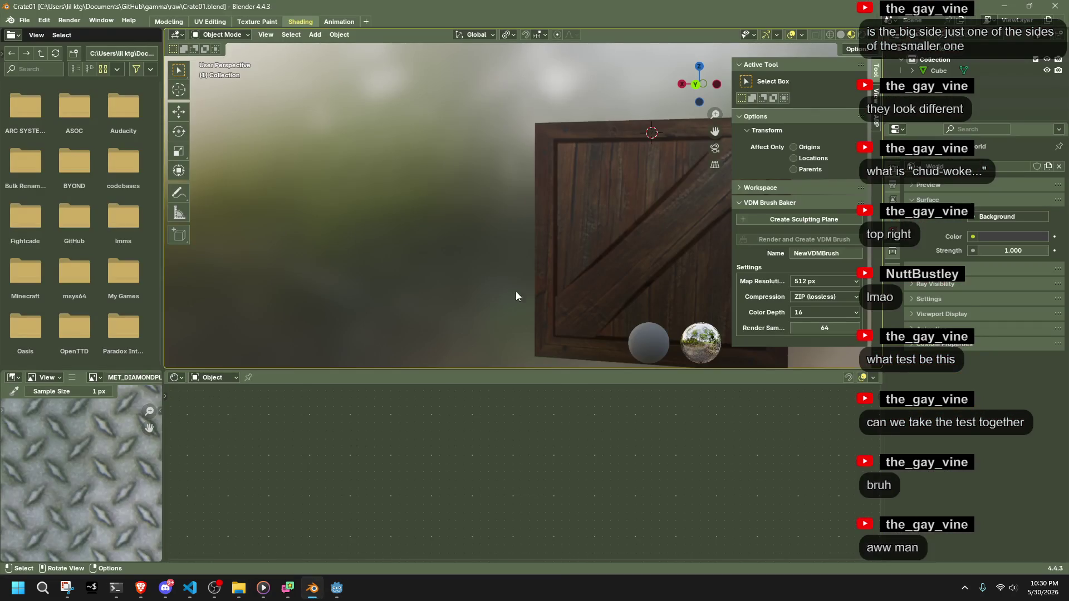
Load WOD_CRATE.png from the textures folder as the cube's image texture and save Crate01.blend.
left_click(368, 459)
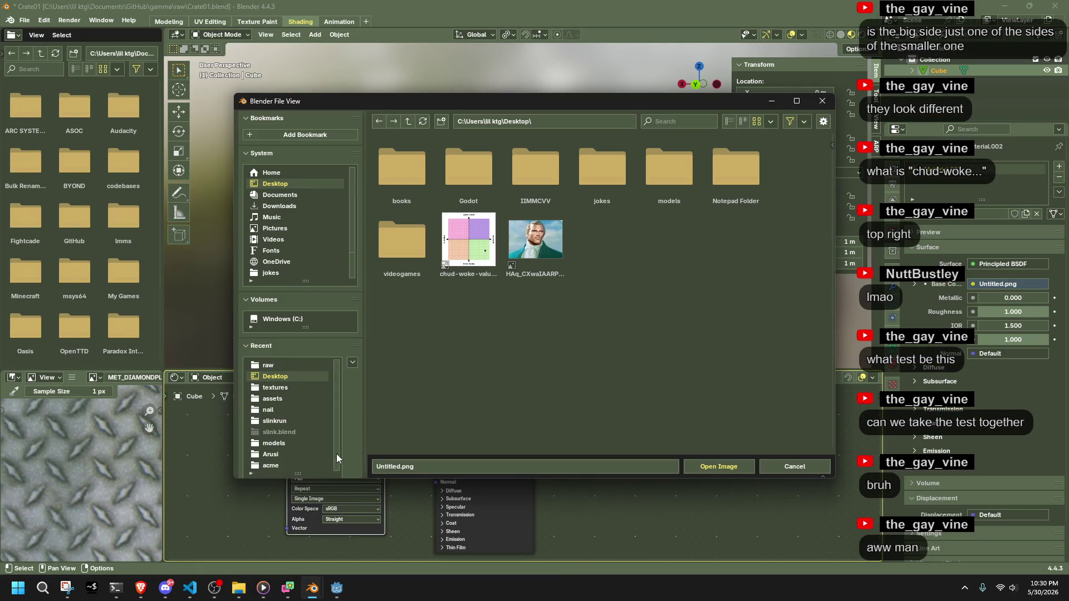
left_click(277, 389)
scroll(797, 354, "down", 10)
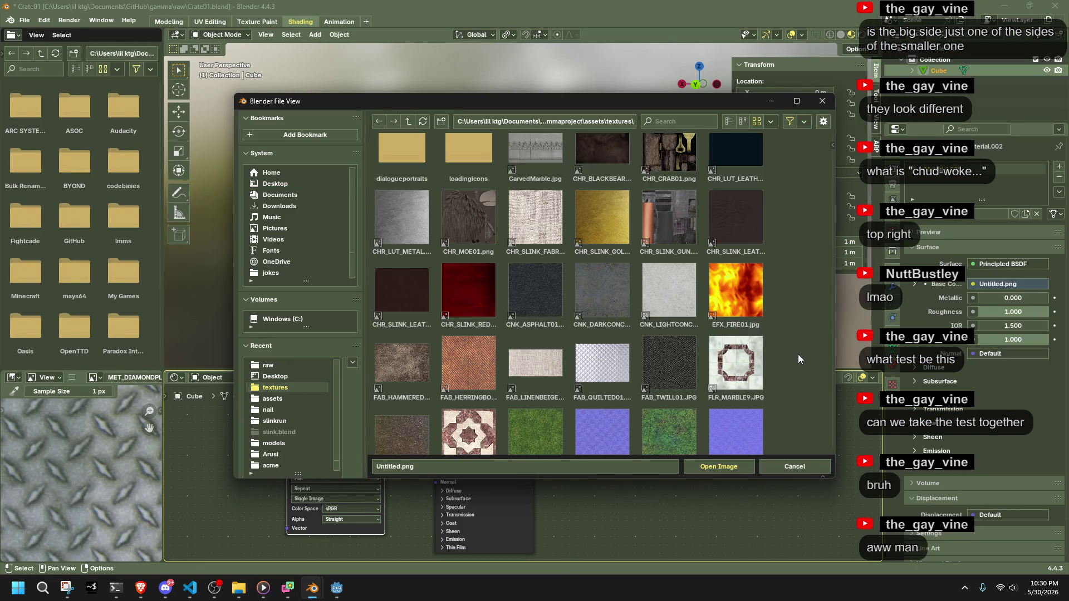
scroll(796, 355, "down", 7)
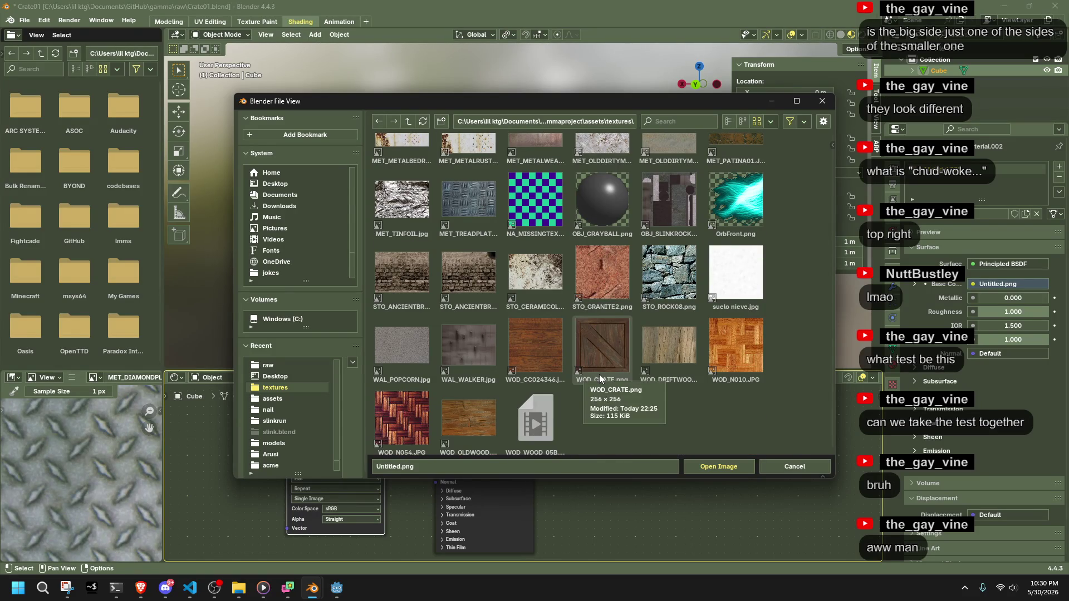
double_click(612, 365)
left_click(429, 289)
scroll(445, 295, "down", 5)
middle_click_drag(456, 299, 312, 221)
key("ctrl+s")
left_click(24, 22)
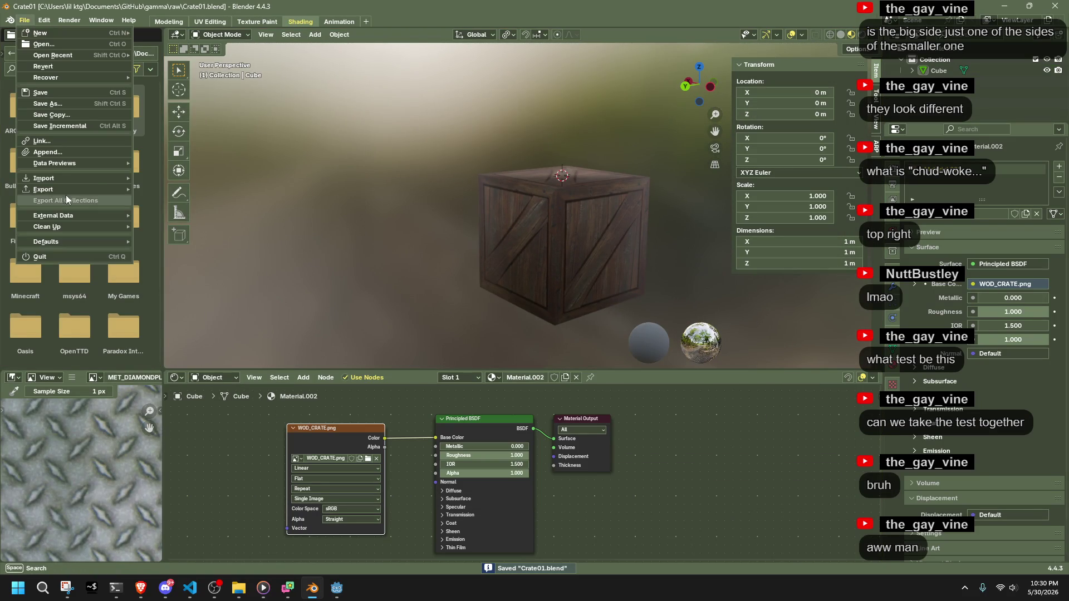
Start a glTF 2.0 export and navigate to the project's assets/models folder.
mouse_move(53, 189)
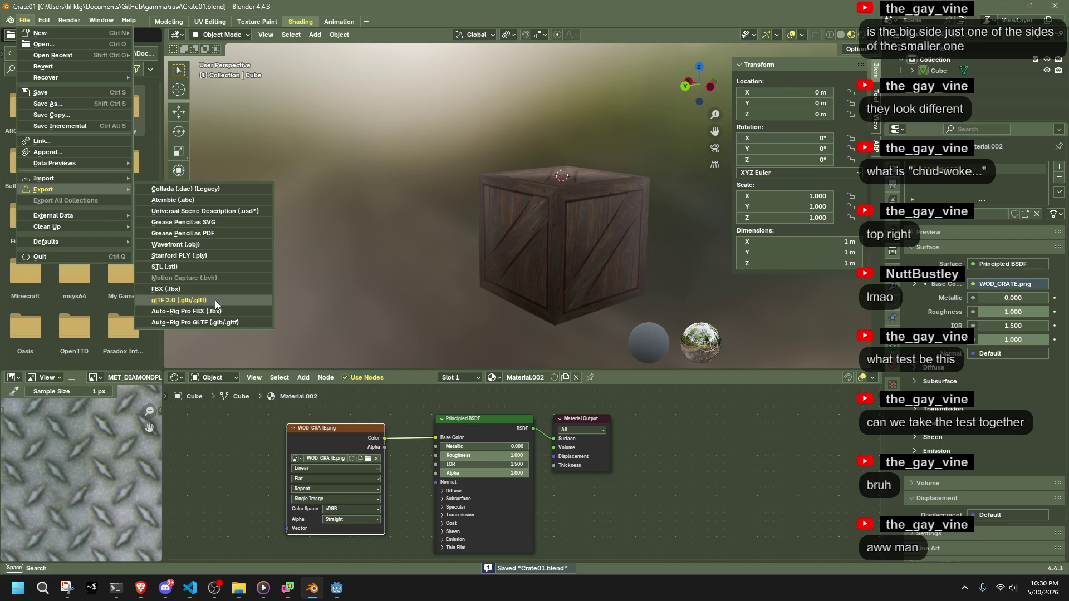
left_click(215, 300)
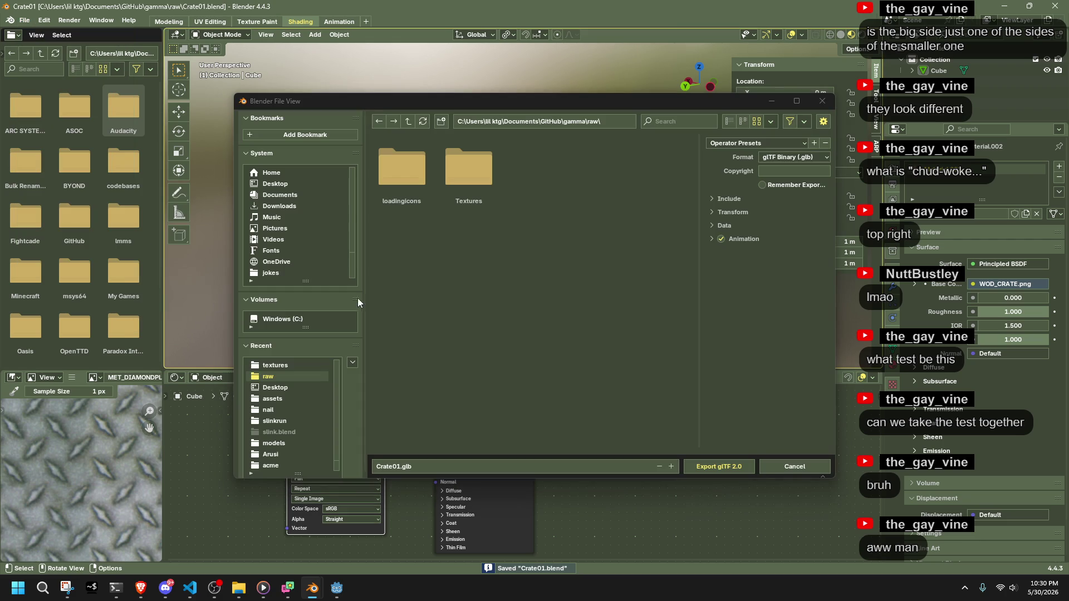
left_click(282, 365)
left_click(379, 122)
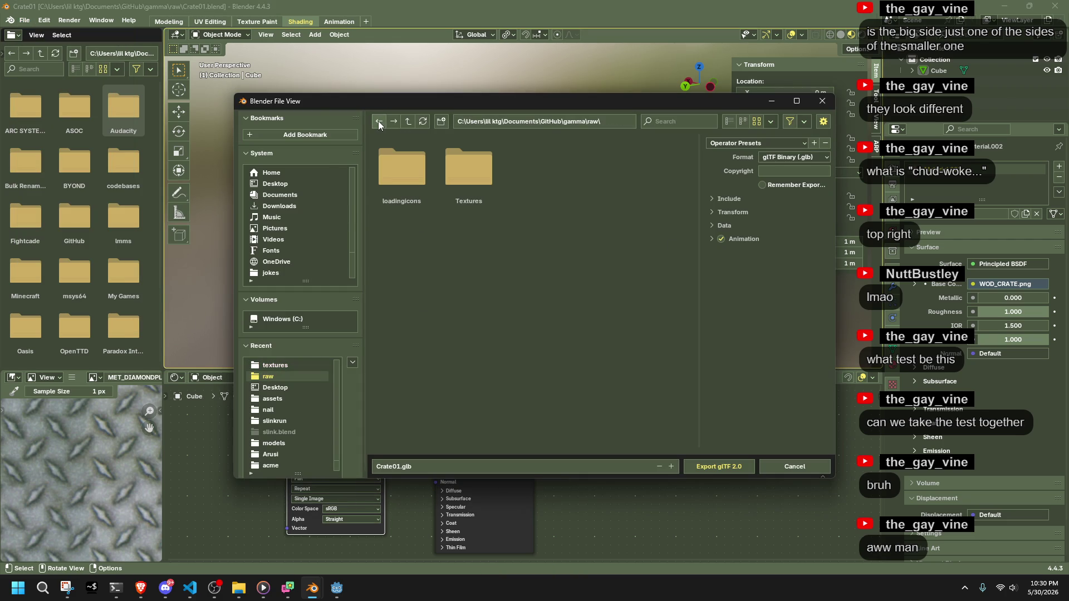
left_click(273, 368)
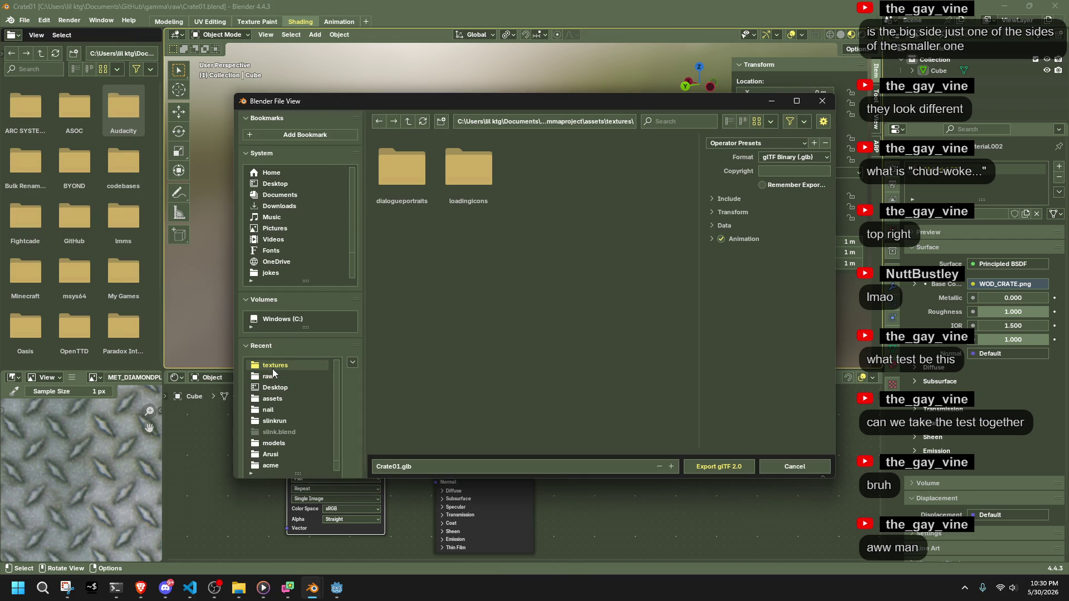
left_click(410, 124)
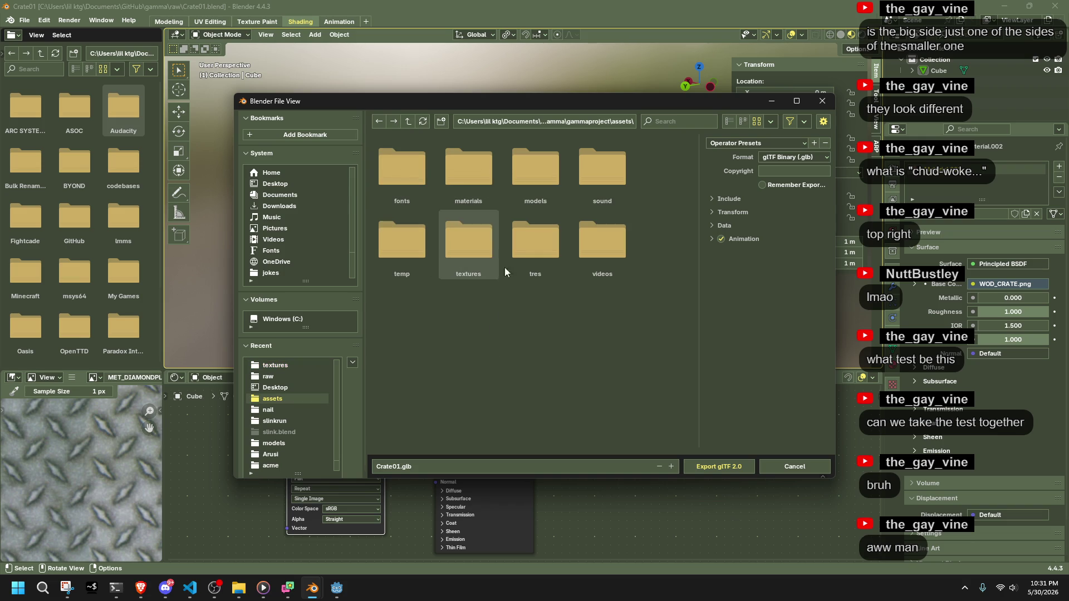
left_click(537, 174)
Export Crate01.gltf as glTF Separate with textures in ../textures, remembering the export settings.
left_click(788, 158)
left_click(780, 180)
left_click(784, 179)
type("../textures")
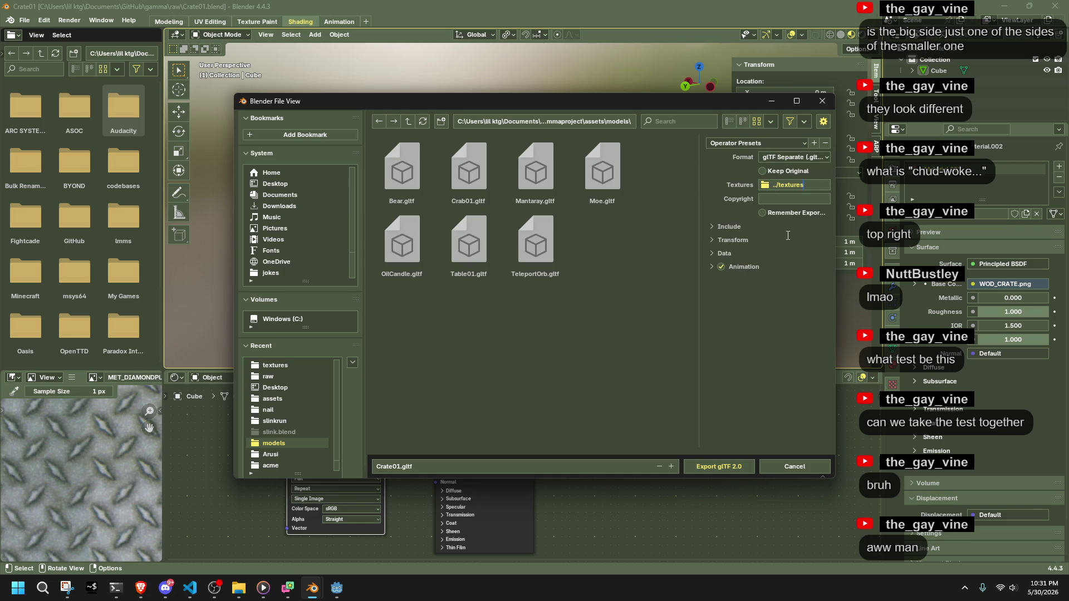
key("Return")
left_click(724, 253)
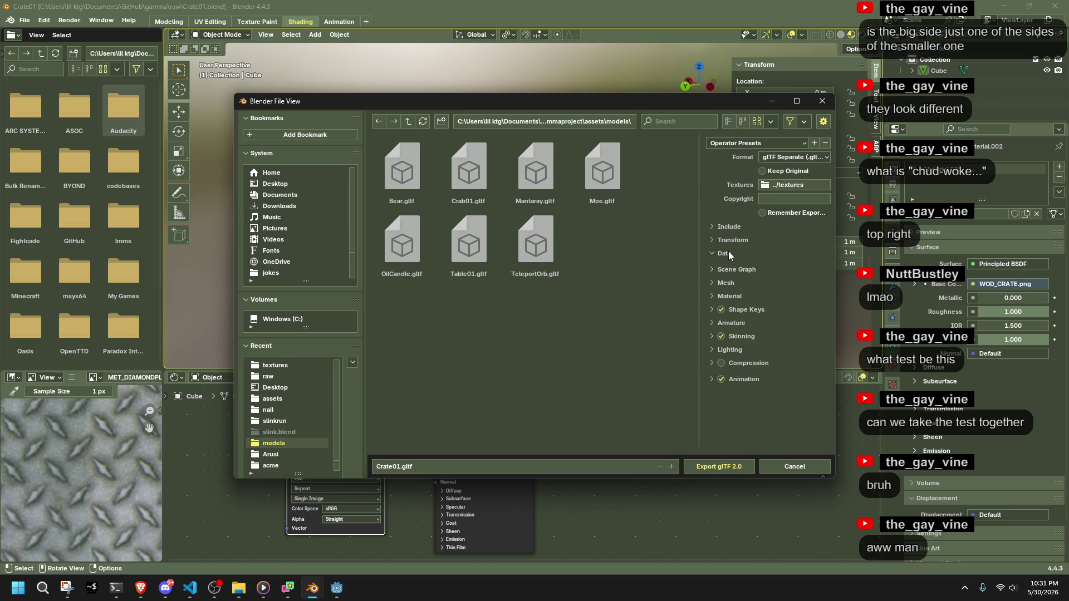
left_click(724, 253)
left_click(790, 211)
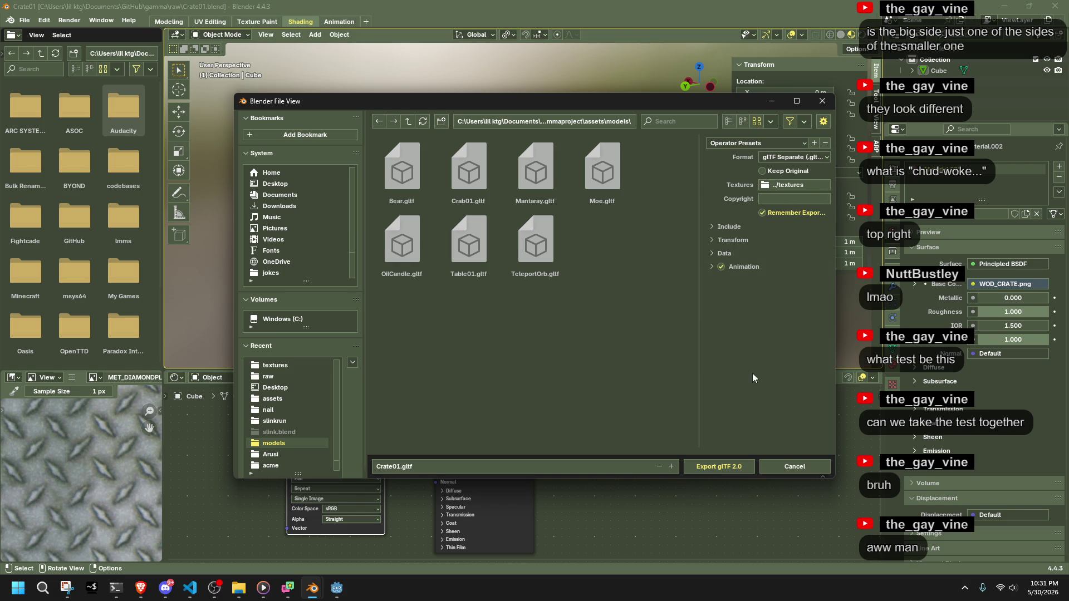
left_click(721, 467)
left_click(337, 591)
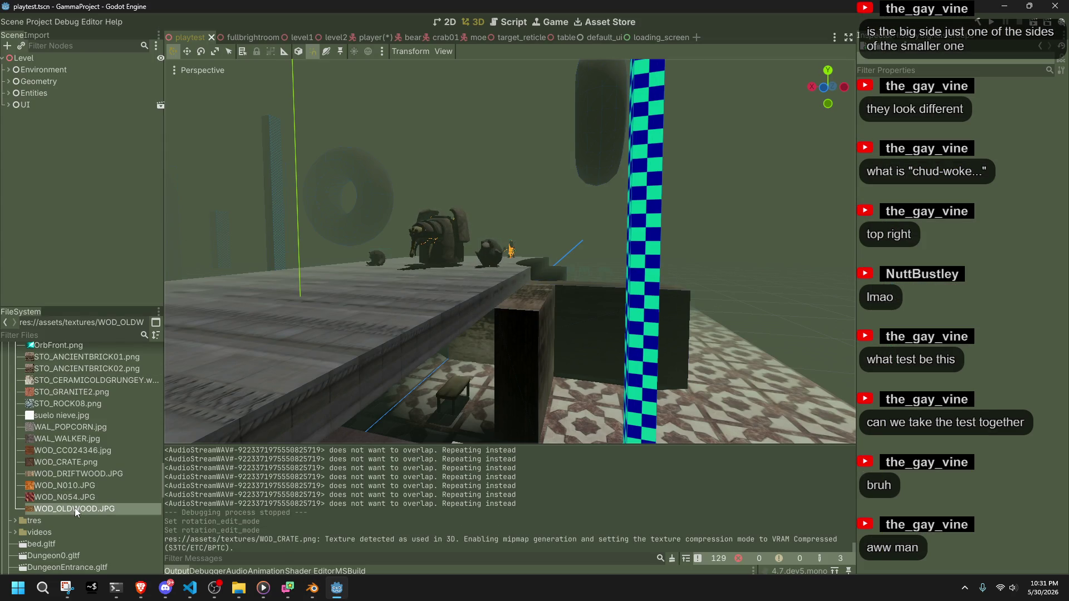
Duplicate scenes/props/table.tscn as crate01.tscn in the FileSystem dock.
scroll(73, 508, "down", 5)
left_click(47, 543)
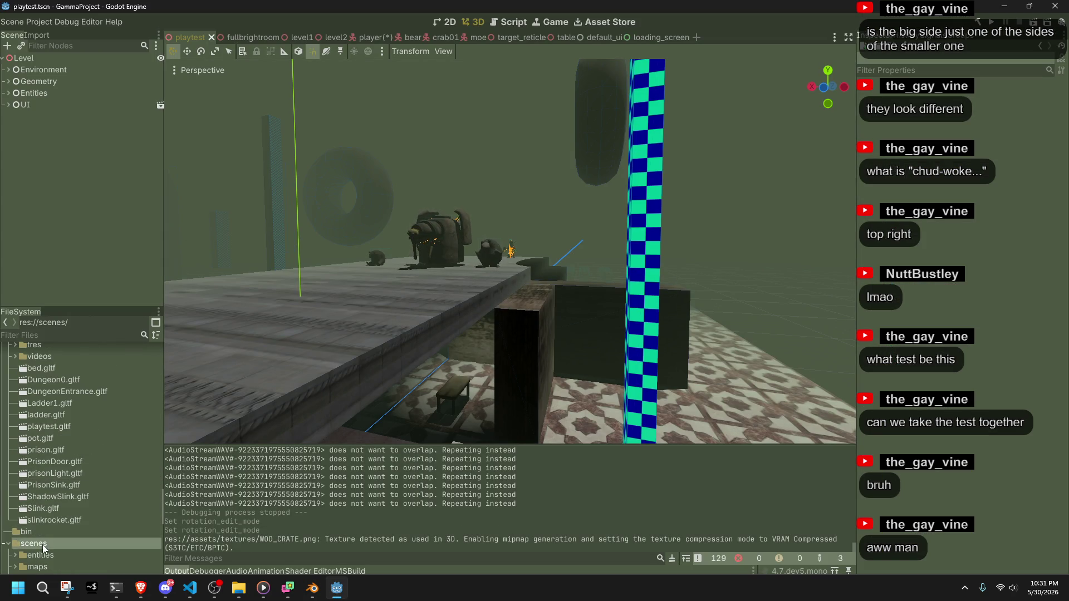
scroll(47, 544, "down", 1)
scroll(46, 546, "down", 3)
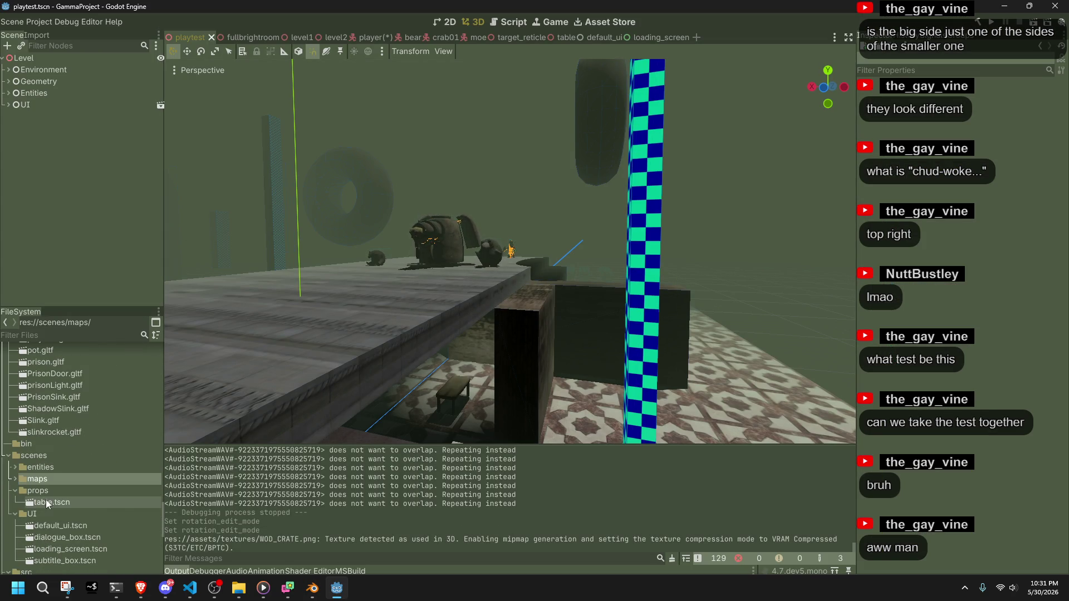
right_click(50, 503)
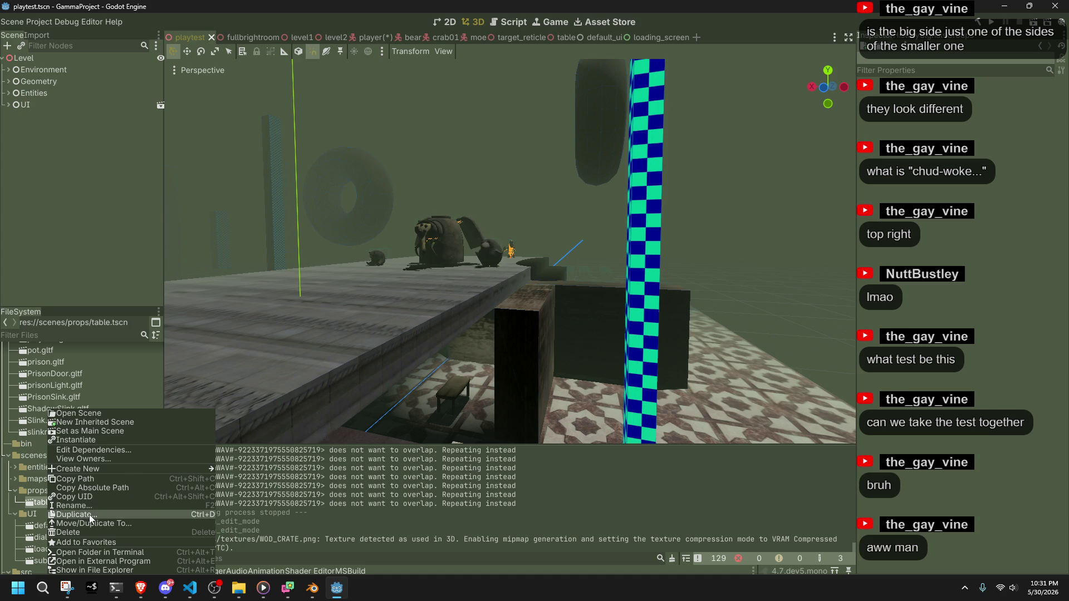
left_click(89, 514)
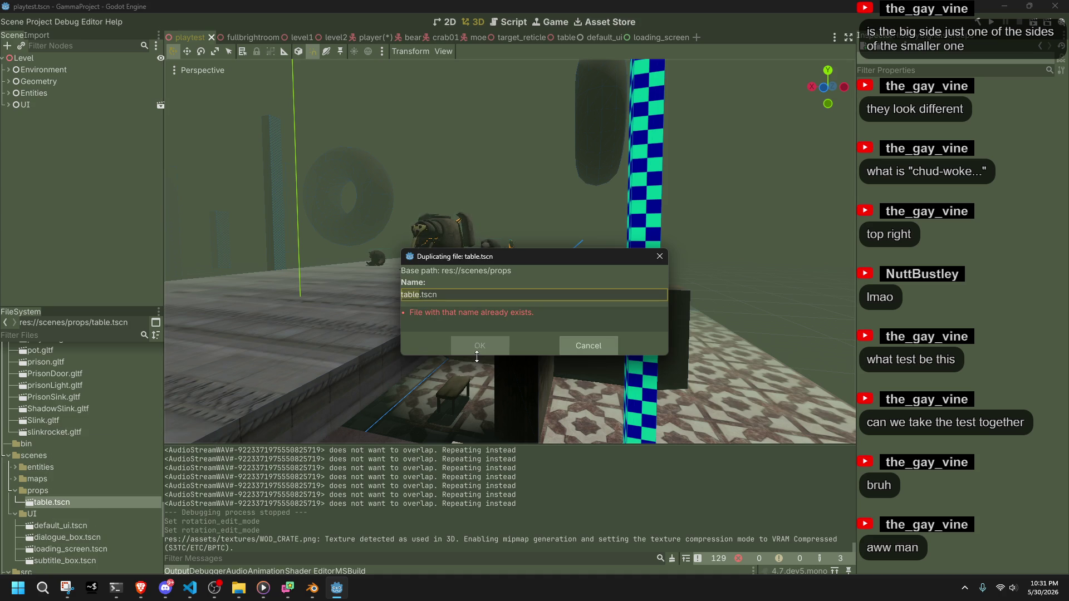
type("crate01")
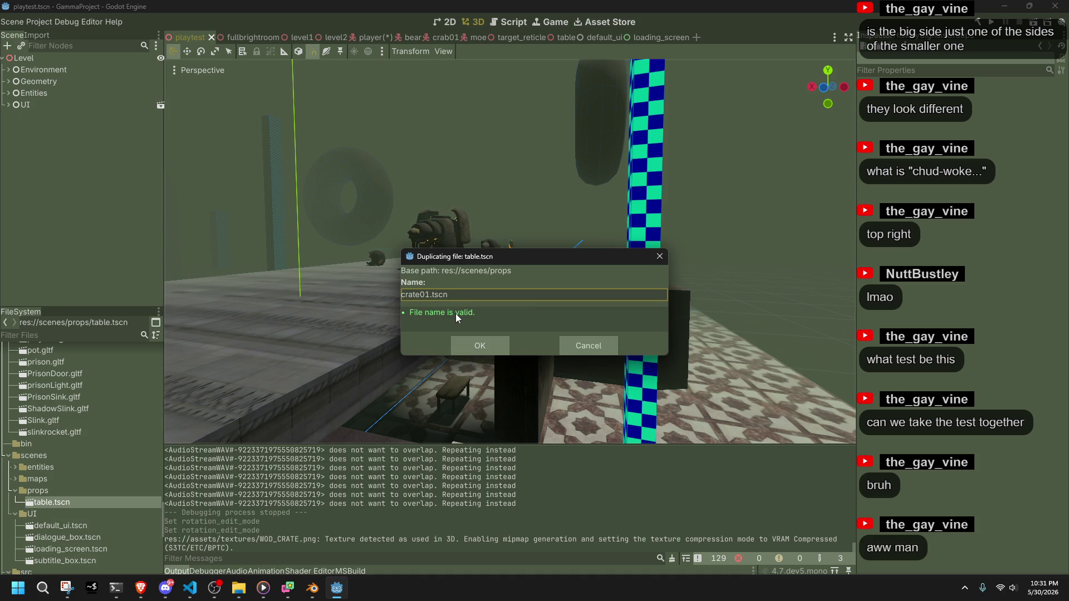
left_click(483, 344)
Select table.tscn and begin renaming it.
left_click(88, 525)
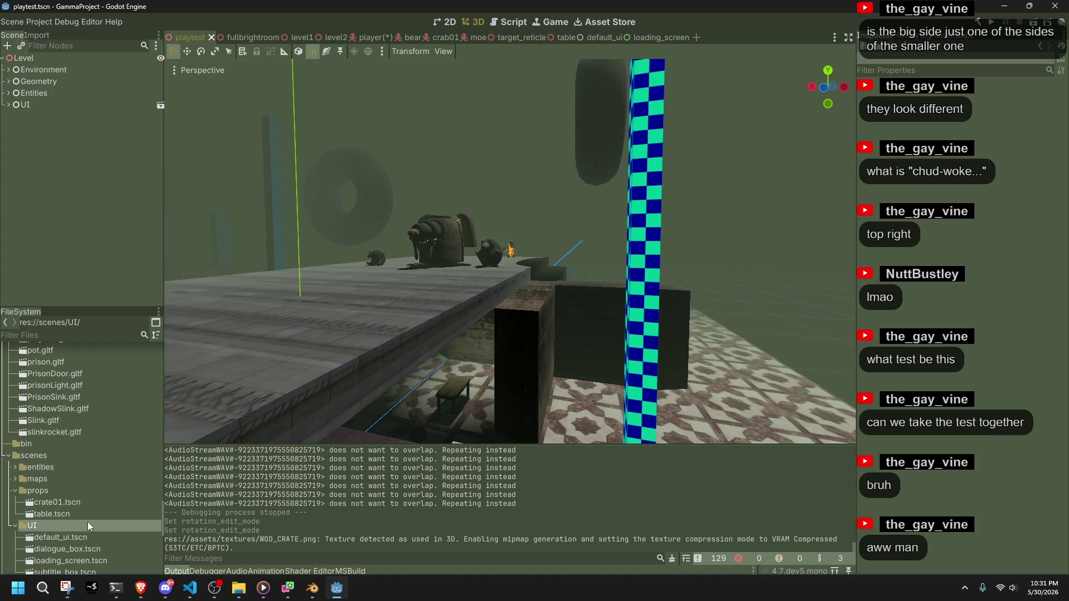
left_click(71, 516)
left_click(71, 516)
Rename the table scene to table01.tscn, open crate01.tscn, and delete its Table01 model node.
type("01")
key("Return")
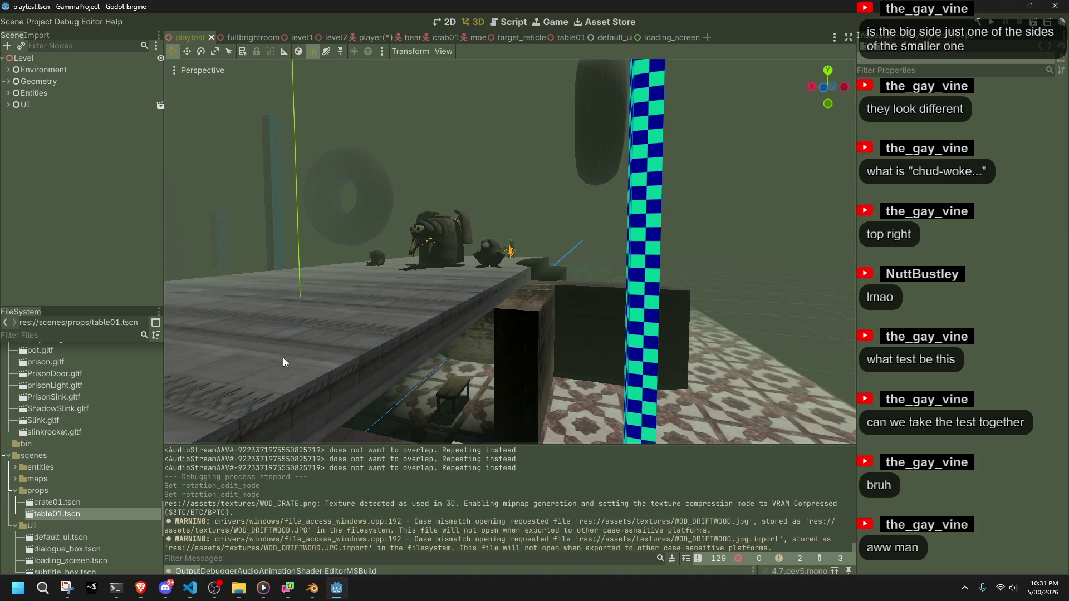
double_click(107, 497)
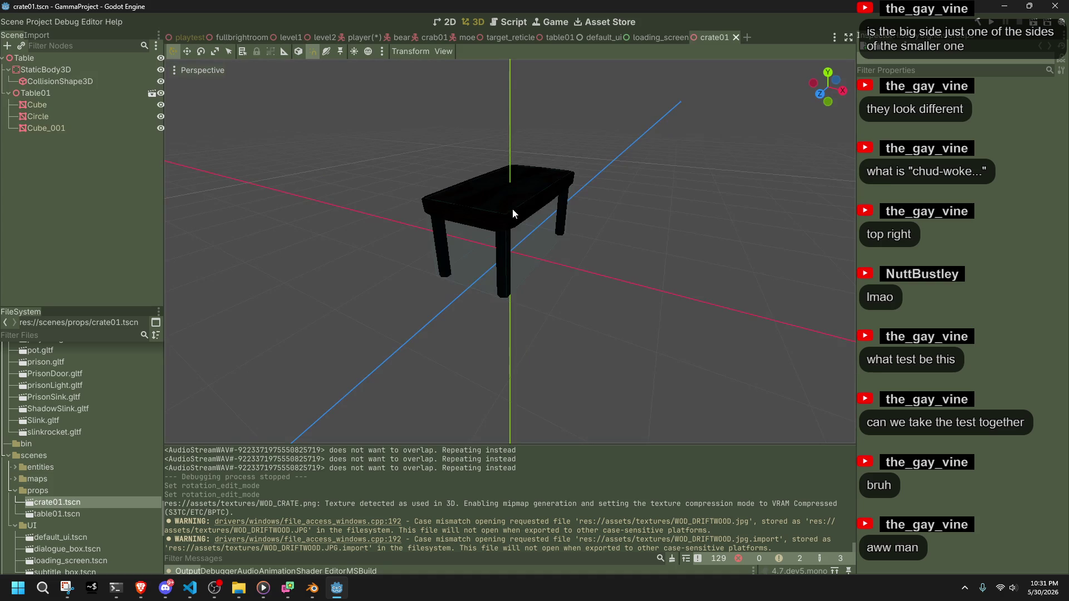
left_click(513, 213)
middle_click_drag(501, 212, 249, 144)
left_click(47, 96)
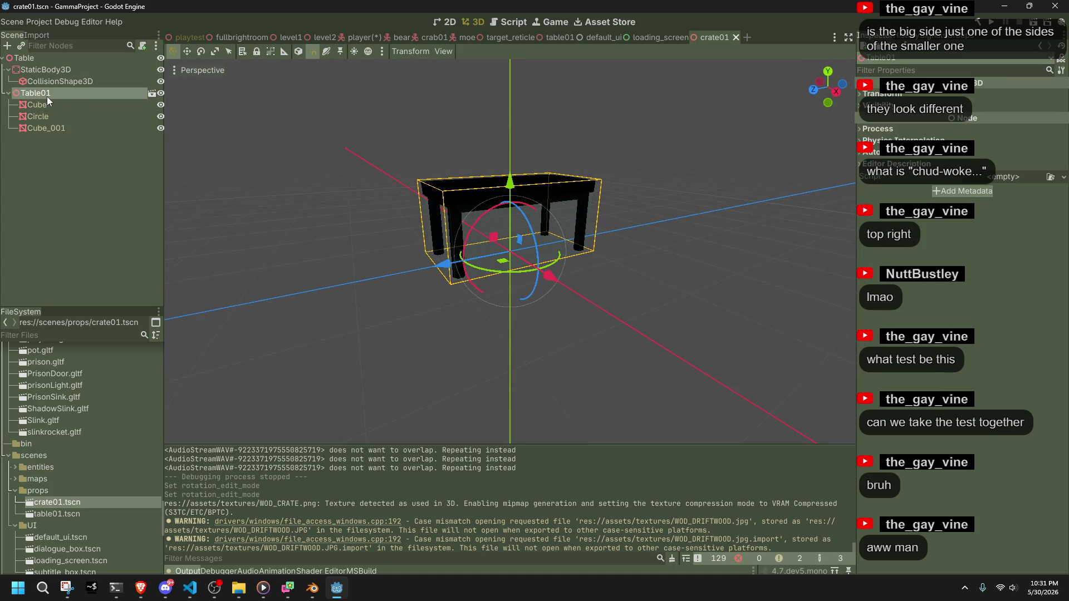
key("Delete")
left_click(494, 307)
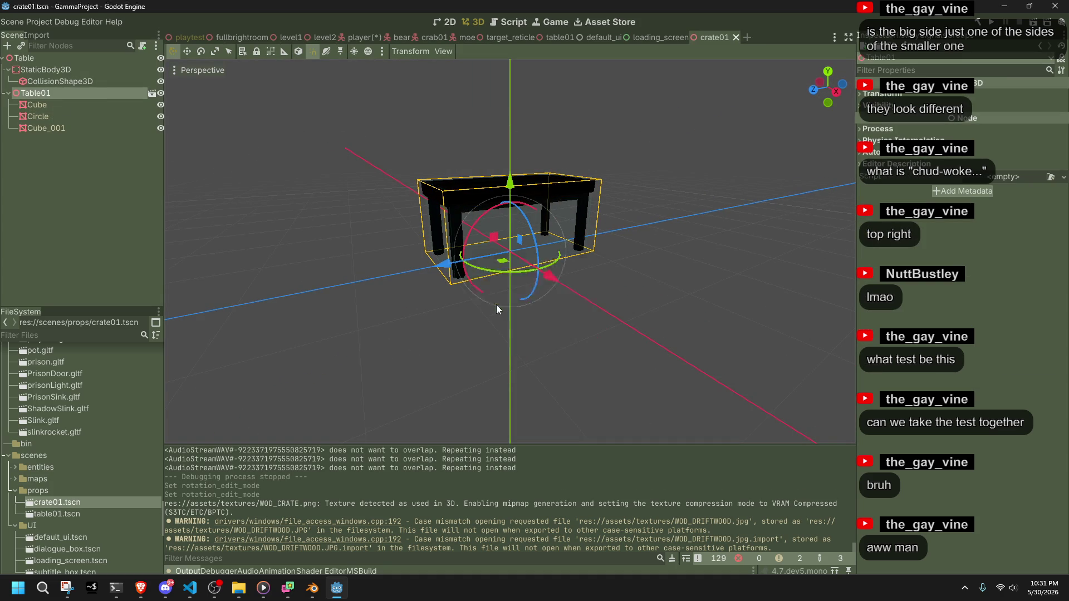
Add Crate01.gltf under the Table node and turn on preview sunlight and environment.
left_click(79, 336)
type("crate")
left_click_drag(50, 395, 42, 58)
scroll(422, 209, "up", 3)
middle_click_drag(445, 210, 747, 225)
left_click(354, 51)
left_click(368, 50)
middle_click_drag(508, 193, 760, 255)
left_click(760, 255)
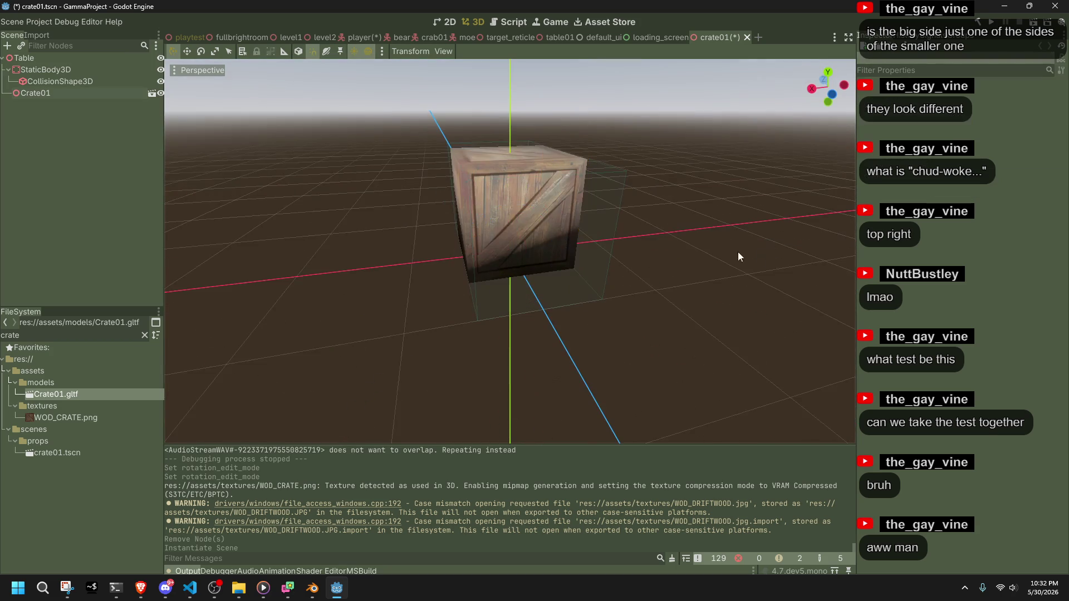
In side view, pull the collision box's left and right edges in to the crate, then save crate01.tscn.
left_click(597, 299)
middle_click_drag(485, 320, 655, 205)
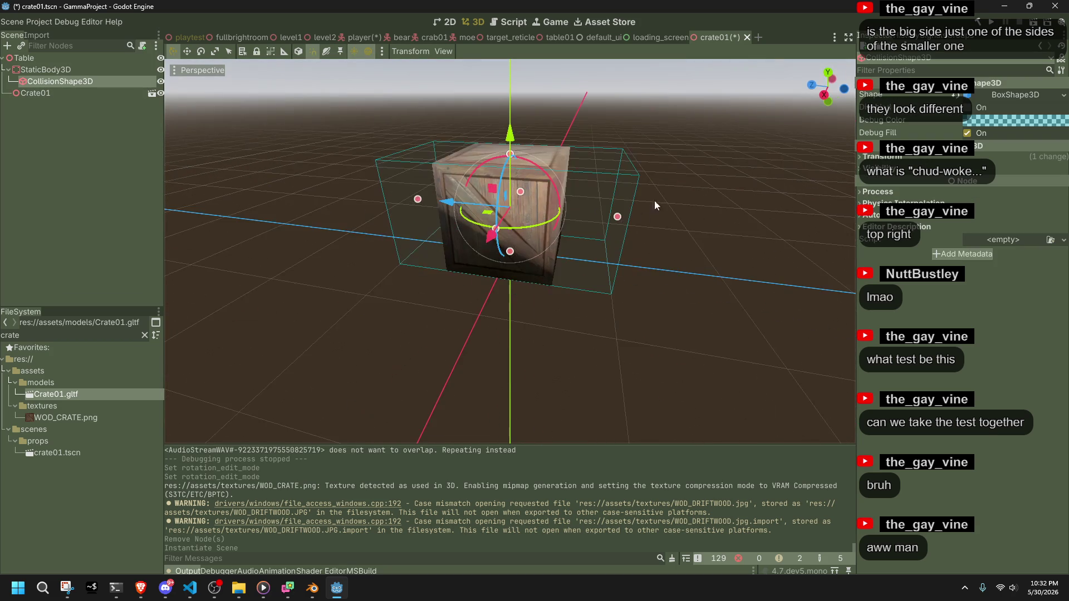
left_click(824, 95)
left_click_drag(603, 205, 556, 205)
left_click_drag(412, 204, 463, 209)
left_click(394, 296)
middle_click_drag(394, 297, 650, 377)
key("ctrl+s")
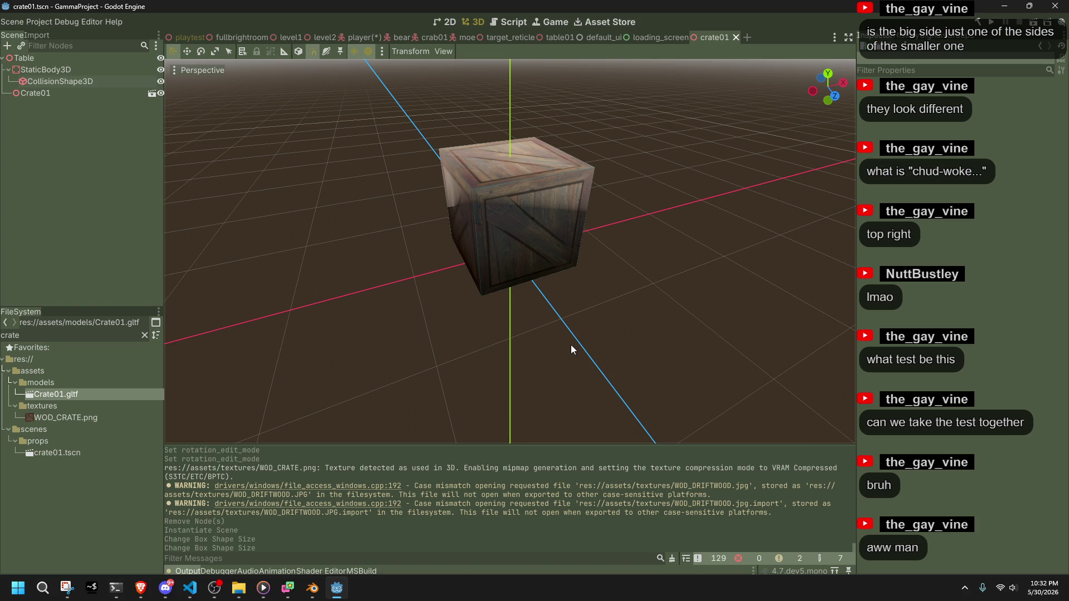
scroll(561, 341, "up", 2)
mouse_move(560, 342)
middle_mouse_down()
mouse_move(499, 205)
mouse_move(553, 186)
mouse_move(601, 87)
mouse_move(600, 381)
middle_mouse_up()
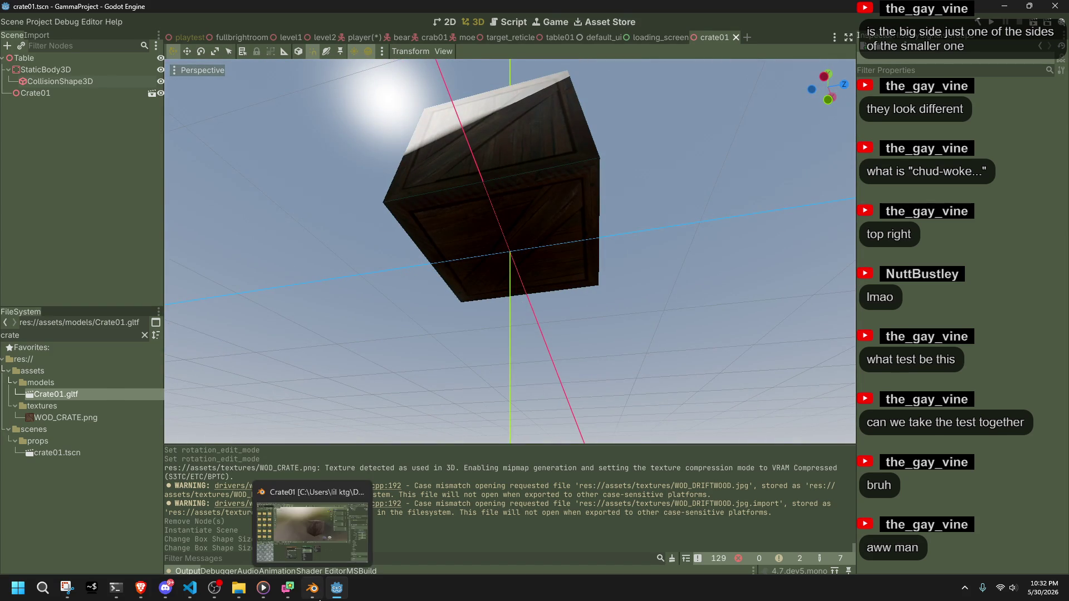
In Blender, average the cube's normals weighted by face area in edit mode.
left_click(312, 589)
key("Tab")
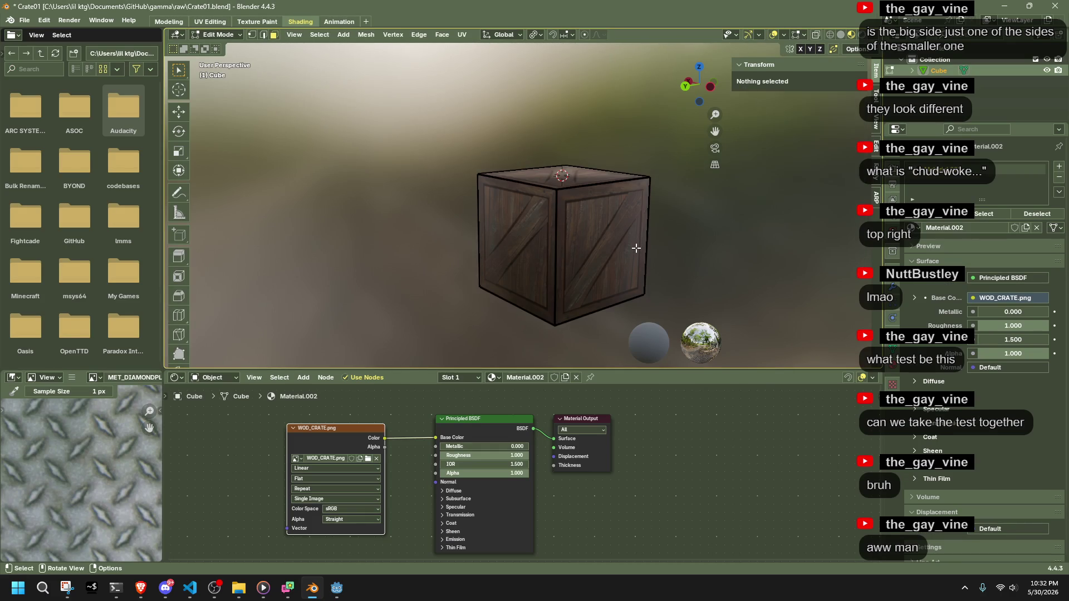
key("a")
key("alt+n")
mouse_move(654, 245)
left_click(693, 253)
key("Tab")
left_click(693, 253)
key("Tab")
key("3")
key("alt+n")
key("Tab")
Apply Shade Flat to the crate cube and save the Blender file.
left_click(593, 240)
right_click(594, 239)
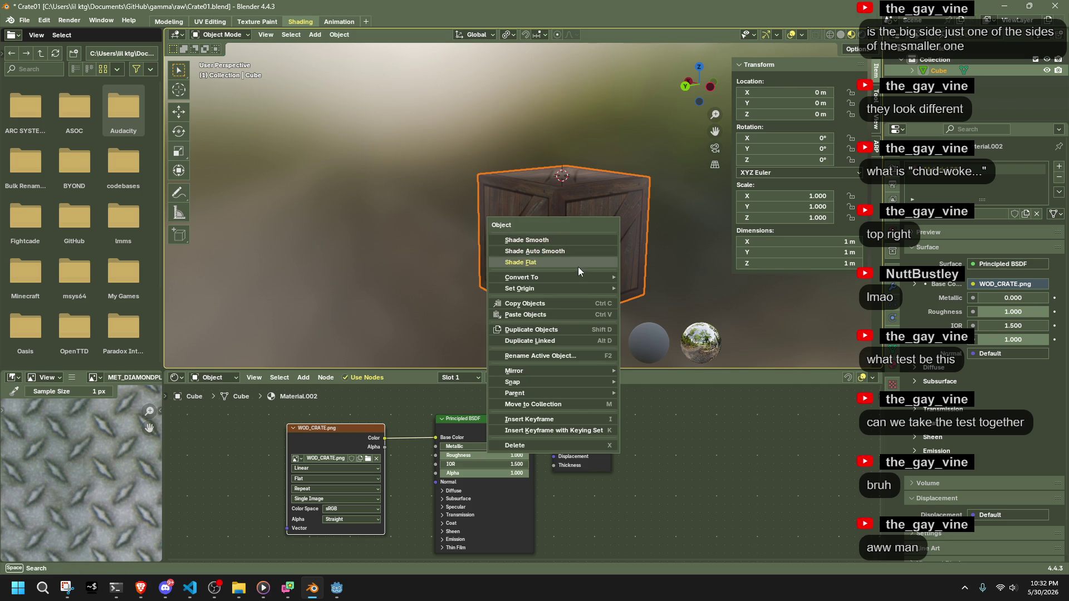
left_click(579, 263)
left_click(457, 247)
mouse_move(457, 247)
middle_mouse_down()
mouse_move(476, 269)
mouse_move(593, 274)
mouse_move(570, 242)
middle_mouse_up()
key("ctrl+s")
Enable Editable Children on the Crate01 node in Godot and save crate01.tscn.
key("alt+Tab")
left_click(25, 92)
right_click(26, 91)
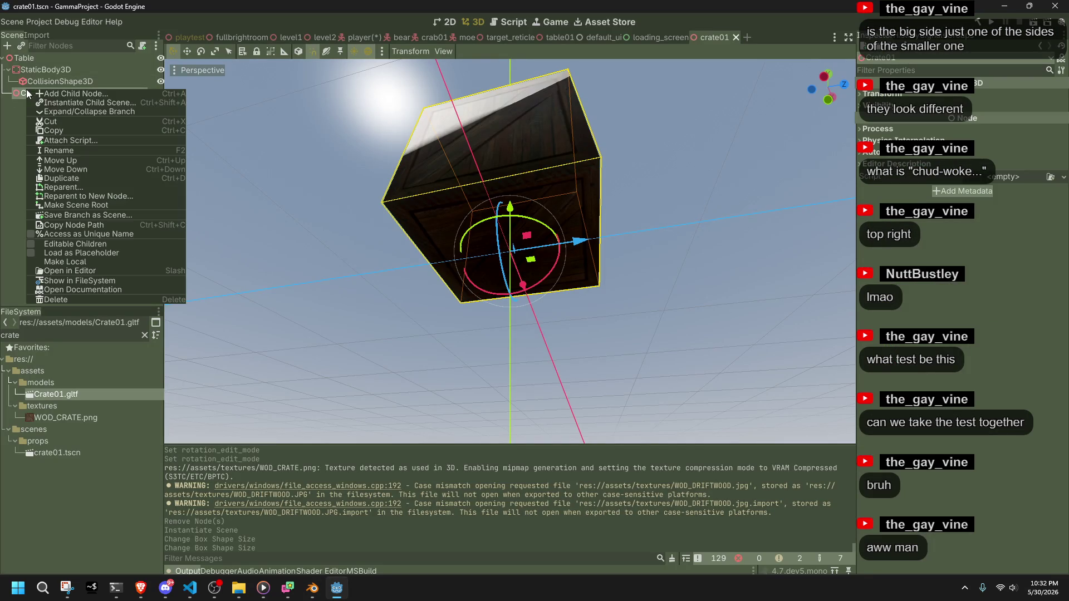
left_click(35, 243)
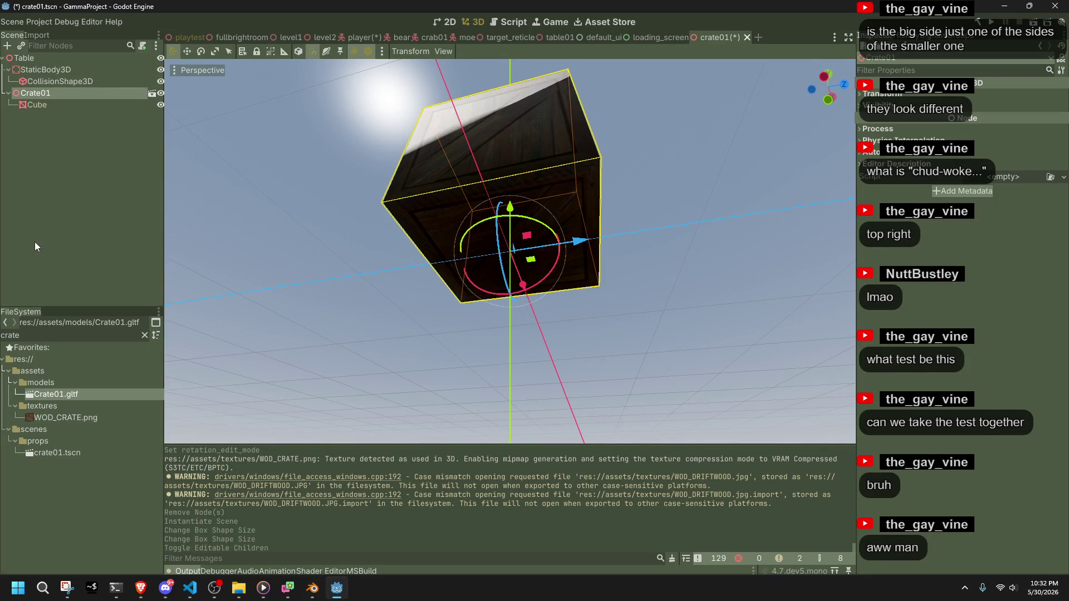
key("ctrl+s")
key("alt+Tab")
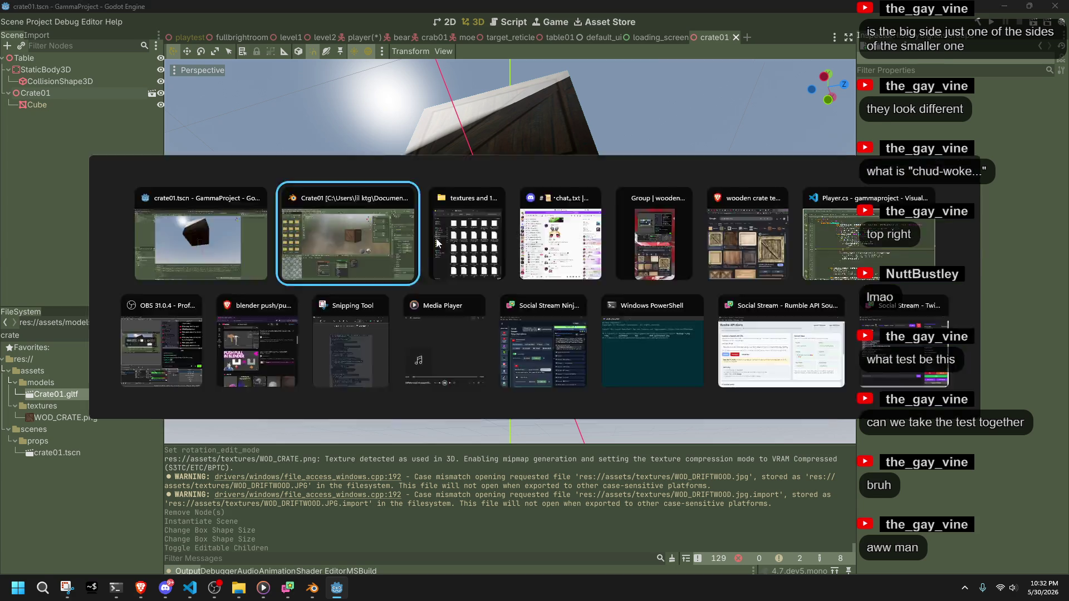
Re-export the crate as Crate01.gltf and inspect the reimported crate in Godot.
left_click(25, 20)
left_click(167, 267)
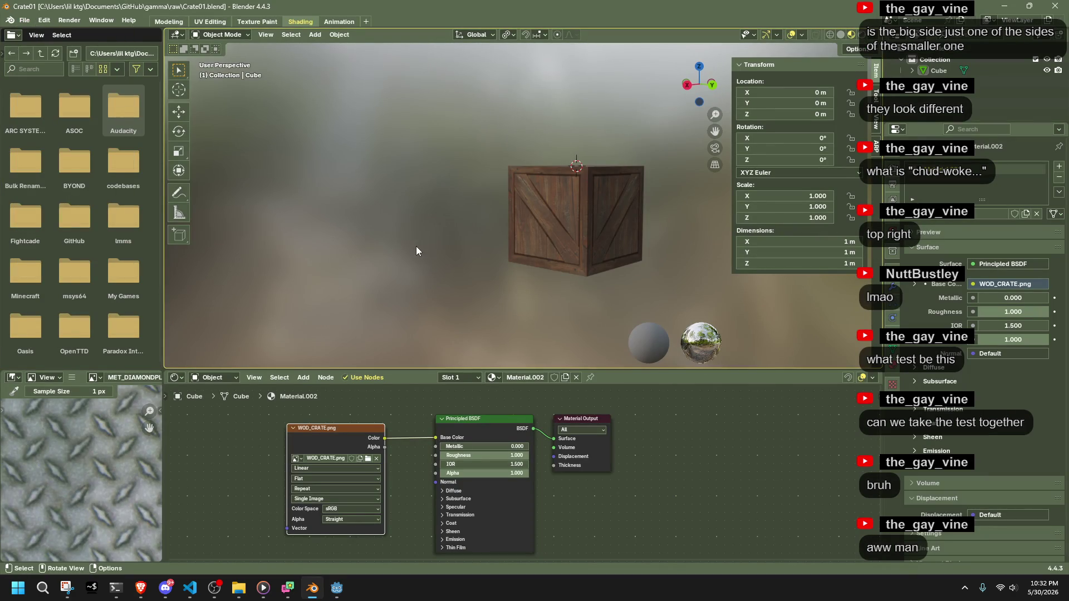
left_click(711, 463)
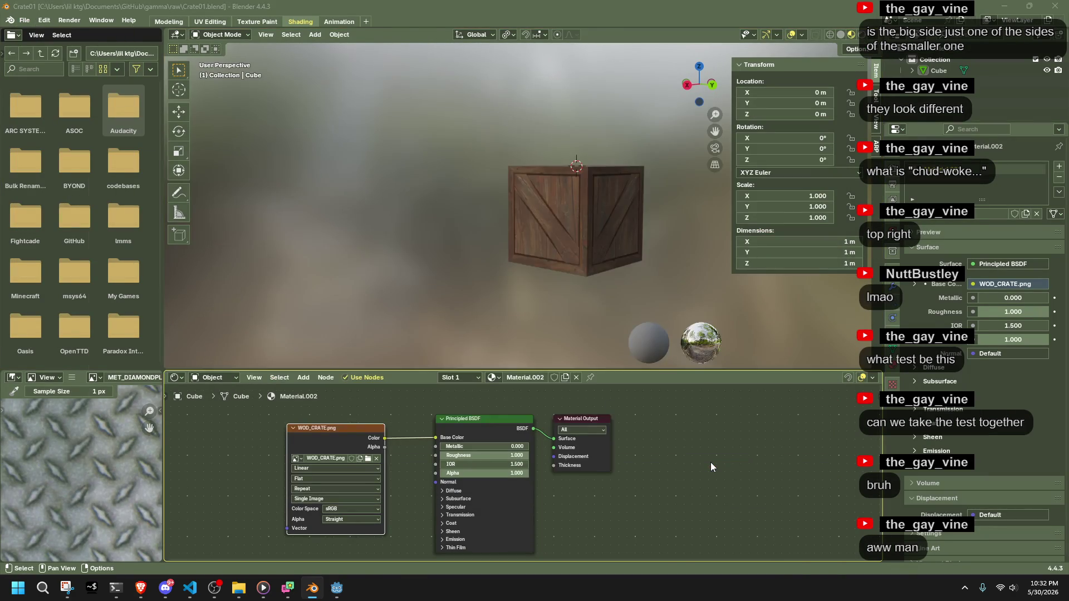
key("alt+Tab")
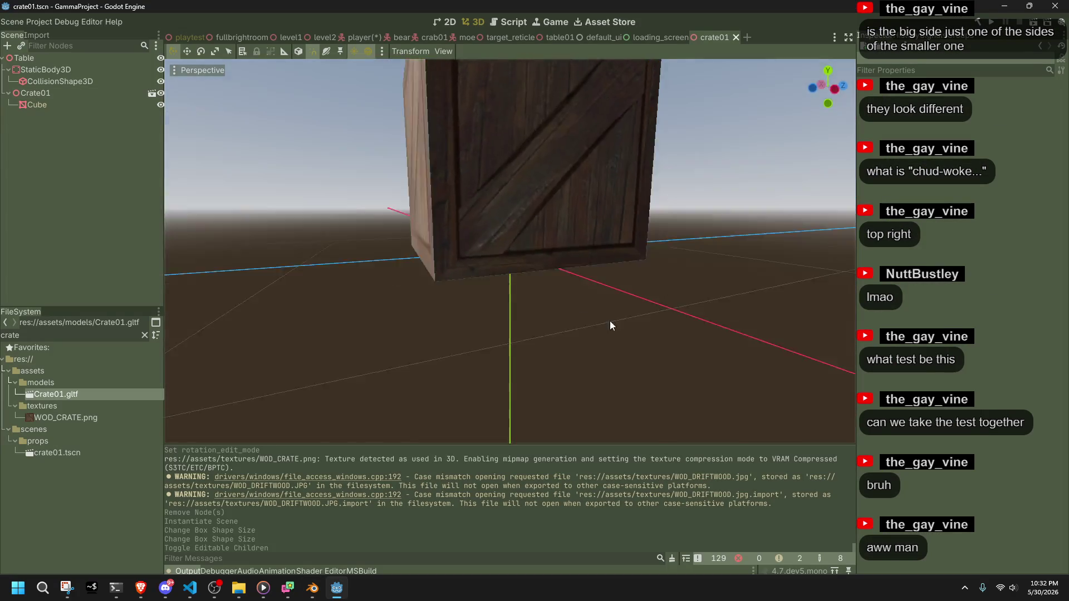
scroll(610, 321, "down", 3)
mouse_move(609, 321)
middle_mouse_down()
mouse_move(693, 365)
mouse_move(476, 407)
mouse_move(282, 356)
mouse_move(690, 345)
mouse_move(610, 322)
middle_mouse_up()
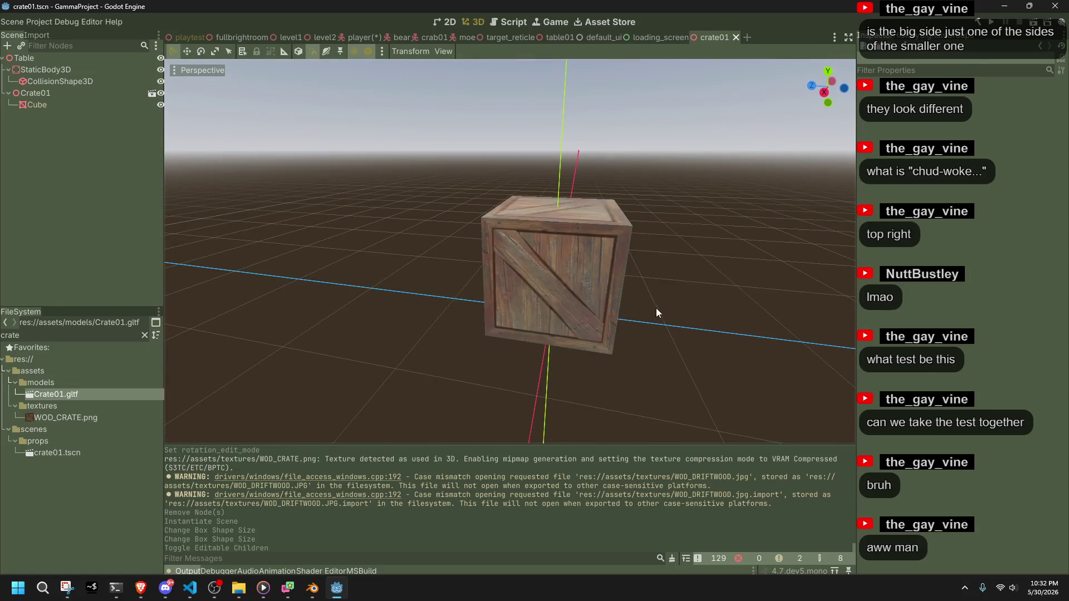
Open the playtest level and drop the first crate01 instance onto the platform.
left_click(187, 37)
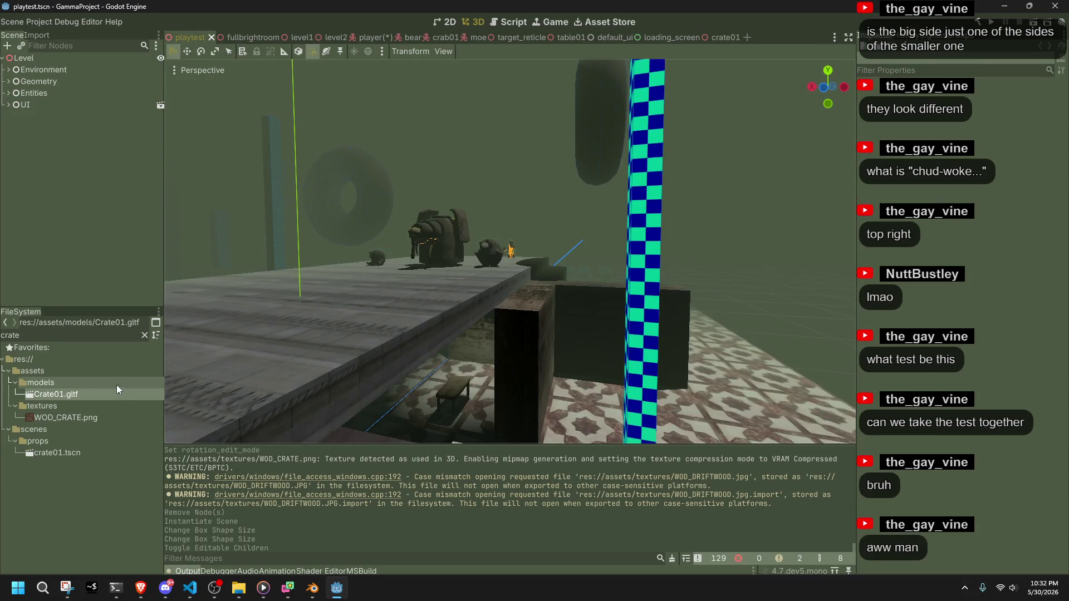
mouse_move(412, 280)
middle_mouse_down()
mouse_move(771, 397)
mouse_move(355, 325)
mouse_move(312, 334)
middle_mouse_up()
mouse_move(65, 453)
left_mouse_down()
mouse_move(386, 275)
mouse_move(582, 270)
left_mouse_up()
scroll(726, 287, "up", 5)
mouse_move(727, 287)
middle_mouse_down()
mouse_move(249, 283)
mouse_move(334, 234)
mouse_move(398, 168)
middle_mouse_up()
left_click(326, 233)
mouse_move(326, 232)
middle_mouse_down()
mouse_move(546, 244)
mouse_move(620, 221)
mouse_move(556, 209)
mouse_move(545, 258)
mouse_move(407, 260)
mouse_move(412, 278)
mouse_move(284, 352)
mouse_move(403, 392)
mouse_move(334, 407)
middle_mouse_up()
Place the second and third crate01 instances on the platform.
scroll(619, 222, "down", 4)
scroll(545, 259, "up", 4)
scroll(284, 352, "down", 5)
mouse_move(131, 451)
left_mouse_down()
mouse_move(401, 336)
mouse_move(440, 301)
left_mouse_up()
mouse_move(440, 300)
middle_mouse_down()
mouse_move(577, 258)
mouse_move(630, 271)
middle_mouse_up()
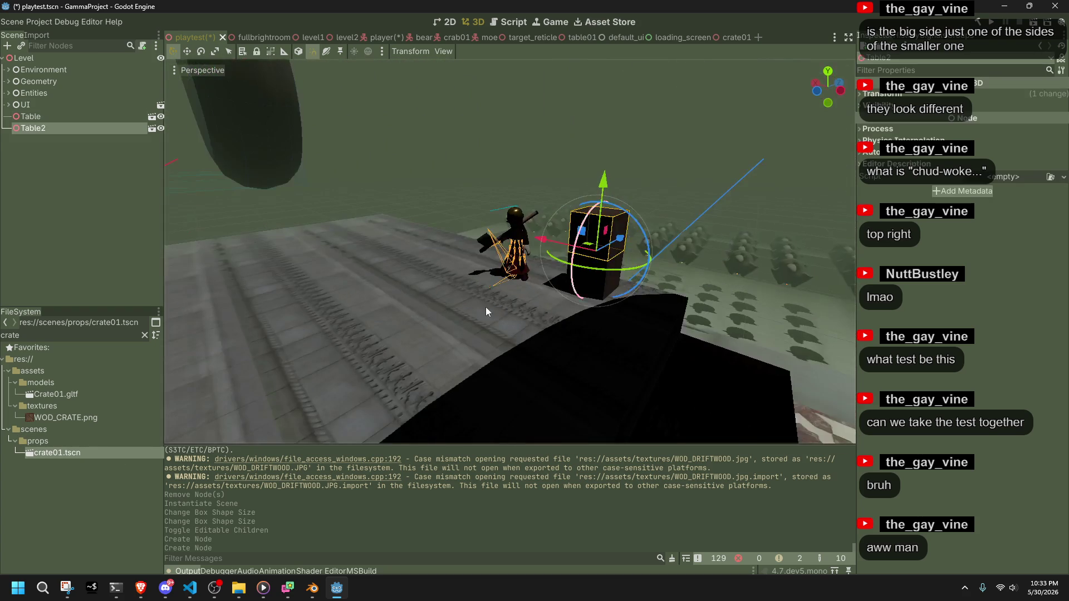
mouse_move(89, 448)
left_mouse_down()
mouse_move(554, 397)
mouse_move(646, 308)
mouse_move(639, 296)
left_mouse_up()
Place a fourth crate01 instance and slide it along the X axis.
left_click(718, 178)
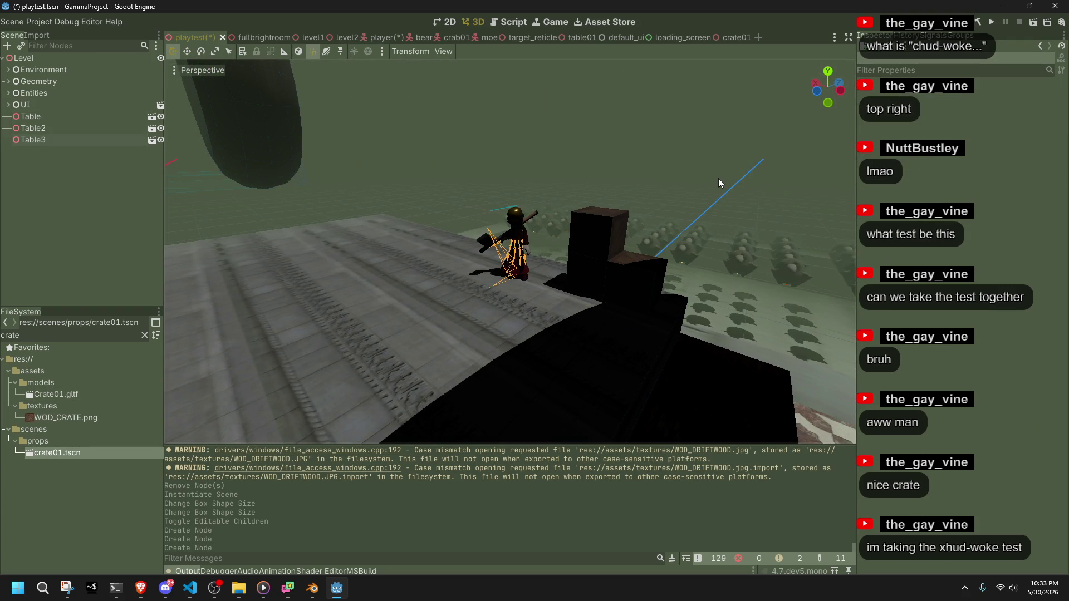
scroll(719, 242, "up", 5)
middle_click_drag(470, 281, 612, 303)
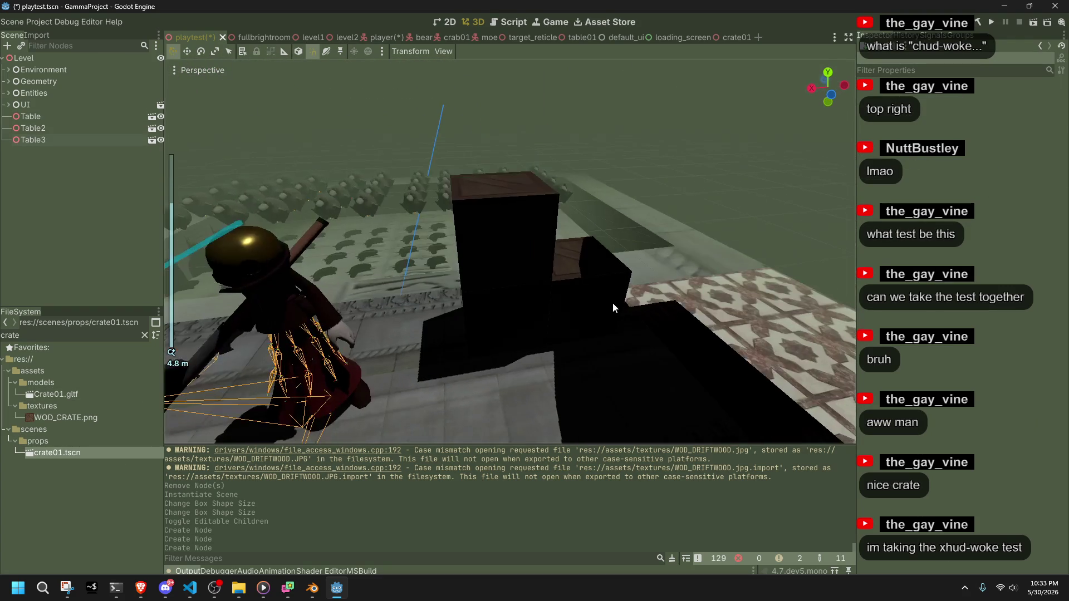
left_click_drag(613, 303, 535, 264)
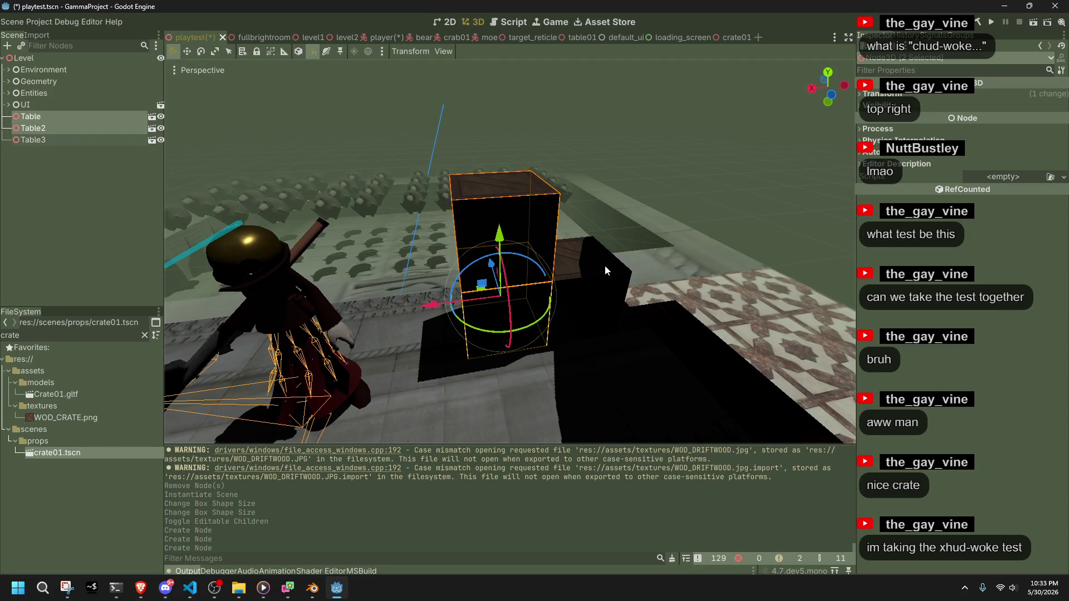
left_click(290, 378)
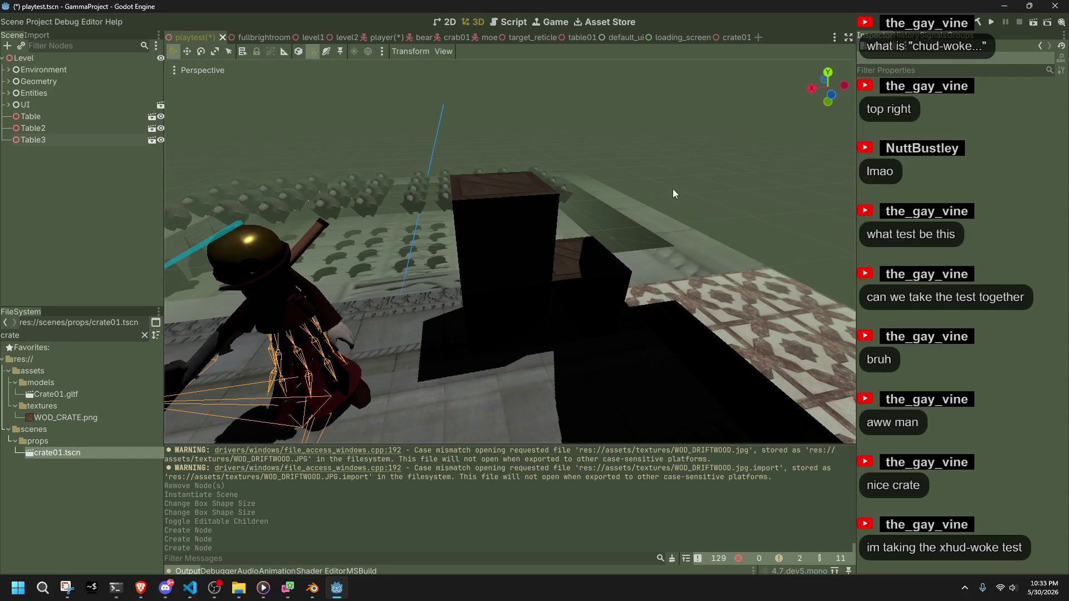
mouse_move(57, 453)
left_mouse_down()
mouse_move(431, 384)
mouse_move(479, 330)
mouse_move(445, 332)
left_mouse_up()
mouse_move(446, 332)
middle_mouse_down()
mouse_move(648, 326)
mouse_move(310, 321)
mouse_move(550, 245)
middle_mouse_up()
left_click_drag(423, 391, 451, 293)
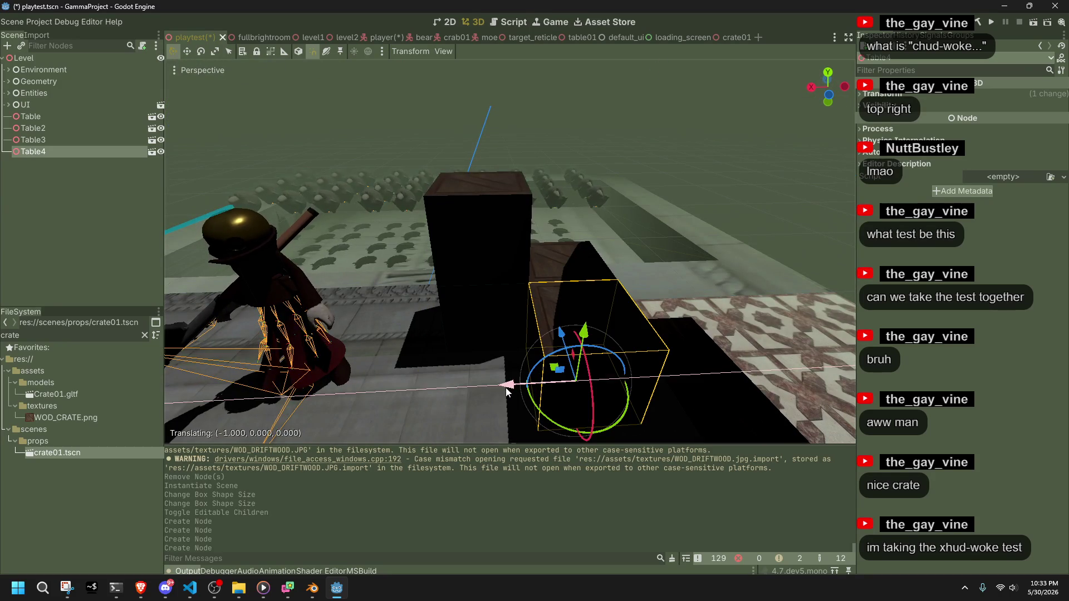
Place a fifth crate01 instance, then save the level and run the game.
scroll(663, 209, "down", 3)
mouse_move(663, 209)
middle_mouse_down()
mouse_move(484, 183)
mouse_move(390, 250)
middle_mouse_up()
mouse_move(56, 453)
left_mouse_down()
mouse_move(475, 369)
mouse_move(557, 251)
mouse_move(573, 270)
mouse_move(553, 262)
left_mouse_up()
mouse_move(553, 261)
middle_mouse_down()
mouse_move(763, 197)
mouse_move(306, 166)
mouse_move(610, 141)
middle_mouse_up()
left_click(994, 25)
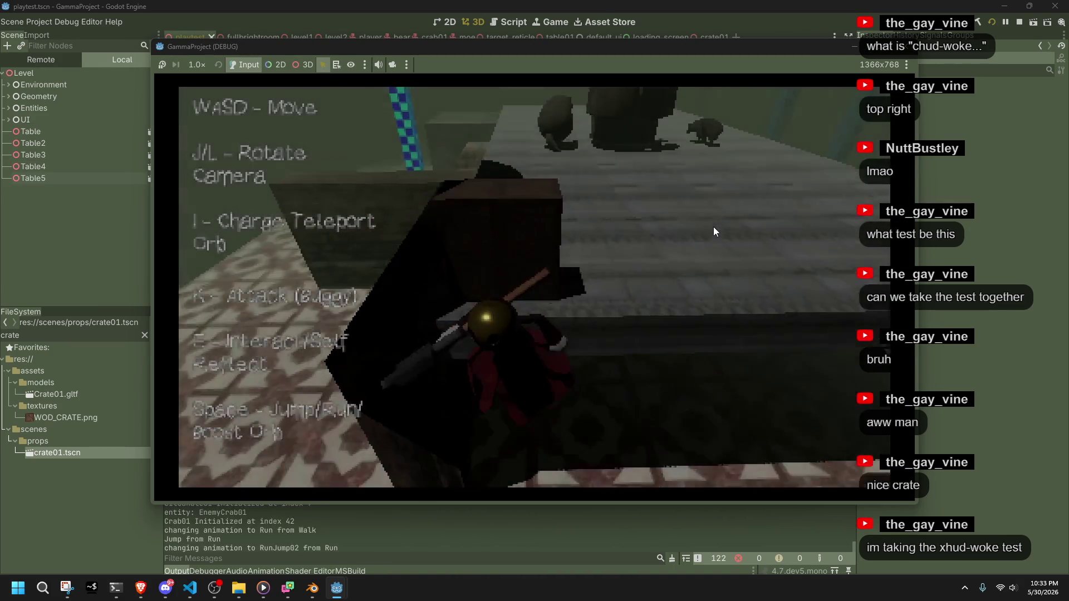
Jump the character around the crates in the test run, then return to the editor view.
key("space")
key("space")
key("space")
key("space")
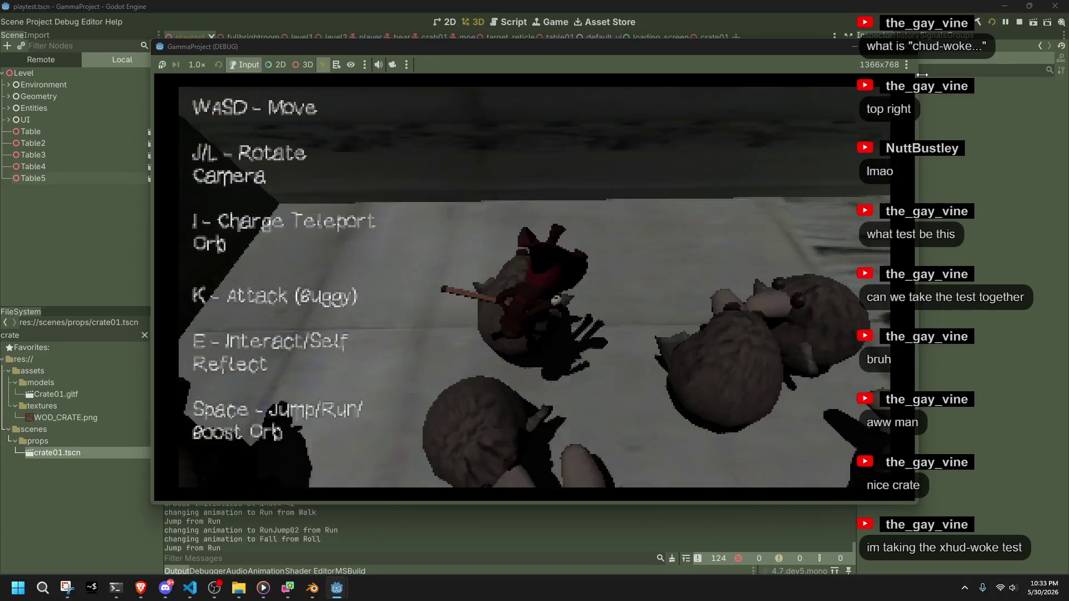
key("F8")
mouse_move(564, 232)
middle_mouse_down()
mouse_move(777, 189)
mouse_move(711, 160)
mouse_move(731, 227)
mouse_move(460, 186)
middle_mouse_up()
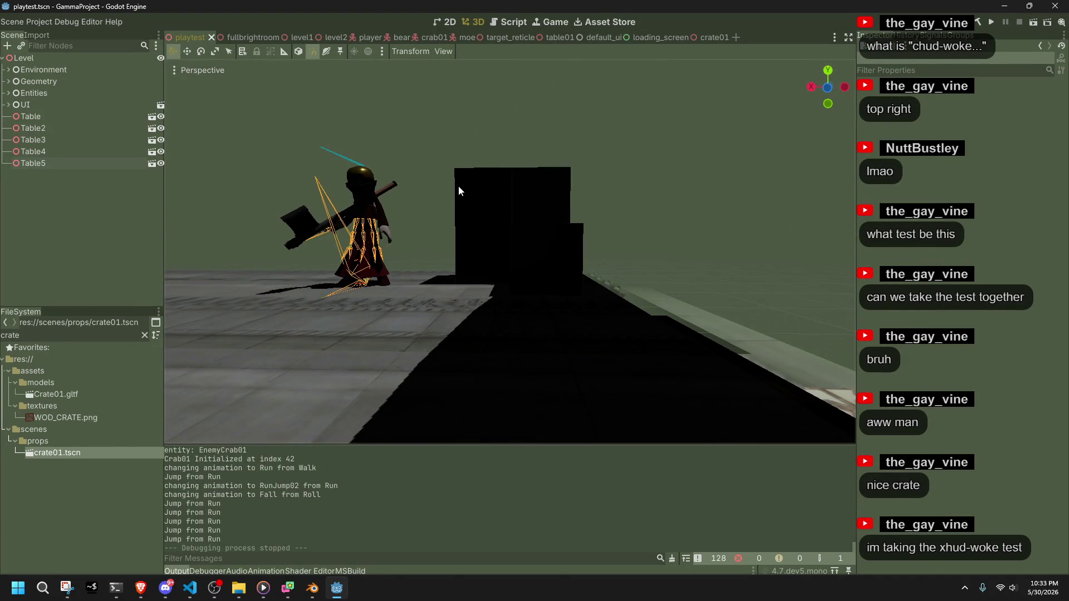
middle_click_drag(626, 252, 610, 254)
Select all five crate instances, Table through Table5, and delete them.
left_click(473, 254)
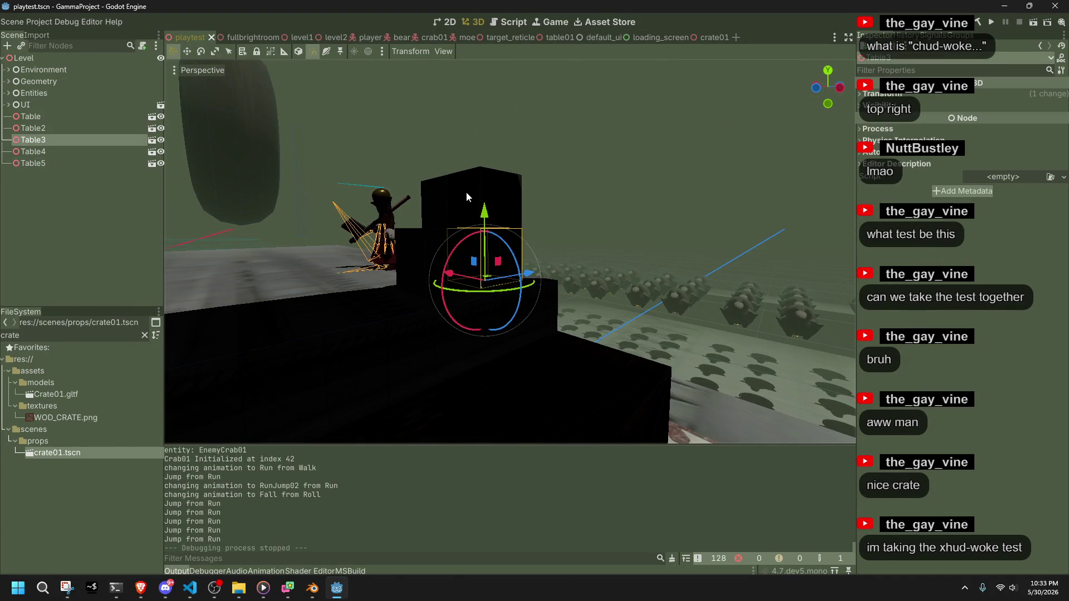
left_click(466, 191, "shift")
left_click(435, 199, "shift")
middle_click_drag(436, 199, 569, 273)
left_click(577, 274, "shift")
left_click(484, 254, "shift")
key("Delete")
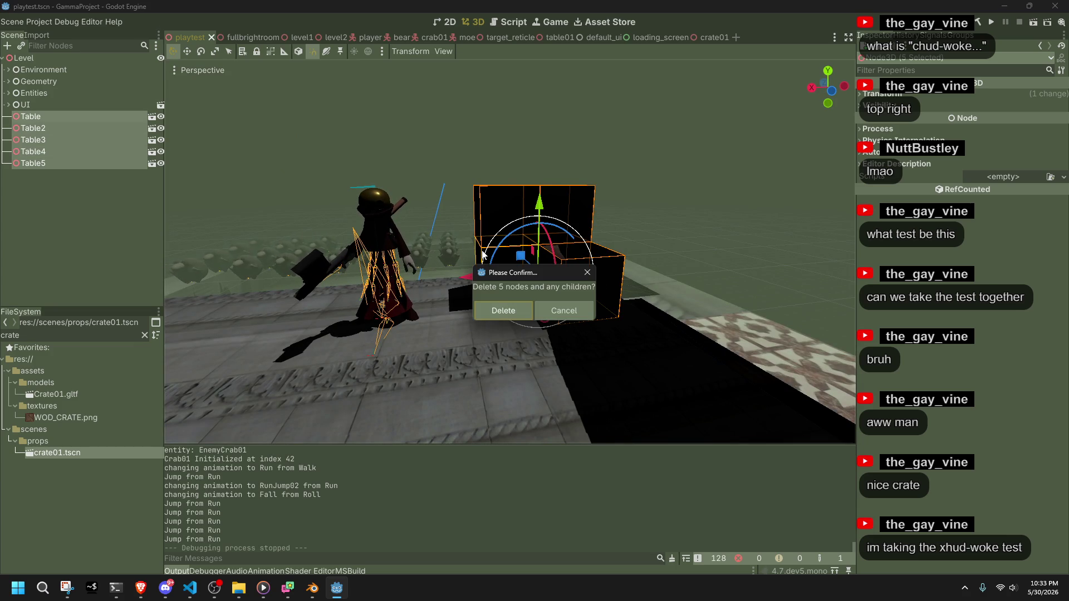
left_click(508, 309)
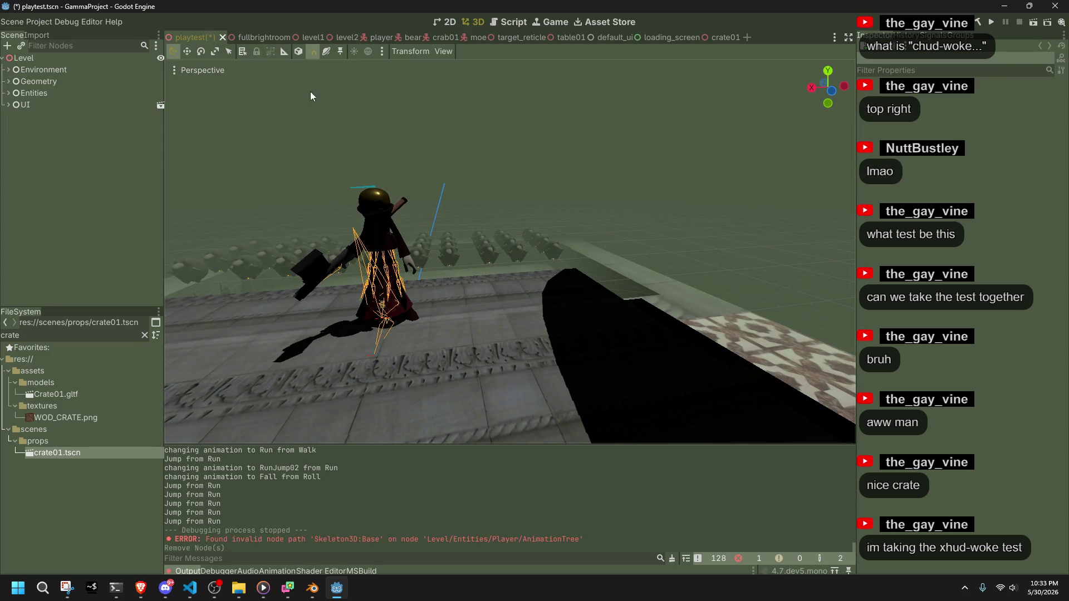
Save the playtest level and switch to the crate01 scene with its Table root selected.
key("ctrl+s")
left_click(713, 37)
left_click(76, 58)
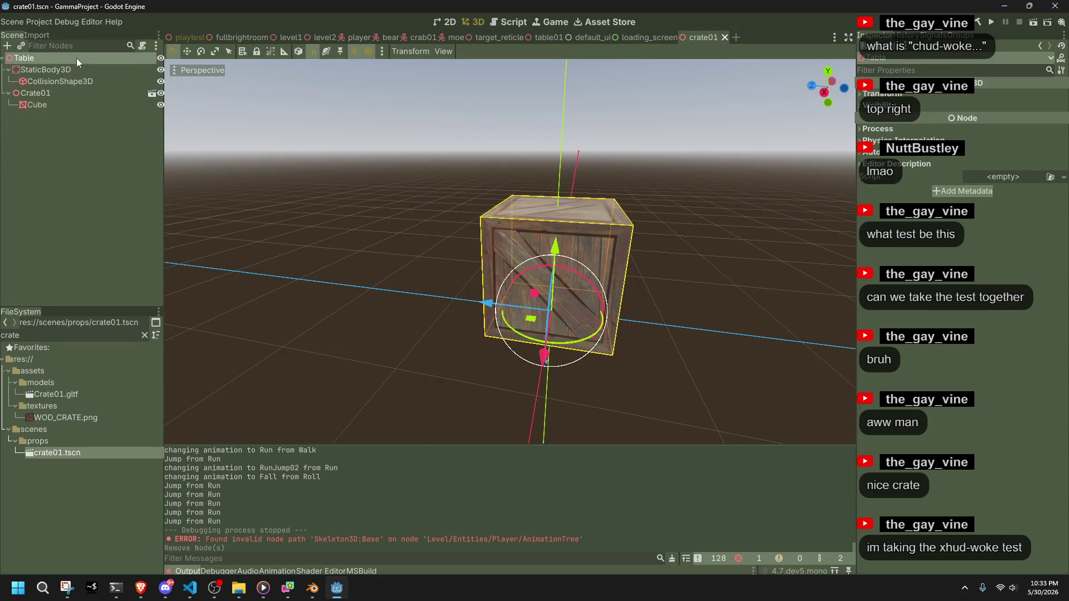
Rename the crate01 root node from Table to Crate and save the scene.
double_click(75, 58)
type("Crate")
key("Return")
key("ctrl+s")
Back in the playtest level, instance crates onto the tiled floor.
left_click(194, 37)
mouse_move(563, 247)
middle_mouse_down()
mouse_move(573, 269)
mouse_move(401, 304)
middle_mouse_up()
scroll(406, 348, "down", 3)
mouse_move(407, 348)
middle_mouse_down()
mouse_move(466, 225)
mouse_move(397, 297)
mouse_move(470, 303)
mouse_move(57, 422)
middle_mouse_up()
mouse_move(68, 453)
left_mouse_down()
mouse_move(418, 359)
mouse_move(406, 390)
mouse_move(440, 384)
mouse_move(429, 387)
left_mouse_up()
mouse_move(115, 457)
left_mouse_down()
mouse_move(390, 429)
mouse_move(409, 406)
left_mouse_up()
middle_click_drag(410, 405, 856, 209, "shift")
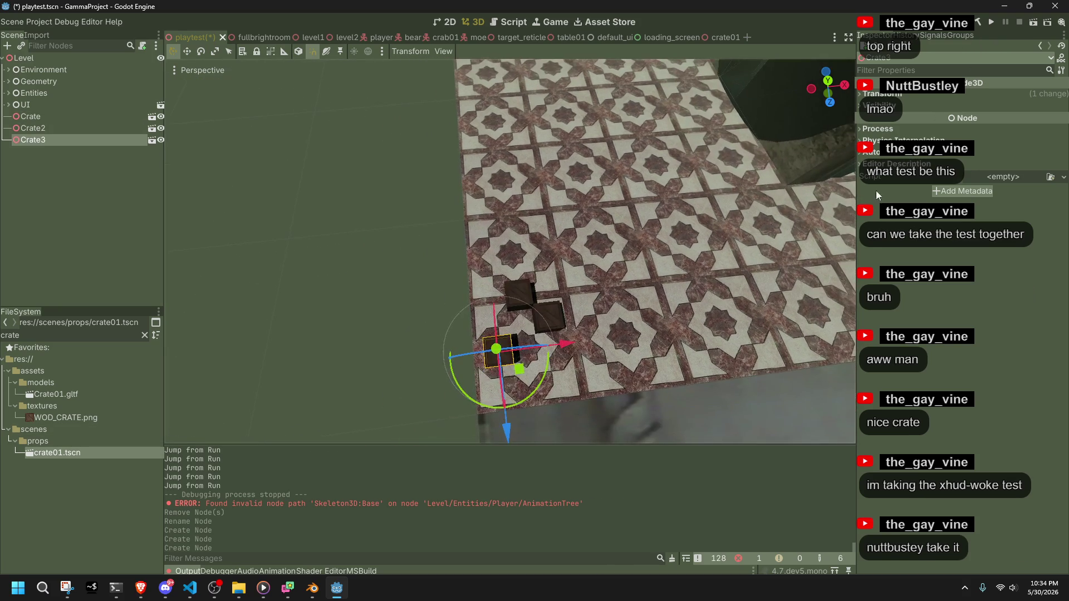
Scale Crate3 to 2, 4 and 3 along its axes.
left_click(873, 95)
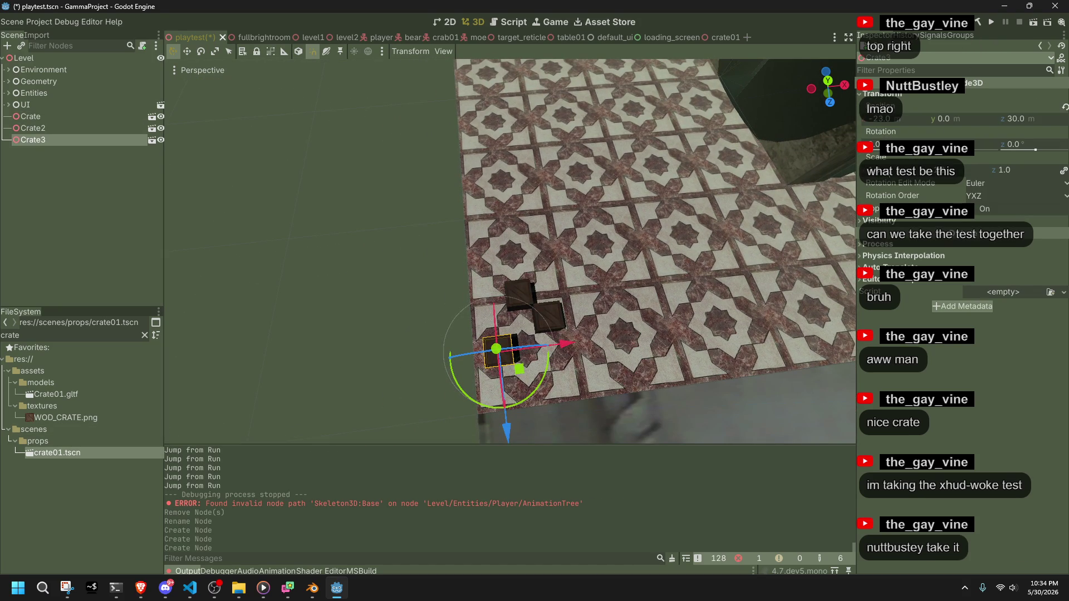
type("2")
key("Return")
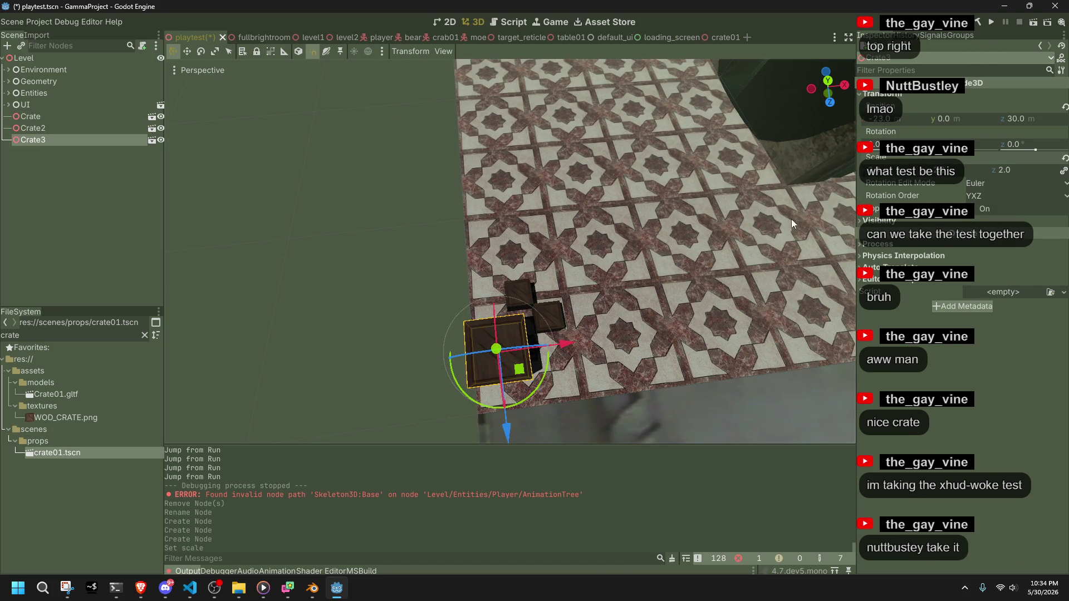
left_click(828, 81)
type("4")
key("Return")
type("3")
key("Return")
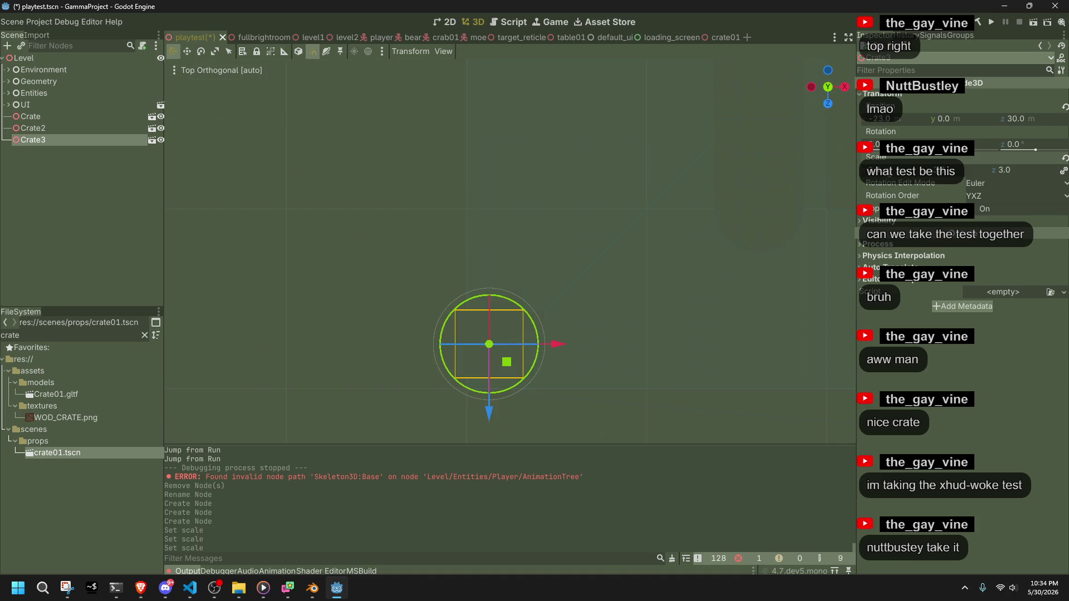
Slide Crate2 along the X axis, then view the crates from directly above.
left_click(378, 279)
mouse_move(378, 279)
middle_mouse_down()
mouse_move(446, 312)
mouse_move(299, 179)
mouse_move(410, 177)
mouse_move(446, 250)
middle_mouse_up()
left_click(446, 251)
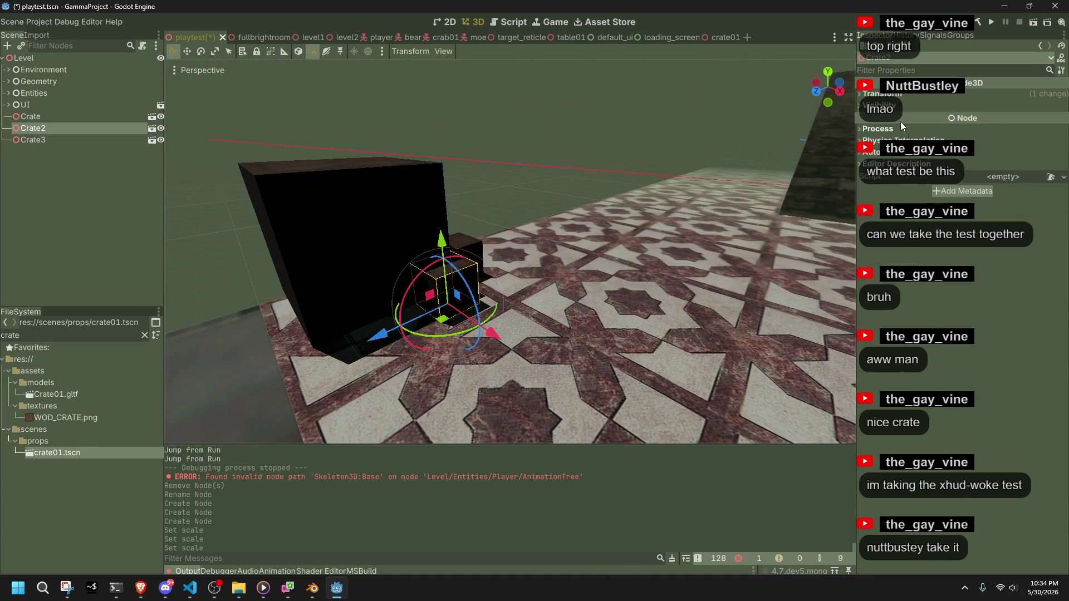
left_click(880, 96)
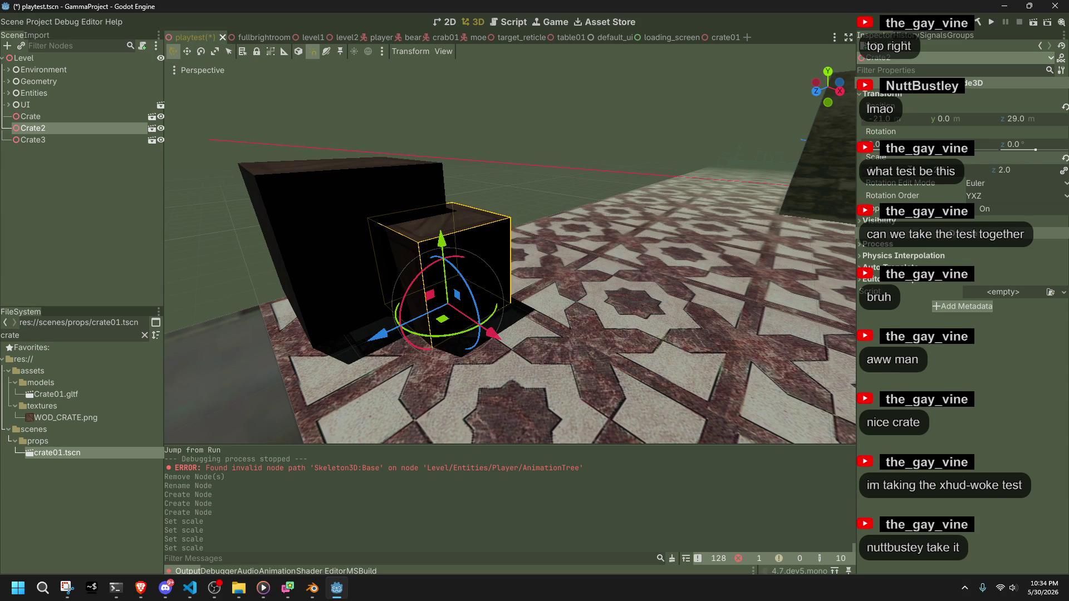
middle_click_drag(439, 295, 448, 209)
left_click_drag(356, 256, 326, 274)
left_click(480, 227)
mouse_move(477, 226)
middle_mouse_down()
mouse_move(610, 201)
mouse_move(603, 165)
mouse_move(699, 246)
mouse_move(826, 302)
mouse_move(614, 352)
mouse_move(388, 275)
middle_mouse_up()
left_click(615, 351)
left_click(387, 276)
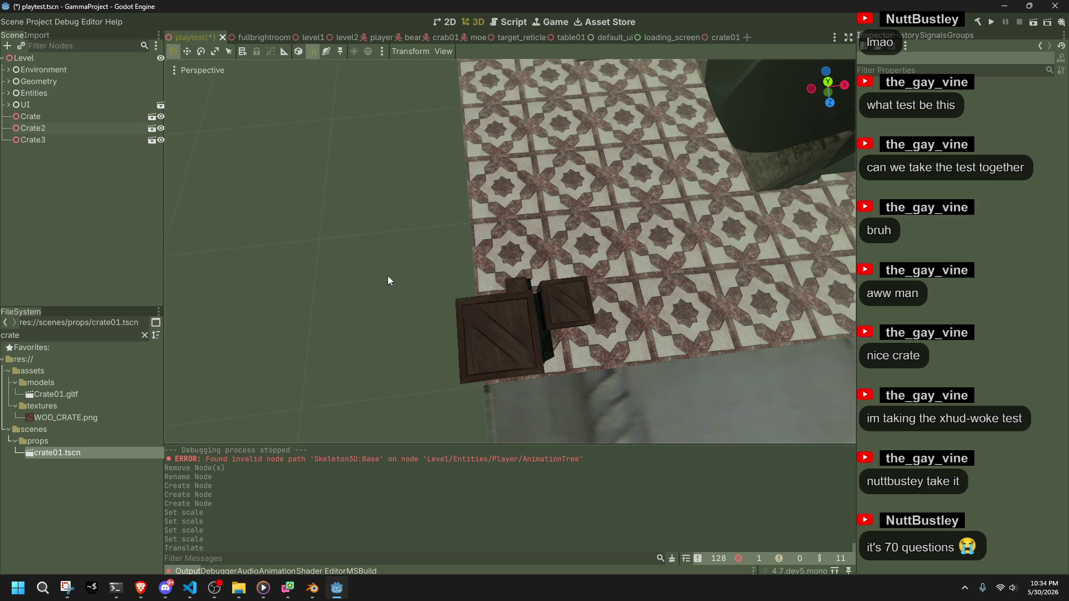
left_click(828, 82)
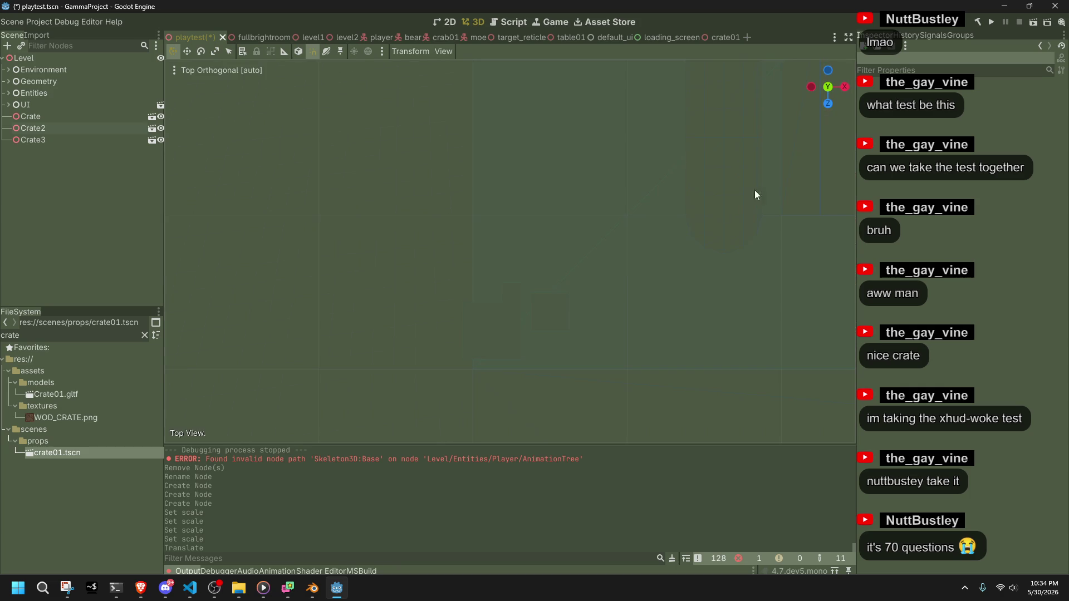
In Top view, move Crate3 2 units along X and shift Crate2 to the left.
scroll(612, 279, "down", 2)
left_click(569, 332)
scroll(470, 369, "up", 4)
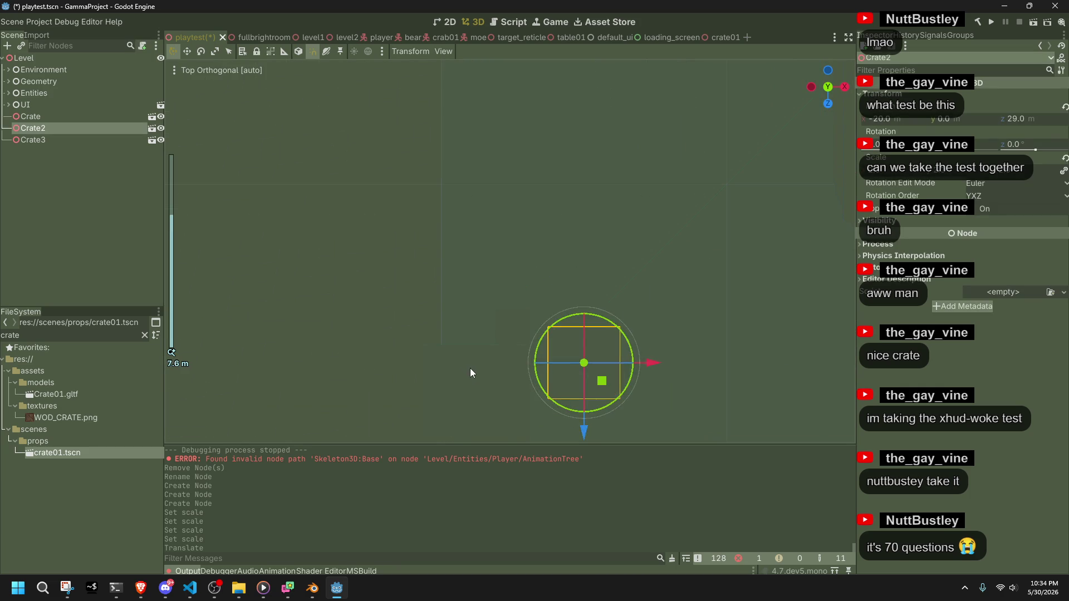
left_click(472, 369)
mouse_move(560, 397)
left_mouse_down()
mouse_move(606, 406)
mouse_move(579, 413)
left_mouse_up()
left_click(588, 346)
mouse_move(589, 351)
left_mouse_down()
mouse_move(604, 382)
mouse_move(563, 310)
mouse_move(492, 310)
mouse_move(541, 344)
mouse_move(496, 285)
mouse_move(507, 302)
mouse_move(496, 310)
mouse_move(518, 333)
mouse_move(512, 324)
left_mouse_up()
left_click(529, 339)
left_click(529, 339)
Slide Crate across the floor and nudge Crate2 slightly left along X.
left_click(612, 301)
left_click_drag(632, 317, 569, 353)
left_click(482, 327)
scroll(454, 365, "up", 2)
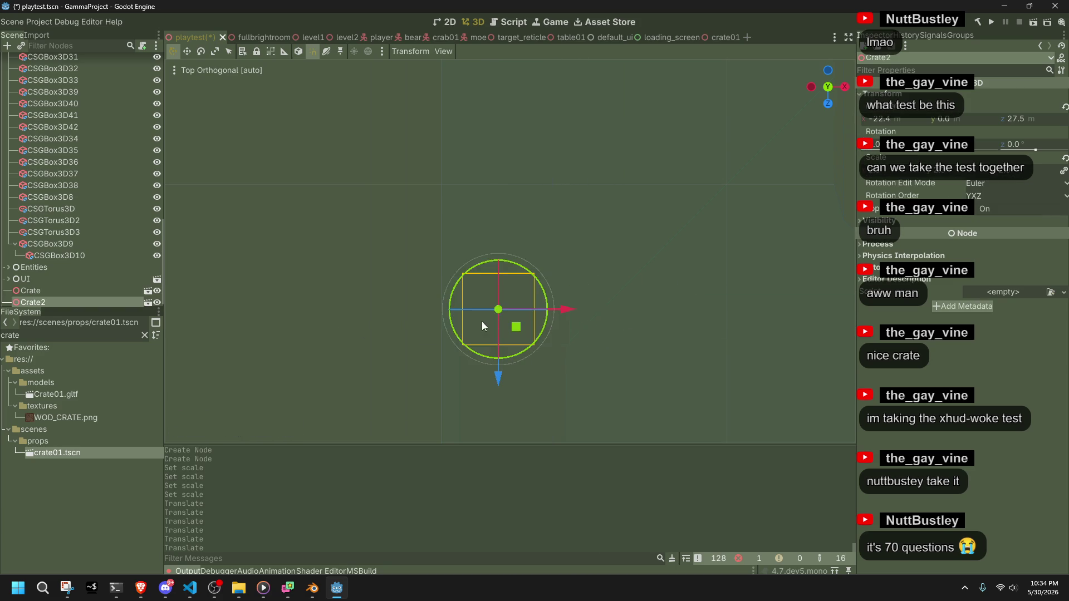
middle_click_drag(455, 362, 517, 239, "shift")
scroll(517, 239, "up", 3)
left_click_drag(619, 259, 610, 259)
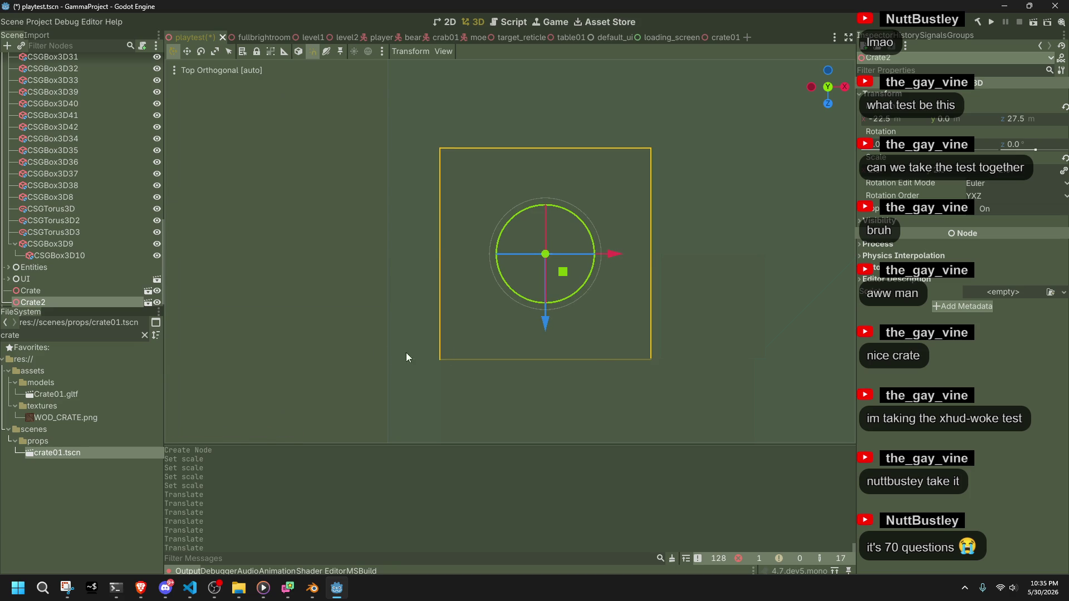
left_click(299, 312)
Shift Crate slightly left along X and return to a perspective view.
scroll(520, 319, "up", 2)
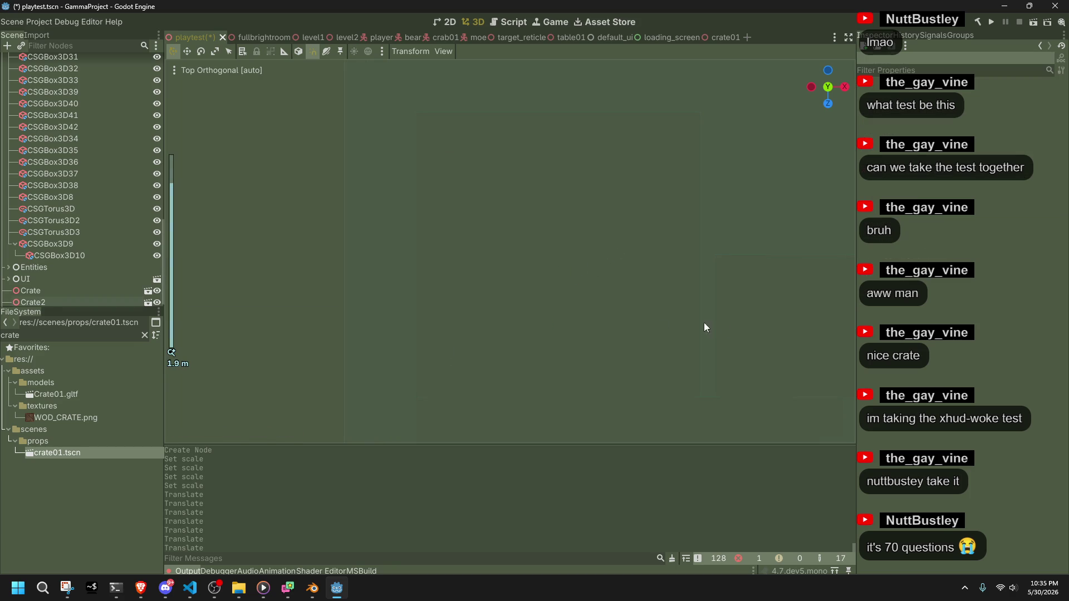
left_click(755, 333)
middle_click_drag(755, 333, 639, 301, "shift")
left_click_drag(746, 296, 732, 295)
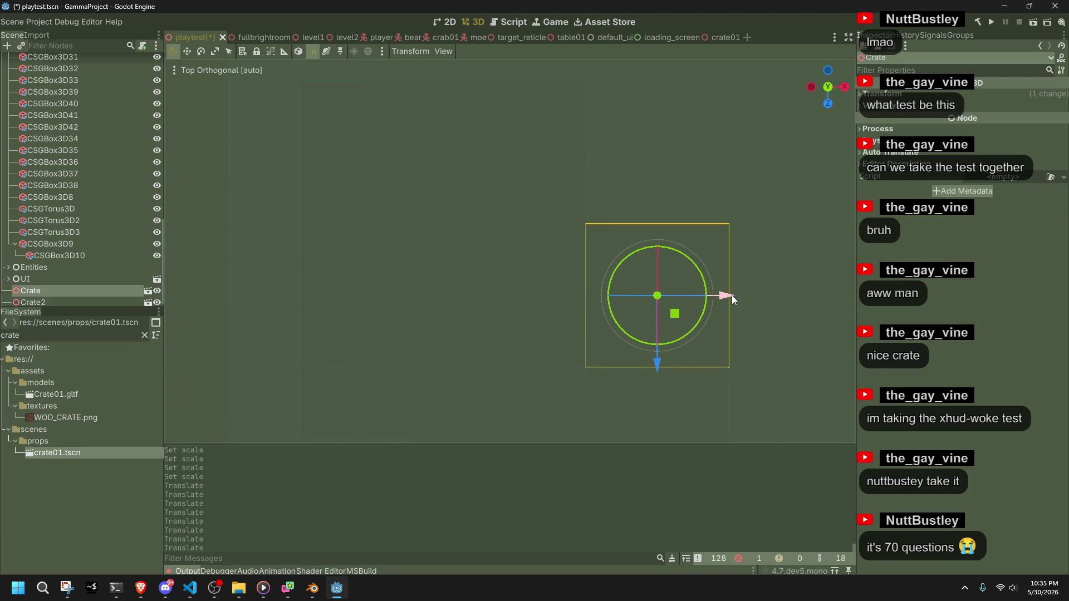
scroll(724, 287, "down", 5)
left_click(353, 263)
mouse_move(353, 263)
middle_mouse_down()
mouse_move(523, 283)
mouse_move(392, 173)
mouse_move(413, 127)
mouse_move(796, 152)
mouse_move(484, 129)
mouse_move(497, 124)
mouse_move(416, 128)
mouse_move(493, 253)
mouse_move(444, 271)
middle_mouse_up()
Duplicate Crate as Crate4 atop the large box, save the scene and run the game.
left_click(493, 252)
scroll(501, 253, "up", 3)
scroll(444, 271, "up", 2)
key("ctrl+d")
mouse_move(453, 205)
left_mouse_down()
mouse_move(437, 107)
mouse_move(420, 115)
left_mouse_up()
left_click_drag(420, 162, 485, 128)
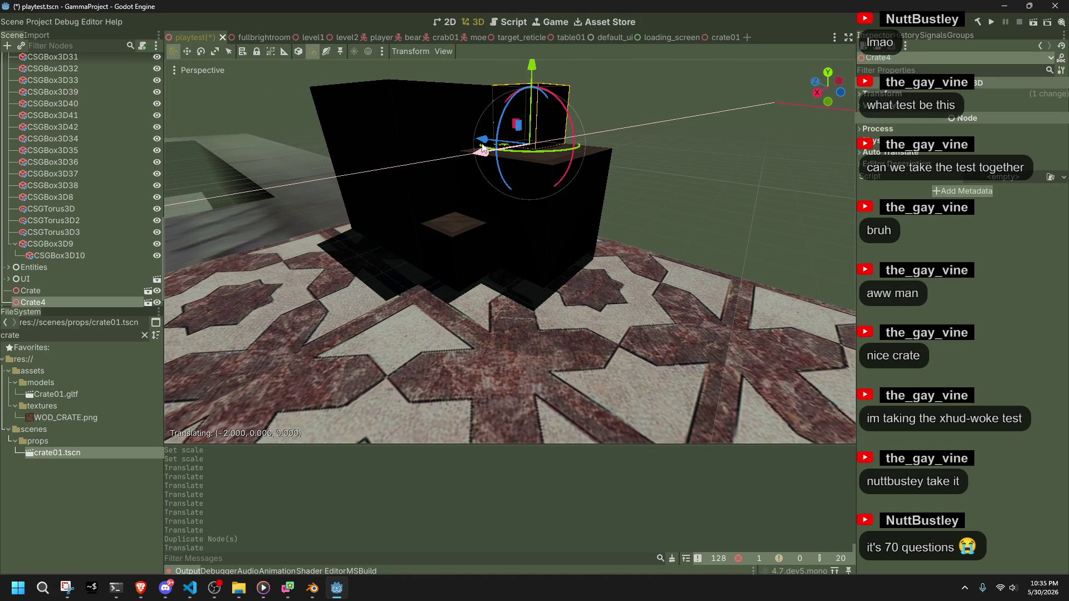
left_click(676, 164)
mouse_move(676, 165)
middle_mouse_down()
mouse_move(597, 242)
mouse_move(399, 238)
mouse_move(539, 253)
mouse_move(659, 178)
mouse_move(760, 205)
mouse_move(790, 194)
mouse_move(709, 156)
mouse_move(637, 151)
middle_mouse_up()
scroll(760, 205, "up", 2)
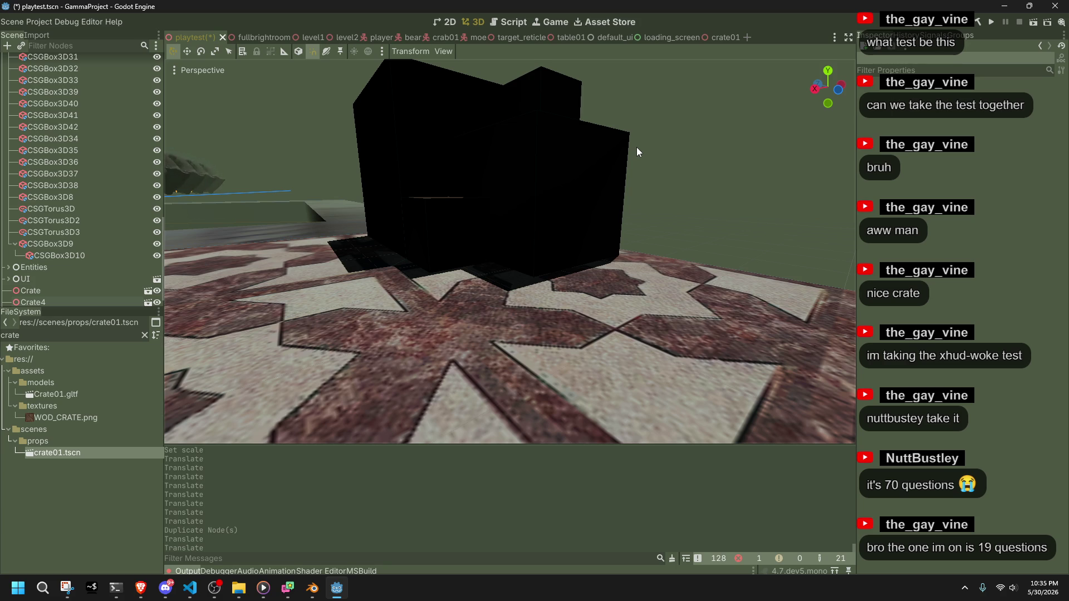
key("ctrl+s")
left_click(991, 24)
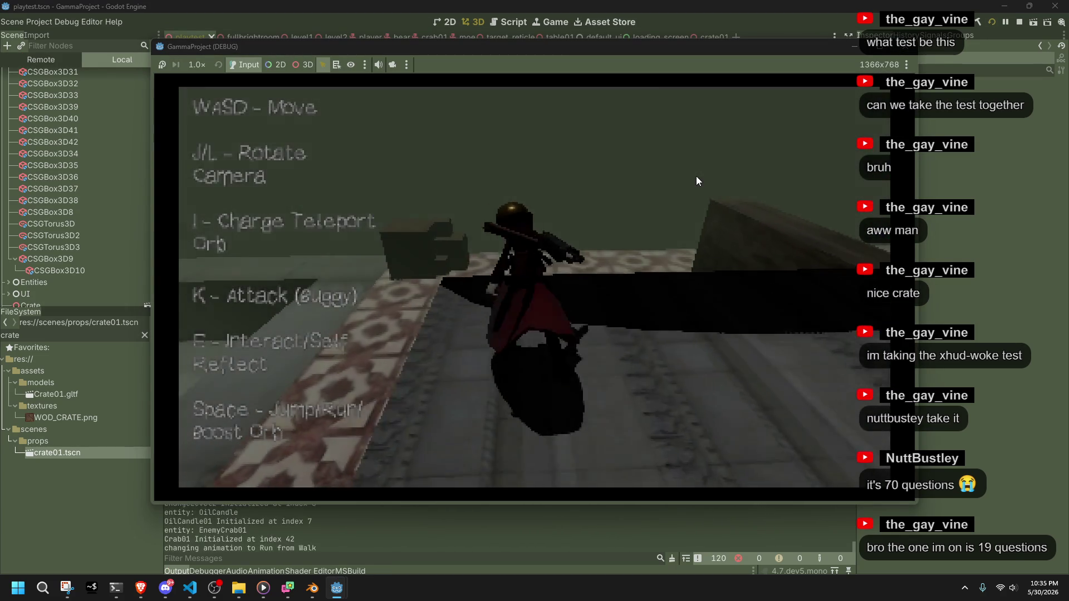
Walk the character up to the crates with W, swinging the camera around them with J and L.
key("space")
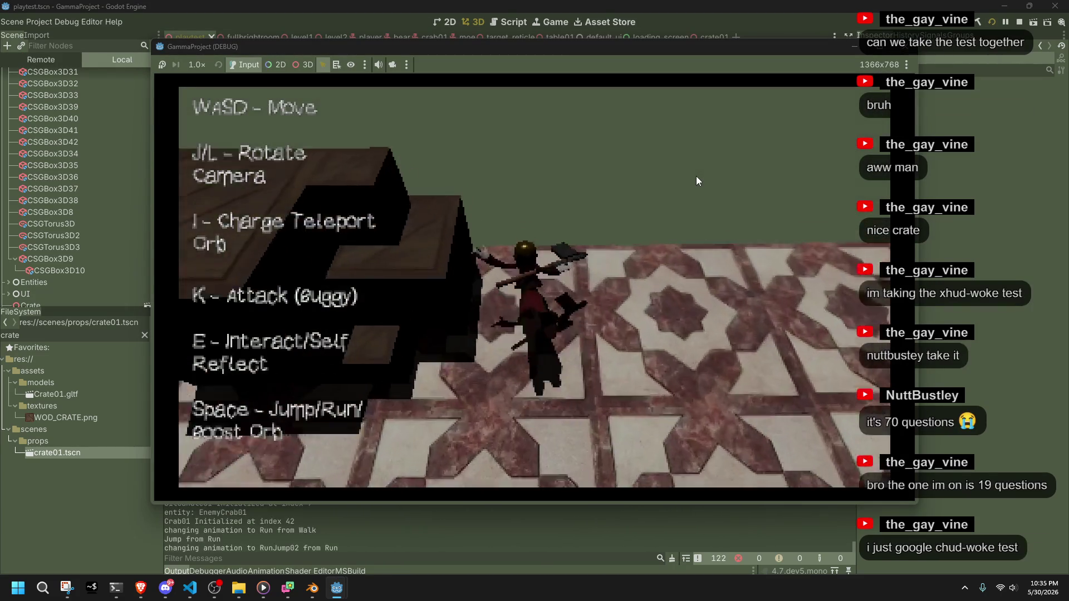
key("w")
key("j")
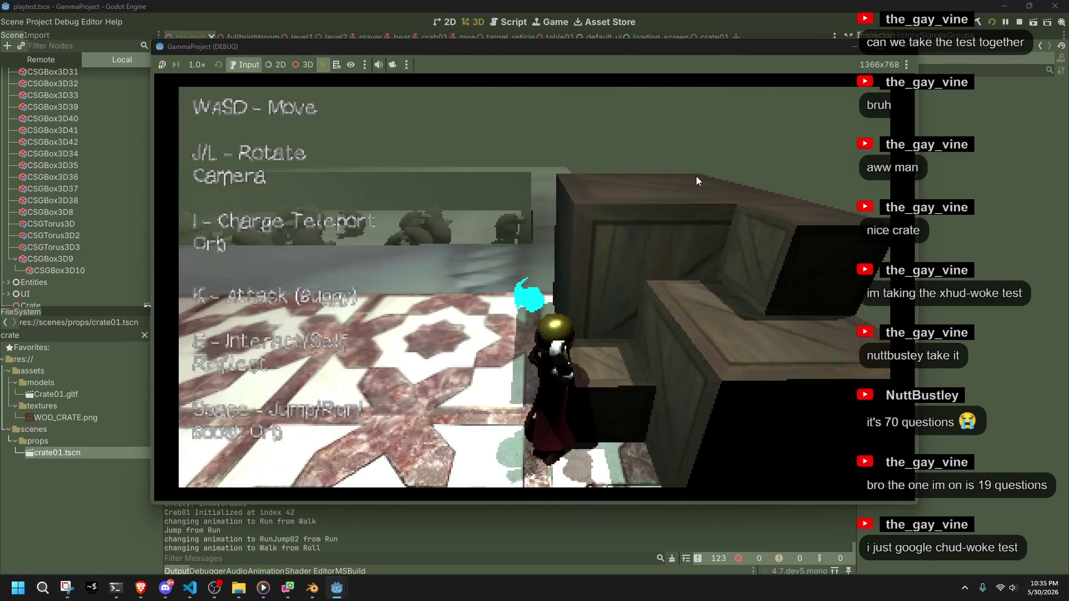
key("j")
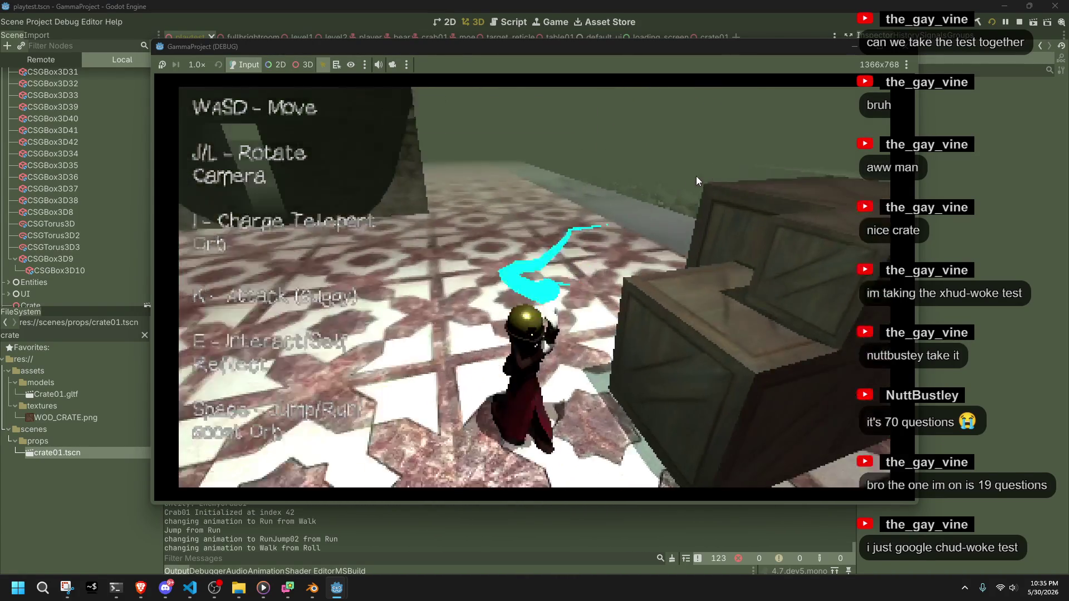
key("w")
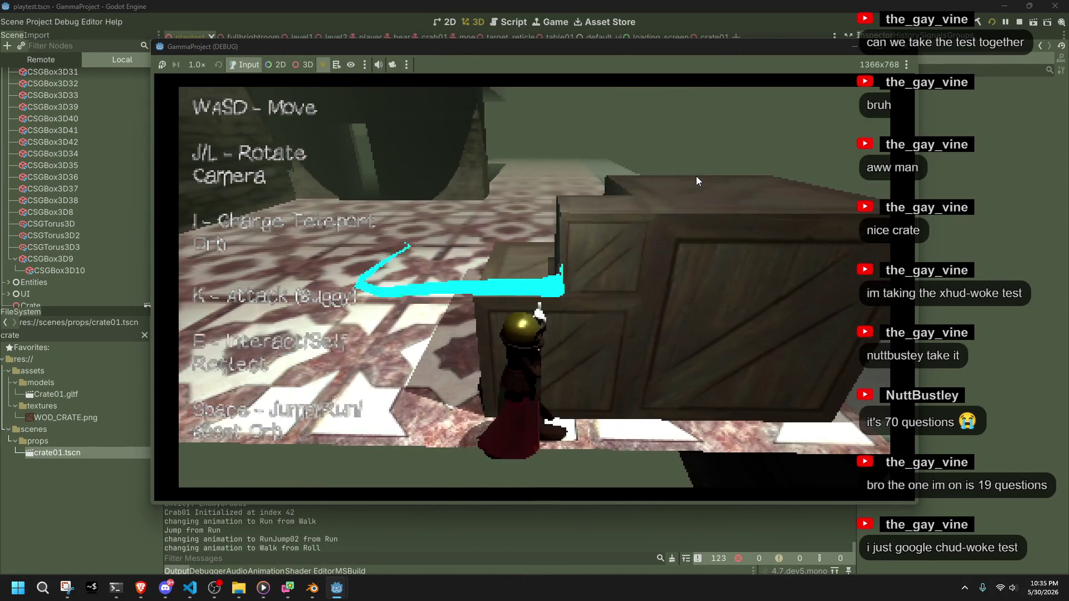
key("l")
key("l")
Fire the teleport orb past the crates, resume walking, then stop the game.
key("i")
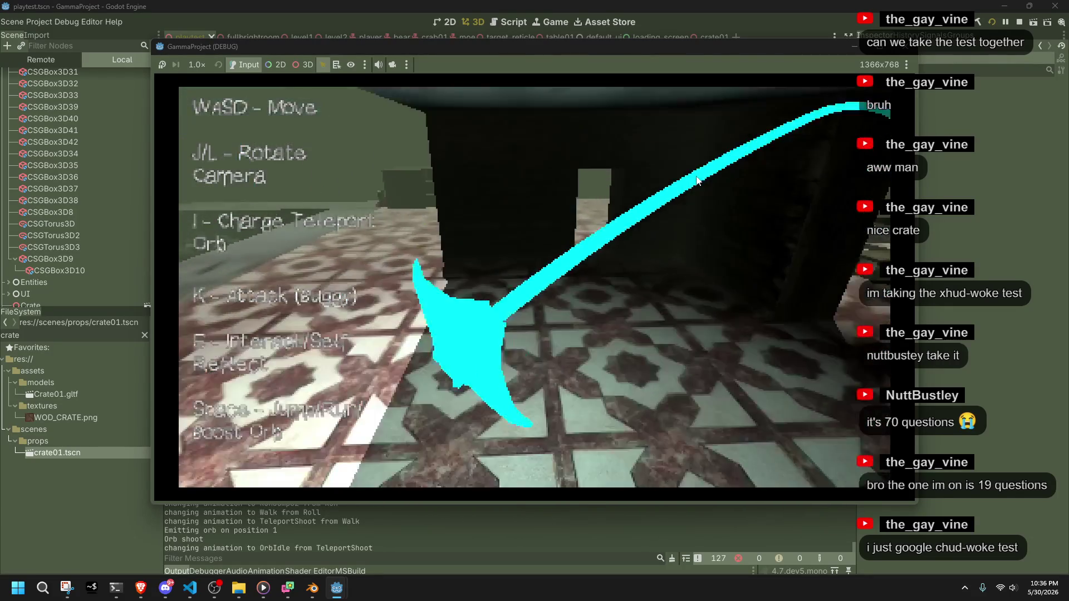
key("w")
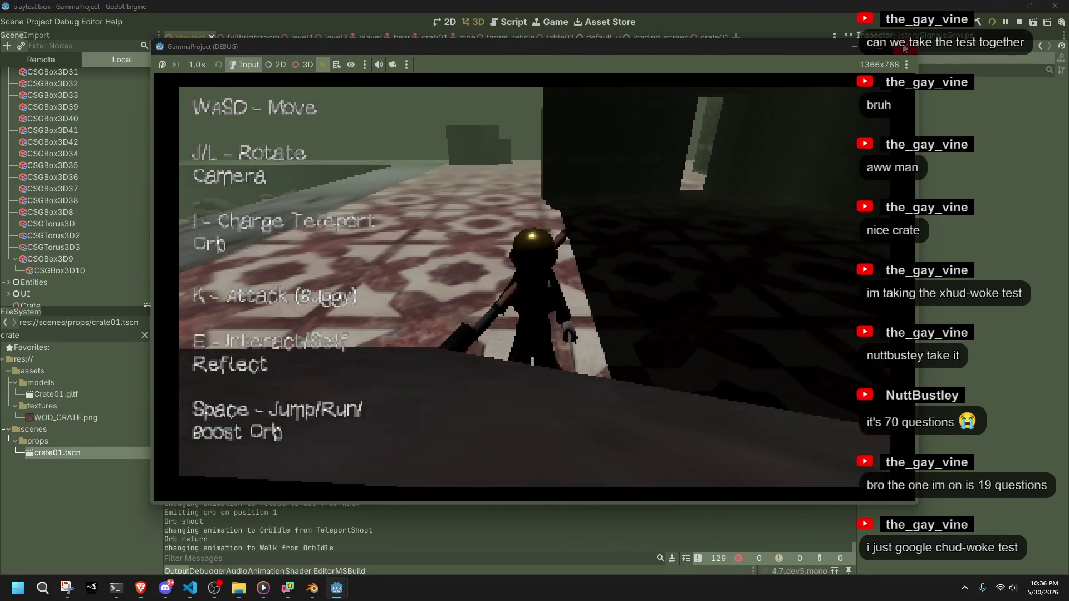
left_click(904, 49)
Select Crate3 and duplicate it as a new crate, dragging the copy to the right.
mouse_move(392, 196)
middle_mouse_down()
mouse_move(569, 325)
mouse_move(456, 270)
middle_mouse_up()
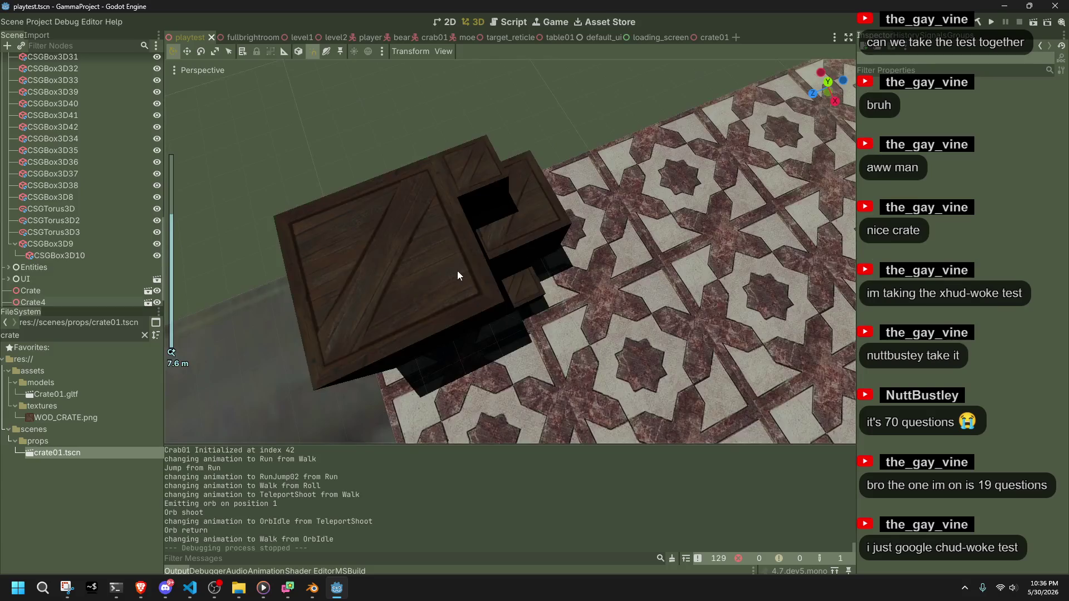
left_click(457, 270)
scroll(684, 279, "down", 3)
mouse_move(510, 207)
middle_mouse_down()
mouse_move(440, 155)
mouse_move(469, 138)
mouse_move(466, 82)
mouse_move(486, 91)
mouse_move(341, 212)
mouse_move(285, 202)
mouse_move(306, 202)
mouse_move(191, 224)
middle_mouse_up()
key("ctrl+d")
left_click_drag(203, 231, 690, 262)
Move the new crate, Crate5, into the dark room beside the bench.
middle_click_drag(690, 262, 757, 341)
scroll(645, 275, "up", 3)
mouse_move(757, 348)
left_mouse_down()
mouse_move(644, 275)
mouse_move(626, 273)
mouse_move(608, 291)
mouse_move(674, 265)
left_mouse_up()
mouse_move(674, 266)
middle_mouse_down()
mouse_move(640, 318)
mouse_move(563, 268)
mouse_move(489, 274)
middle_mouse_up()
scroll(563, 268, "down", 1)
left_click_drag(495, 284, 503, 299)
mouse_move(502, 298)
middle_mouse_down()
mouse_move(421, 285)
mouse_move(448, 223)
middle_mouse_up()
left_click(479, 172)
scroll(529, 219, "up", 4)
middle_click_drag(530, 216, 583, 229)
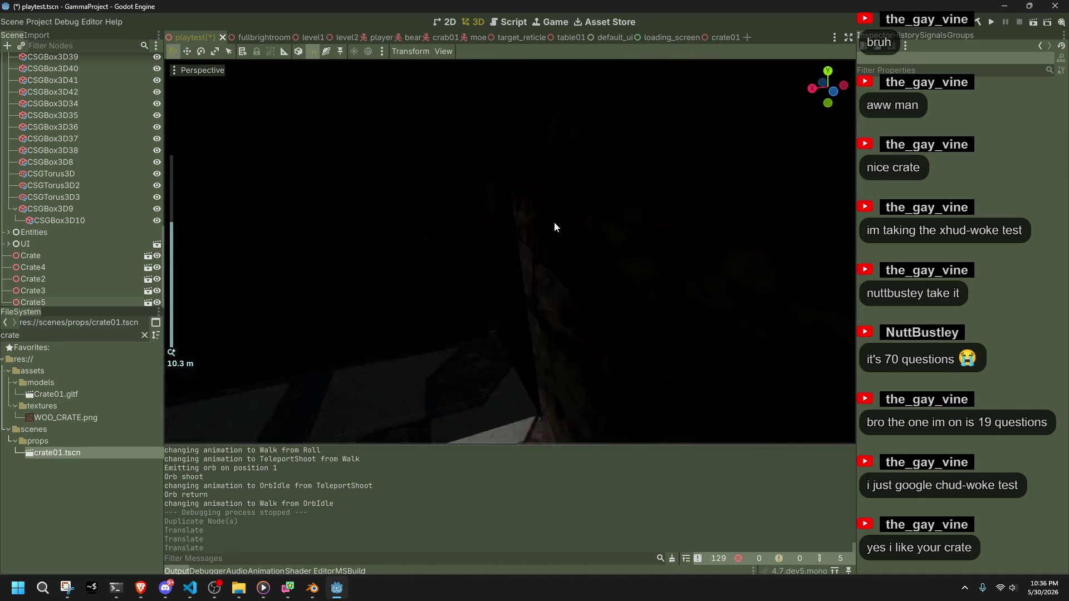
scroll(583, 229, "down", 4)
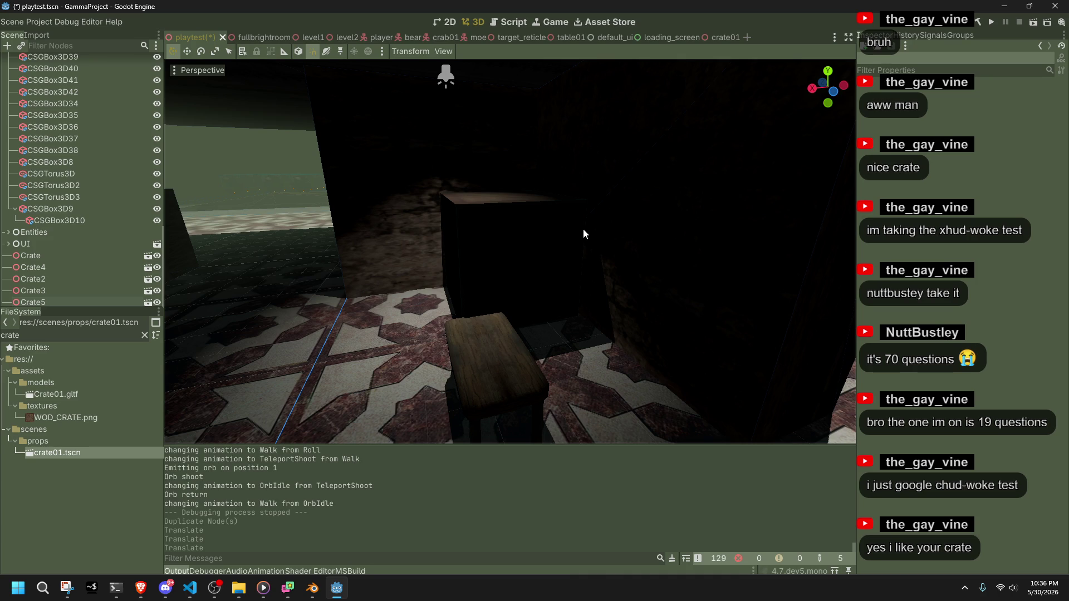
left_click(520, 232)
mouse_move(520, 232)
middle_mouse_down()
mouse_move(669, 210)
mouse_move(684, 272)
middle_mouse_up()
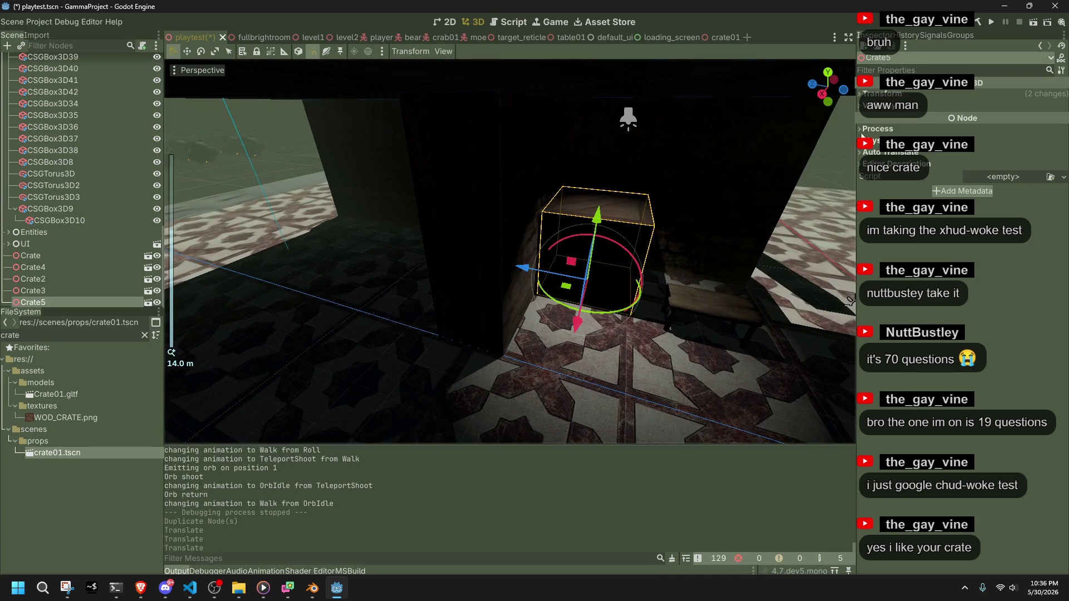
Set Crate5's scale to 2.0 and fine-tune its position beside the bench.
left_click(872, 98)
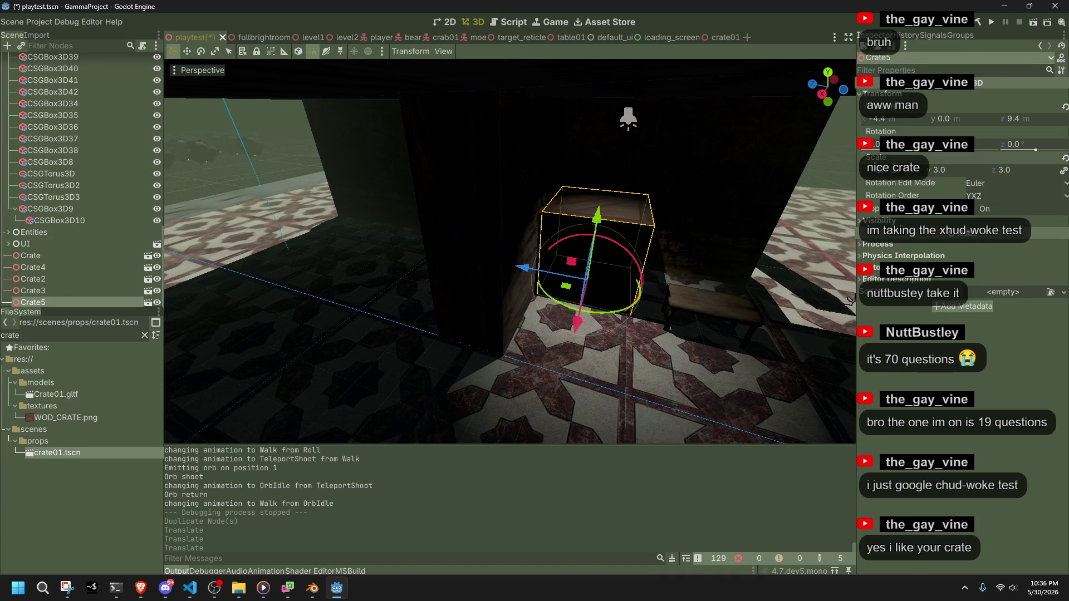
key("Return")
scroll(620, 306, "up", 3)
left_click_drag(606, 300, 590, 299)
mouse_move(589, 298)
middle_mouse_down()
mouse_move(513, 273)
mouse_move(542, 294)
middle_mouse_up()
left_click_drag(519, 285, 524, 288)
mouse_move(524, 288)
middle_mouse_down()
mouse_move(590, 258)
mouse_move(592, 308)
middle_mouse_up()
mouse_move(592, 308)
left_mouse_down()
mouse_move(555, 311)
mouse_move(570, 315)
left_mouse_up()
scroll(672, 275, "down", 5)
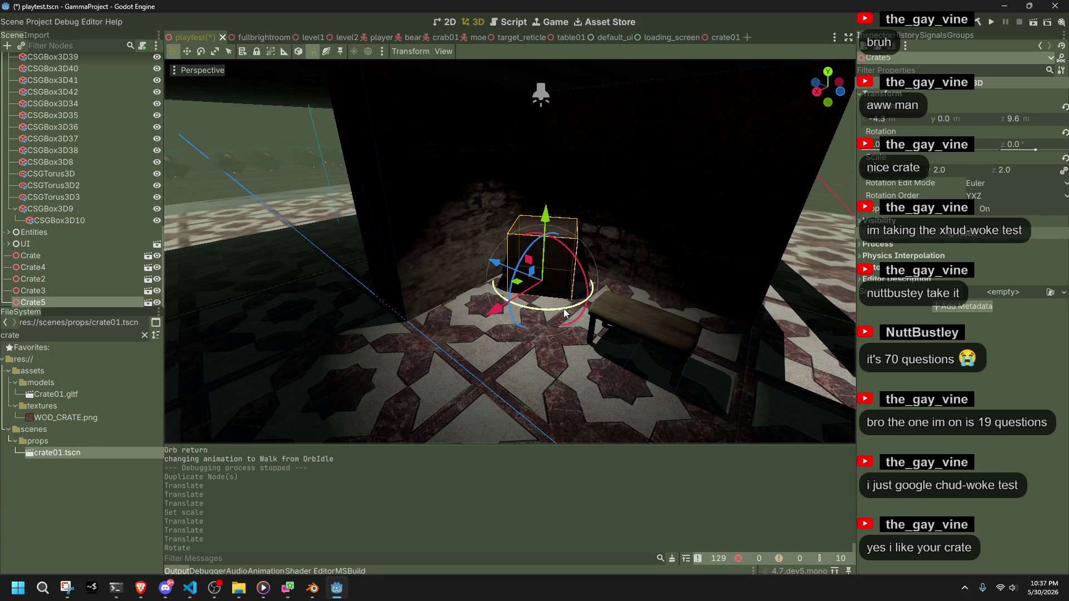
left_click_drag(517, 284, 524, 280)
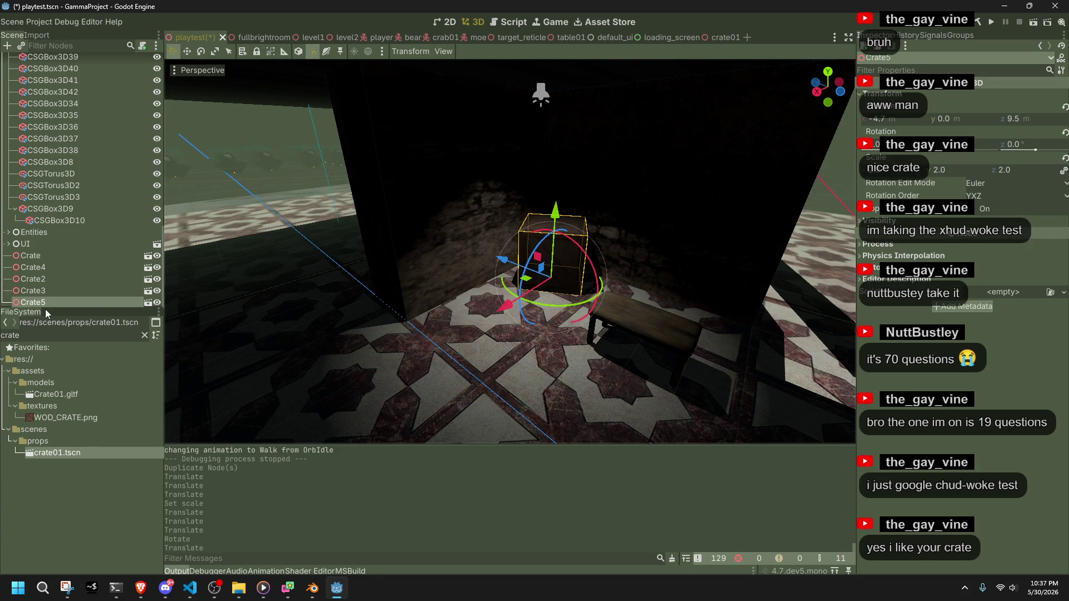
Put all five crates under the Geometry node, save the scene and run the game.
left_click(39, 260, "shift")
mouse_move(29, 262)
left_mouse_down()
mouse_move(84, 84)
mouse_move(101, 192)
mouse_move(75, 93)
left_mouse_up()
left_click(242, 125)
key("ctrl+s")
left_click(991, 22)
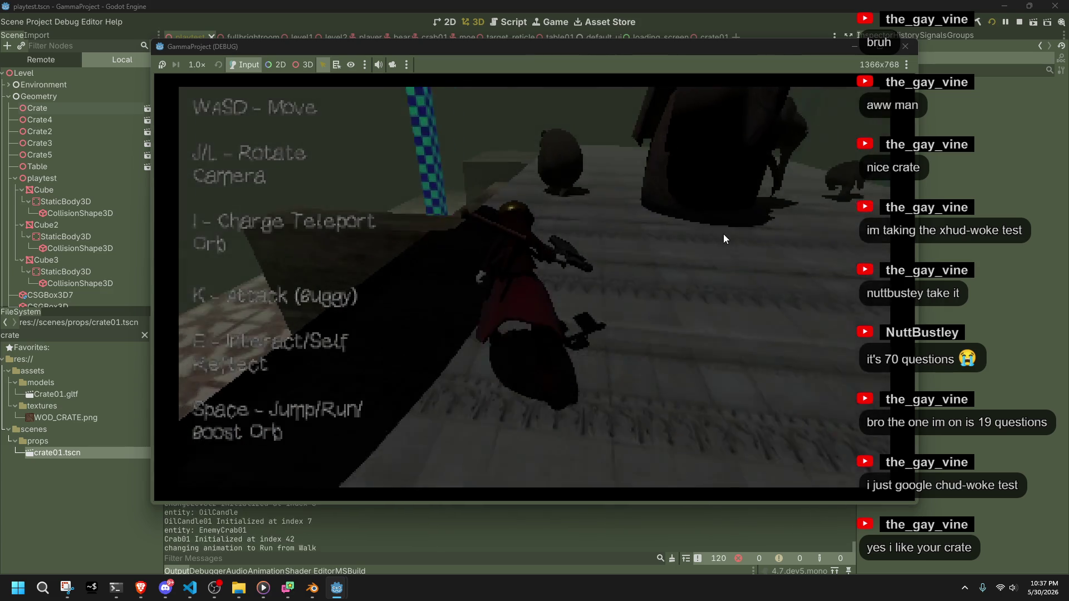
Run the character across the floor, turning the camera toward the crate, then the doorway.
key("space")
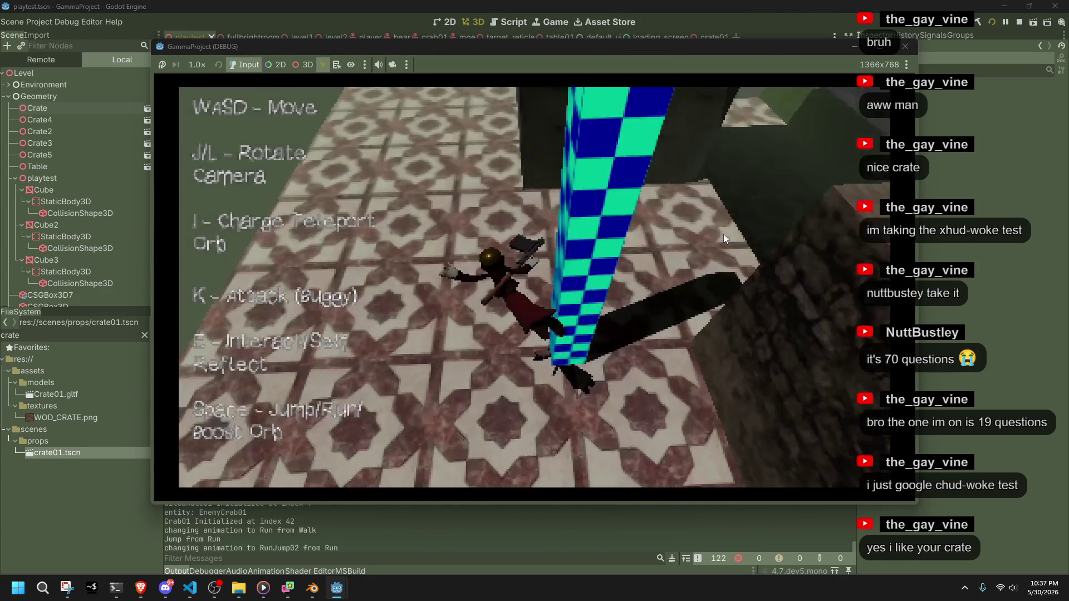
key("w")
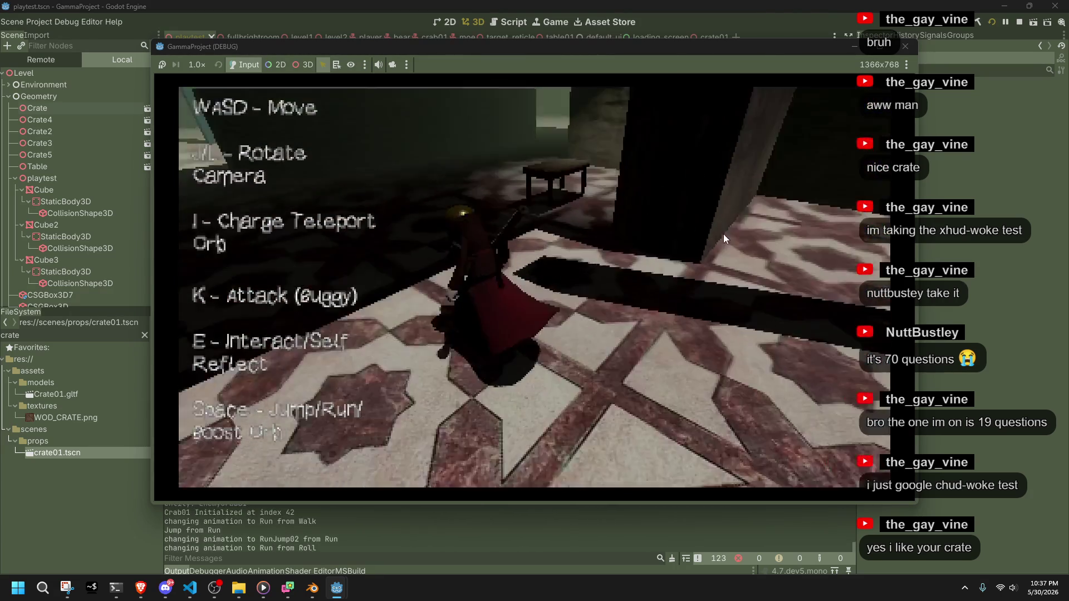
key("l")
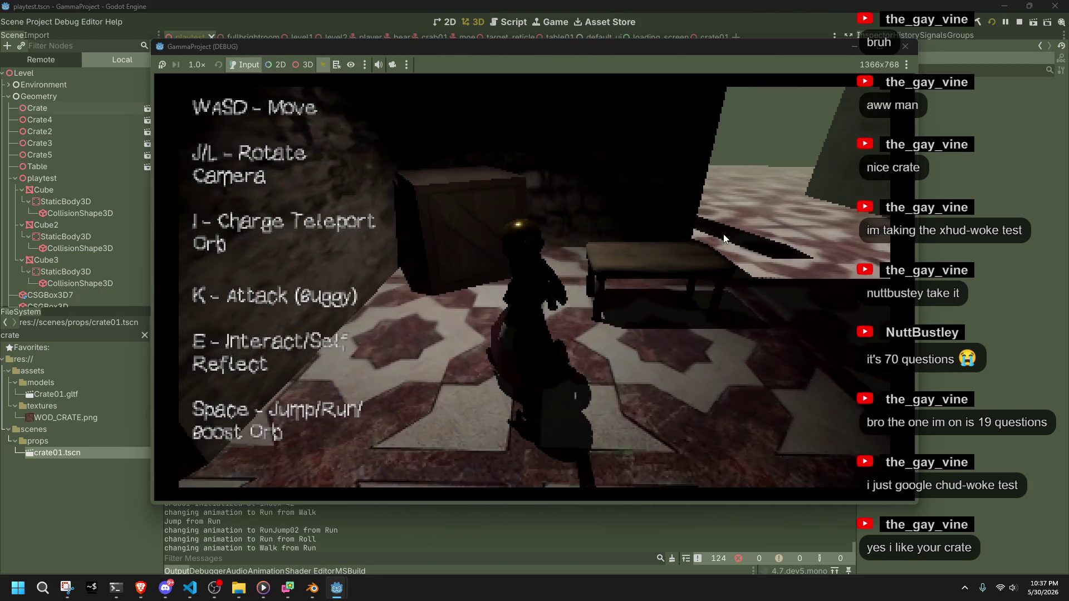
key("j")
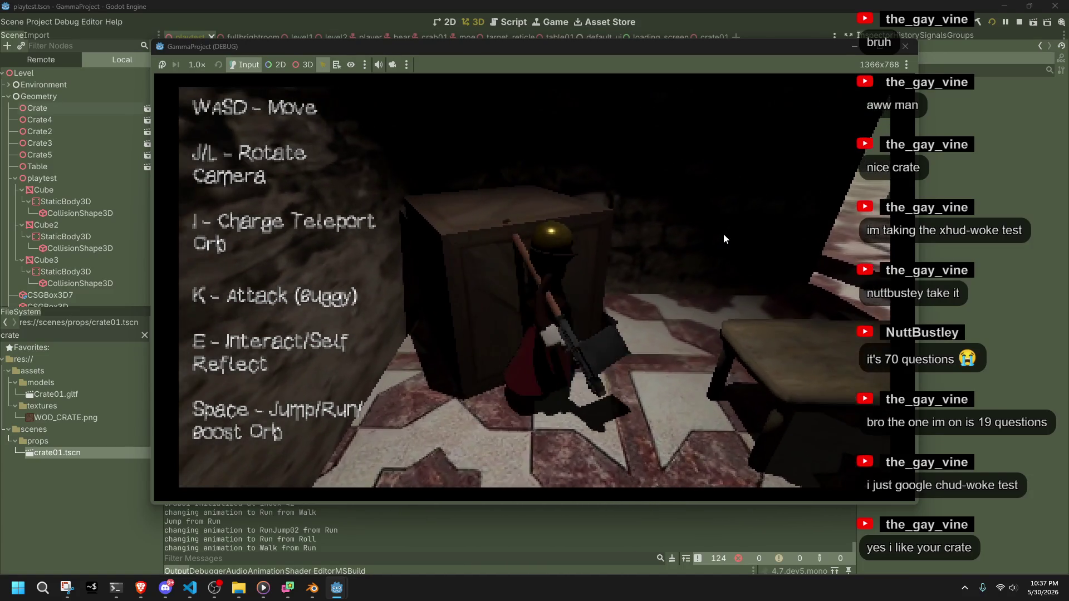
key("l")
key("w")
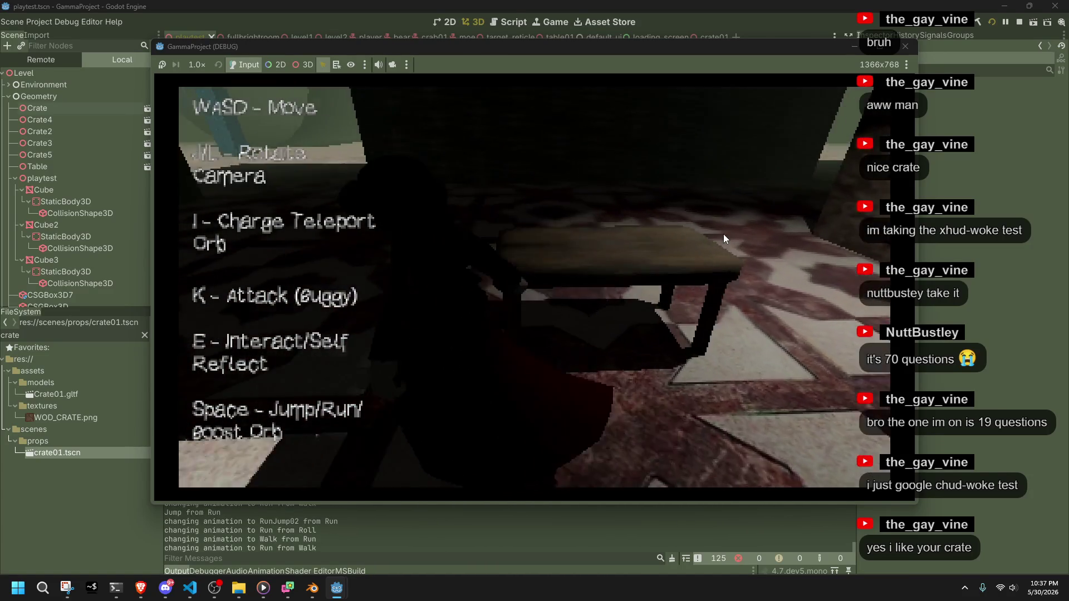
key("j")
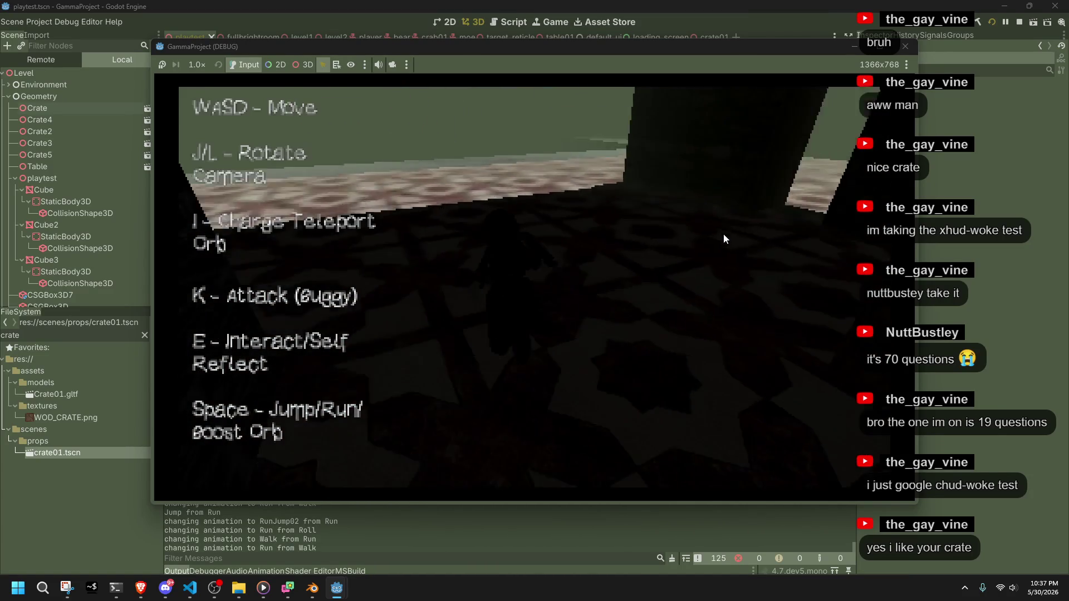
Walk through the doorway, drop into the stone area and jump onto the crate.
key("w")
key("space")
key("w")
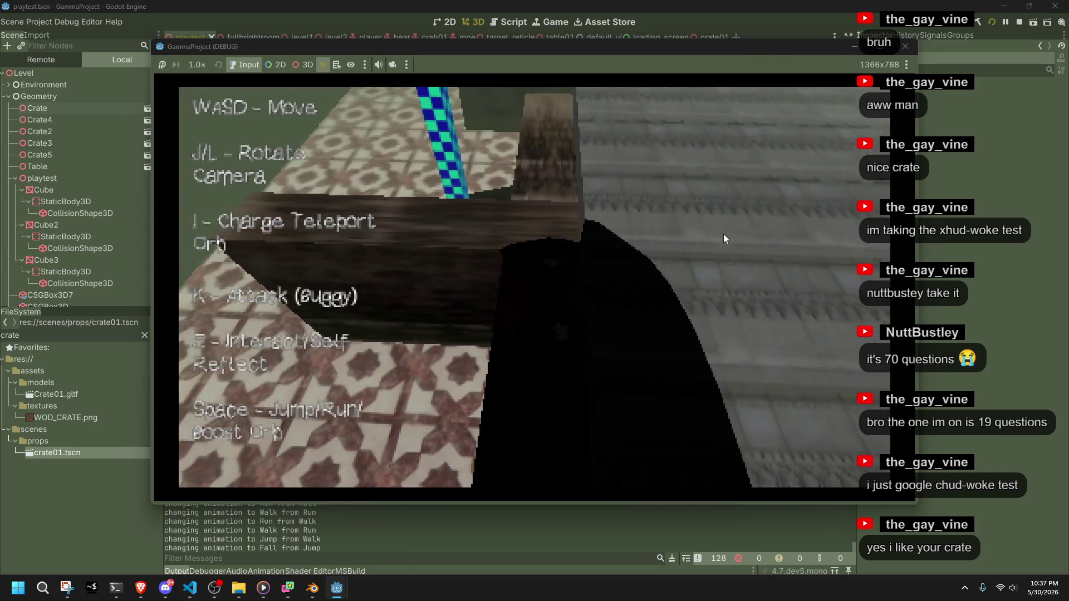
key("w")
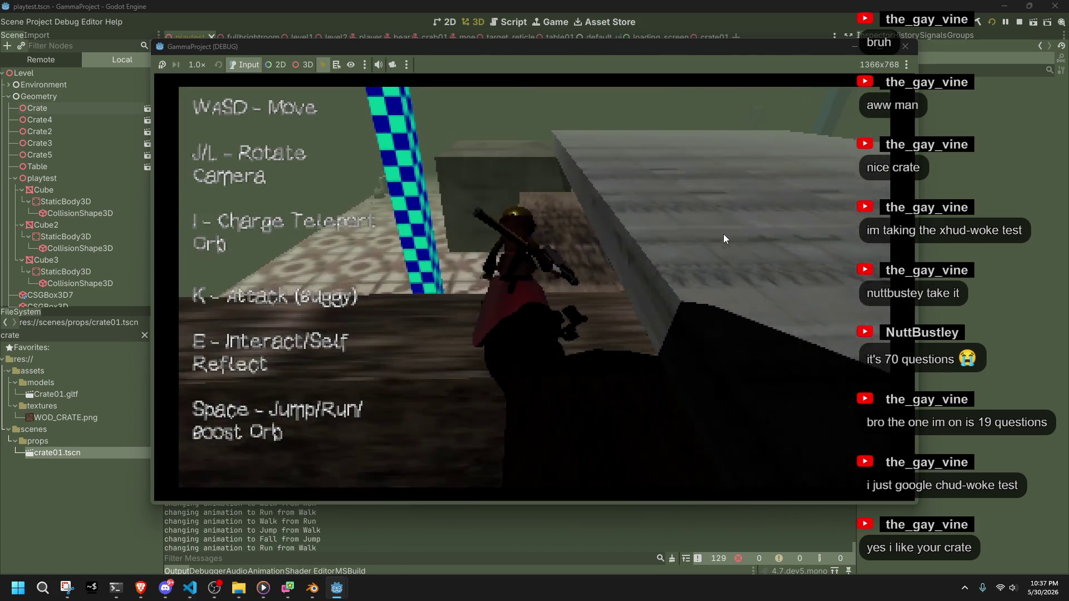
key("w")
key("space")
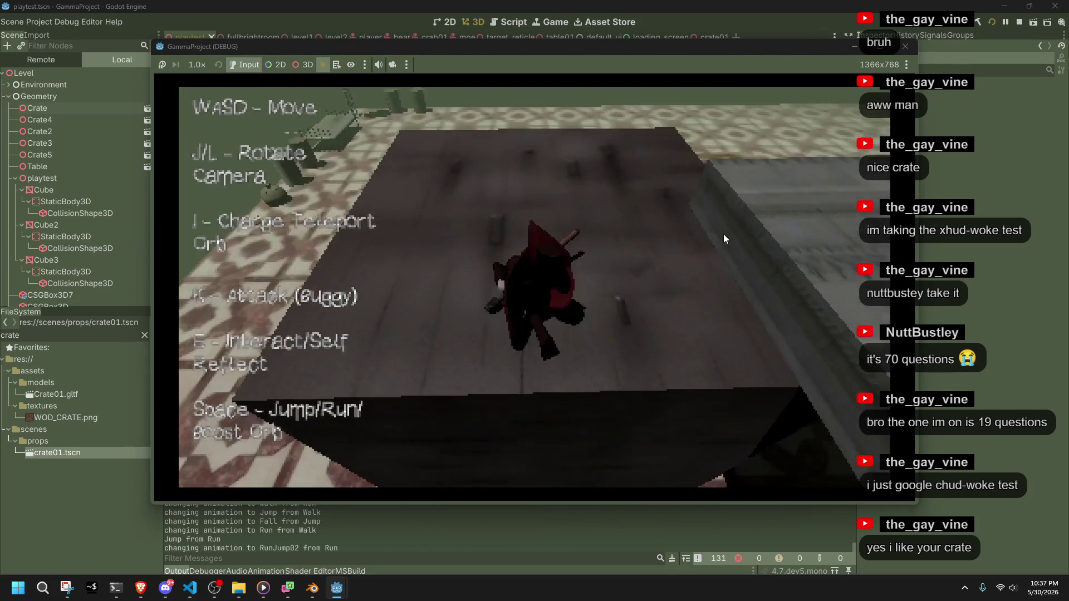
key("w")
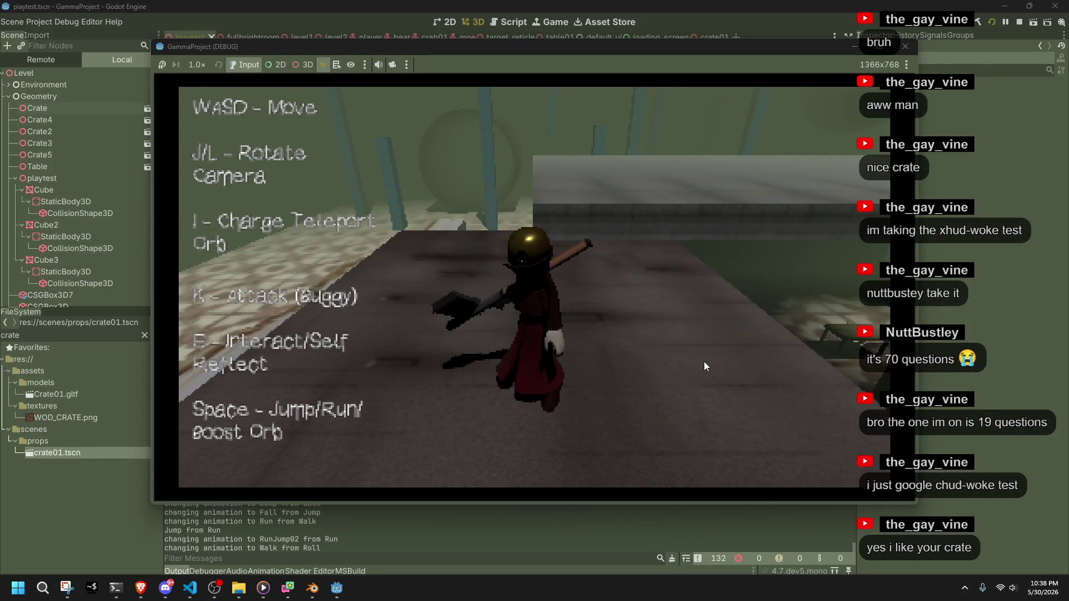
Run the character off the ledge, jump, and leap across the tiled floor.
key("a")
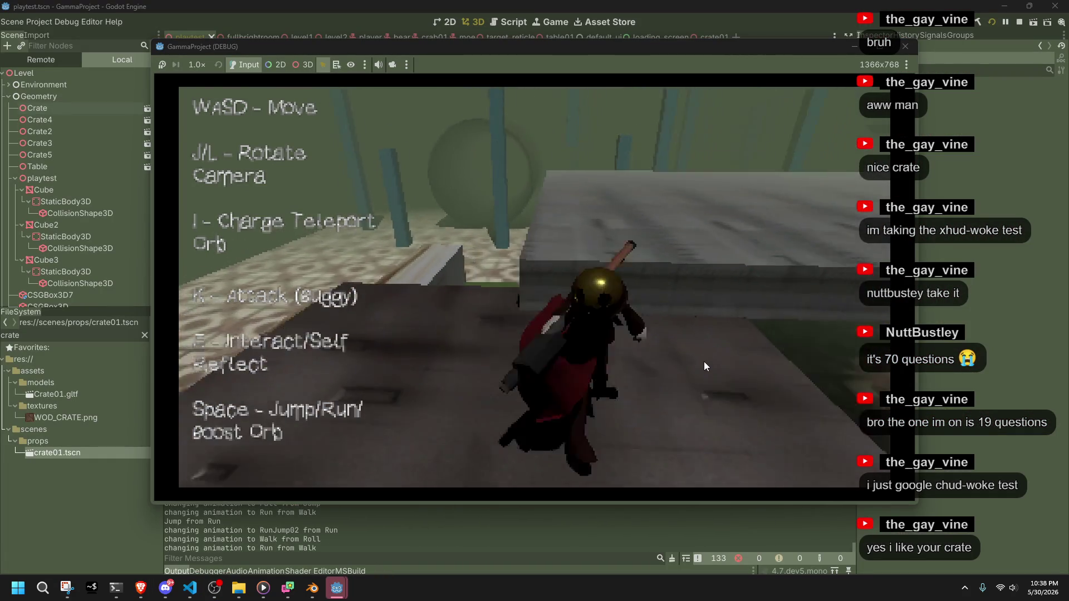
key("w")
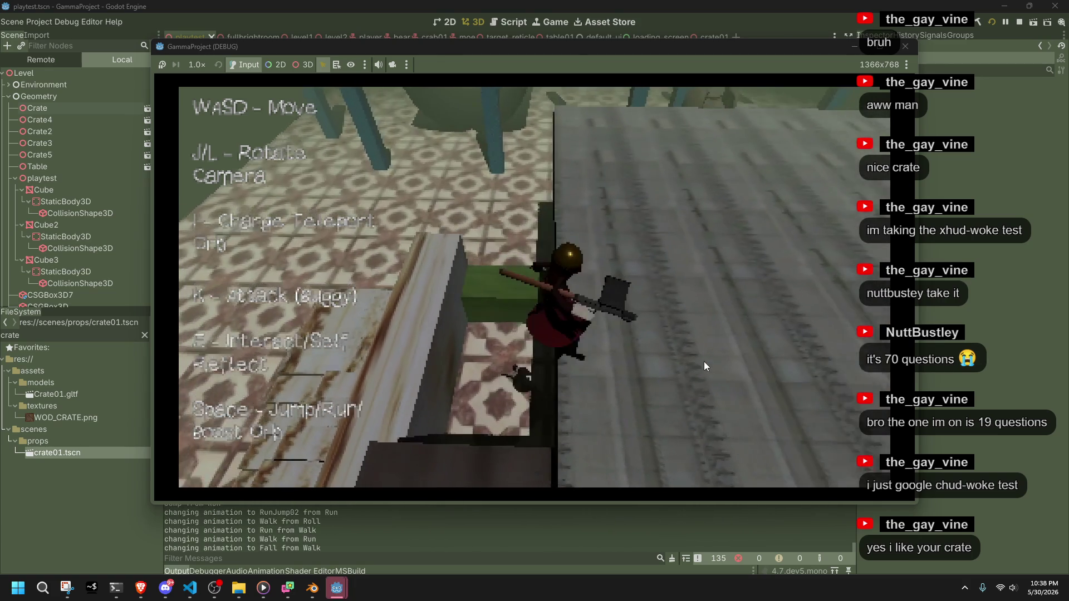
key("w")
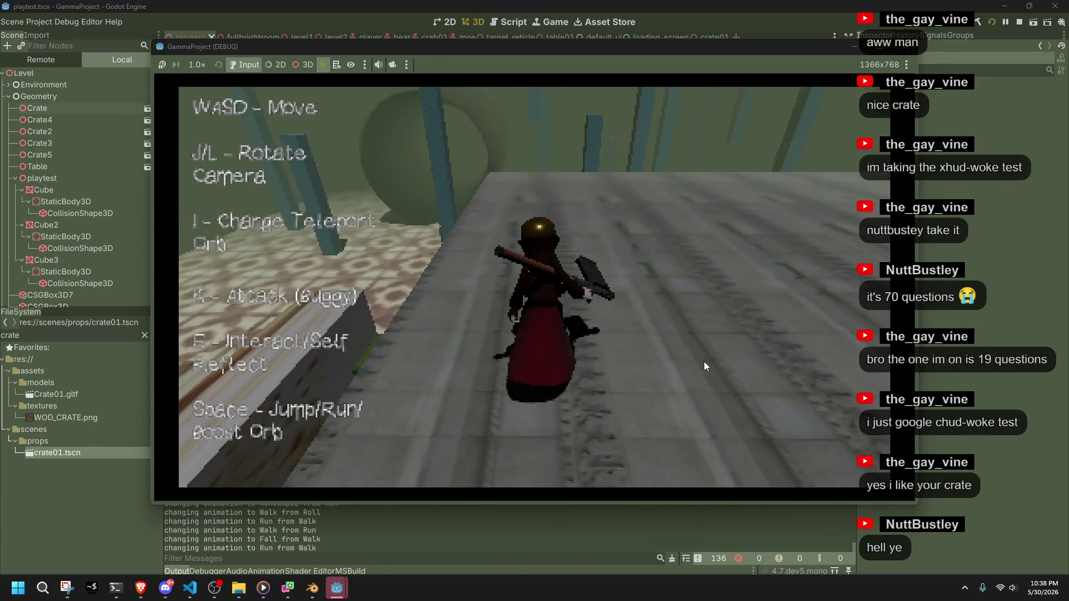
key("space")
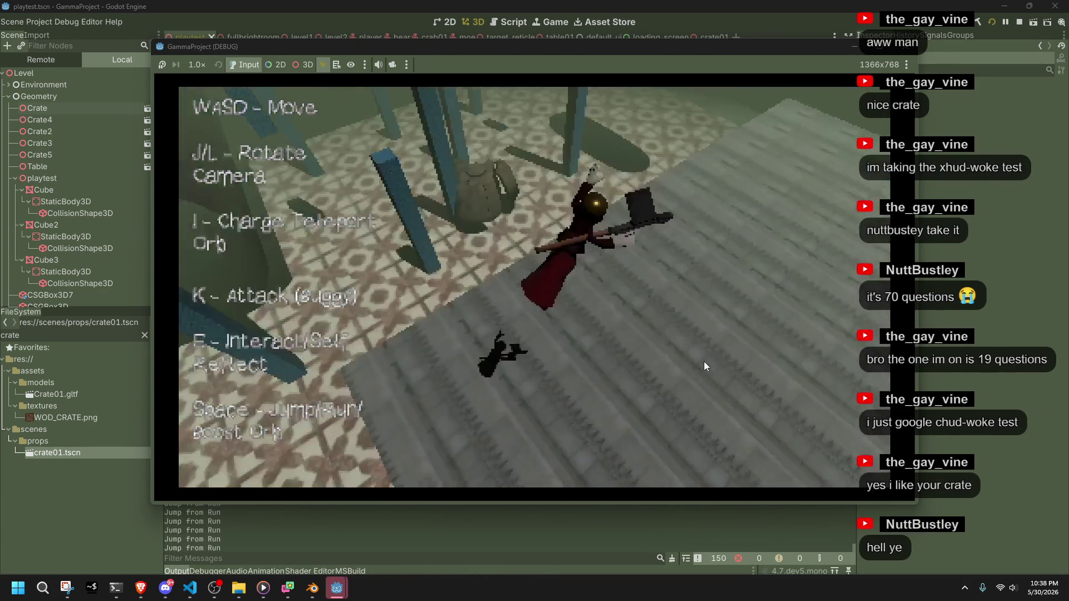
key("w")
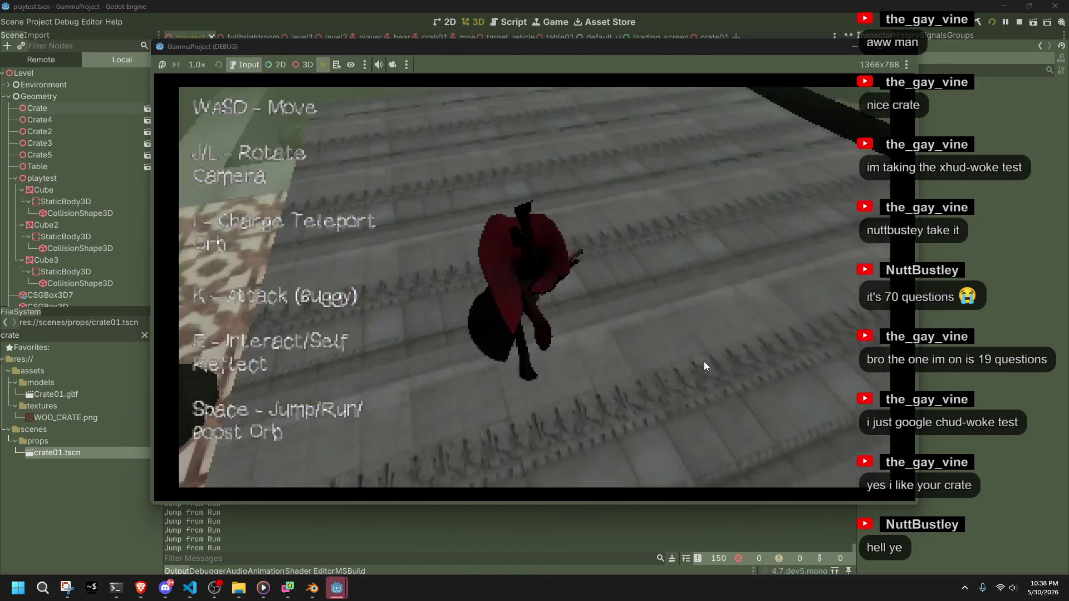
key("w")
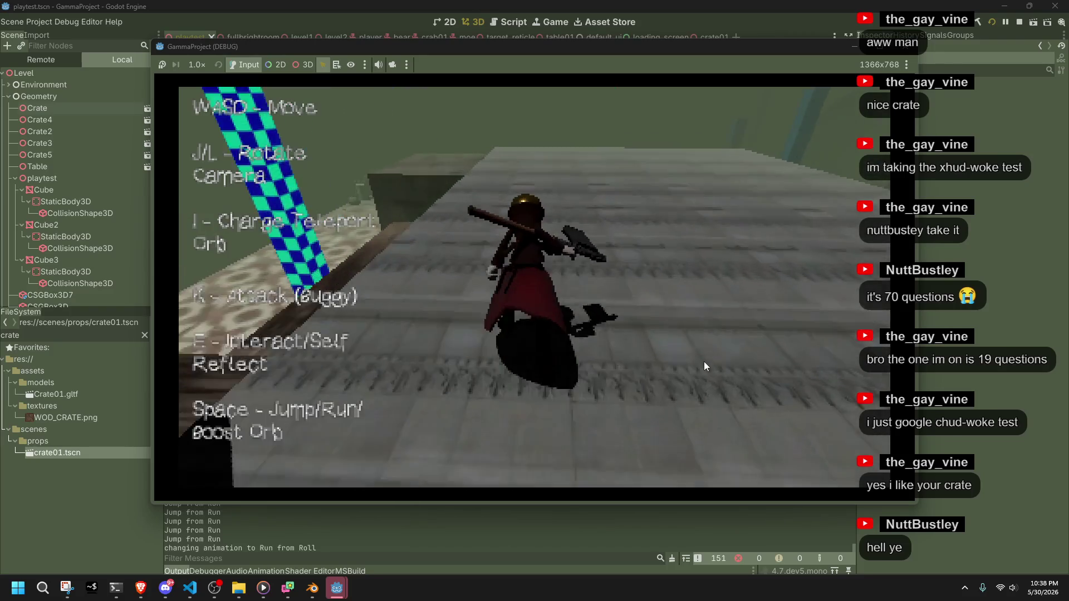
key("w")
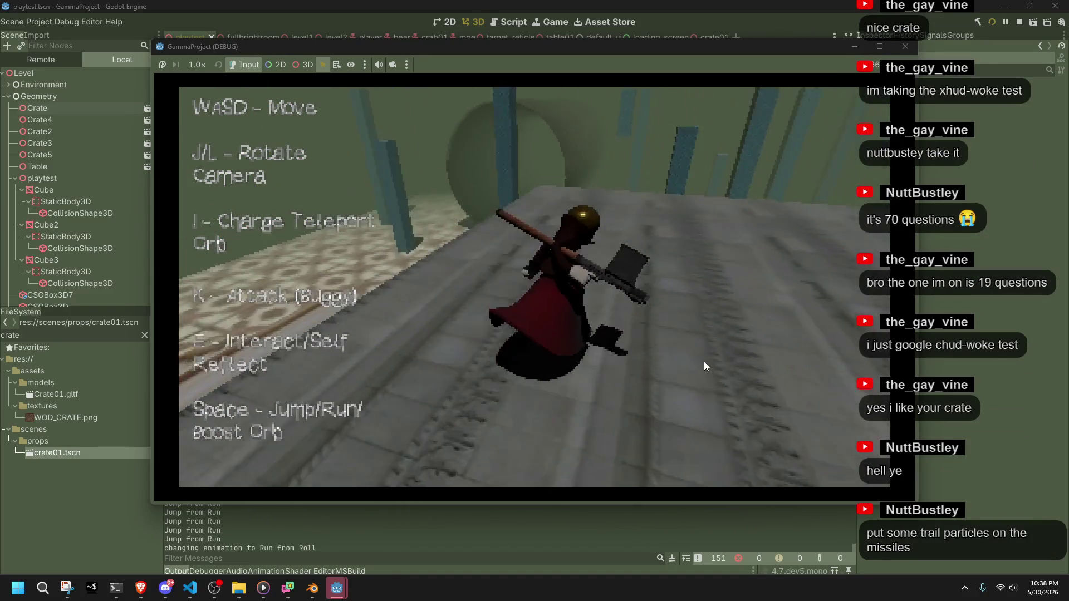
key("w")
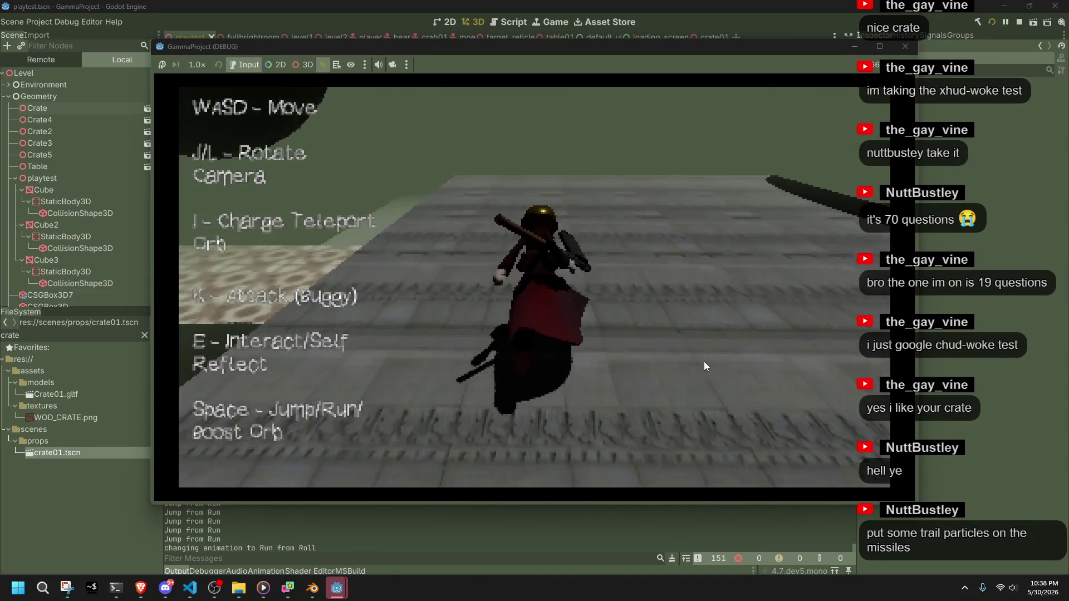
key("w")
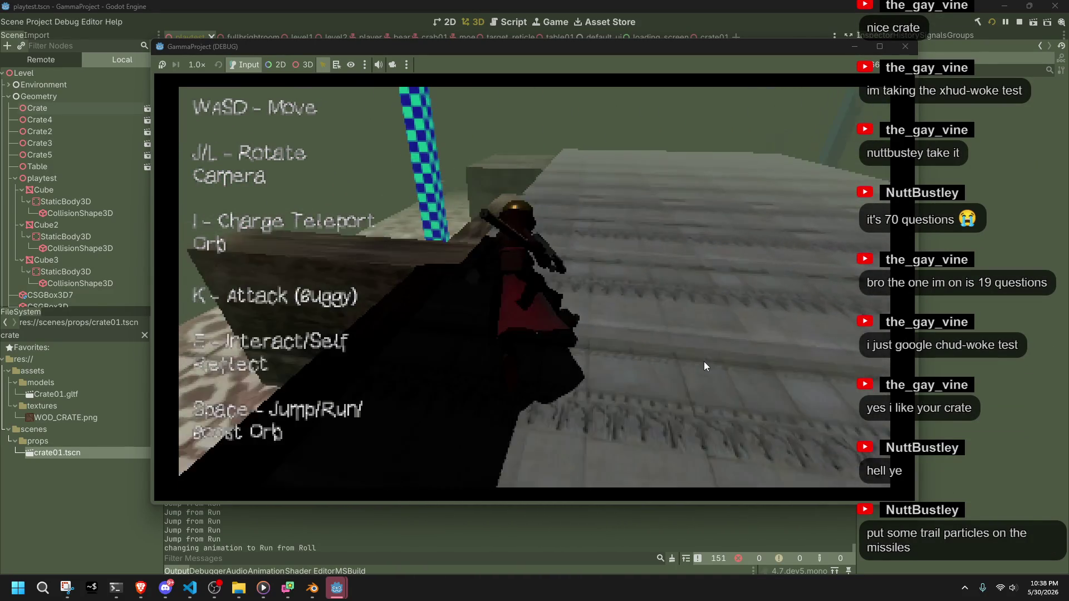
key("w")
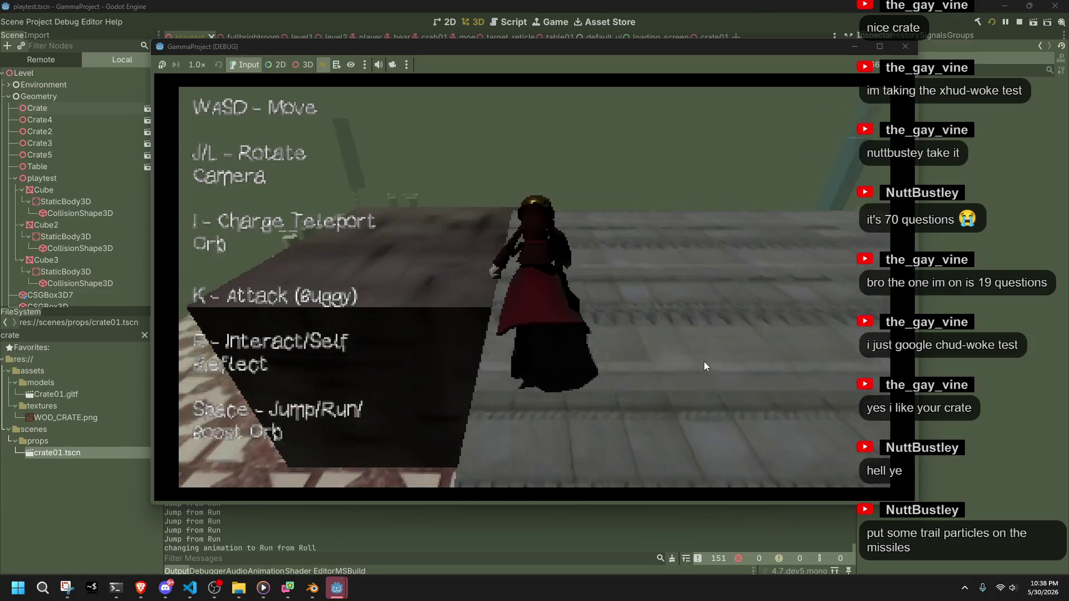
key("w")
key("space")
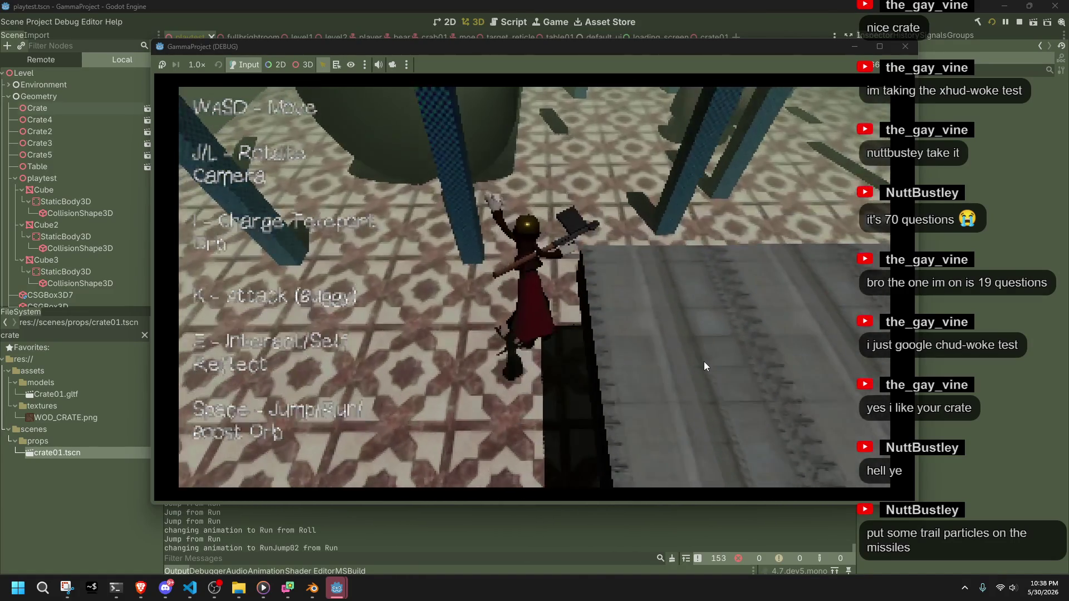
Run toward the dark wall and jump up onto the stepped ledges and platform.
key("w")
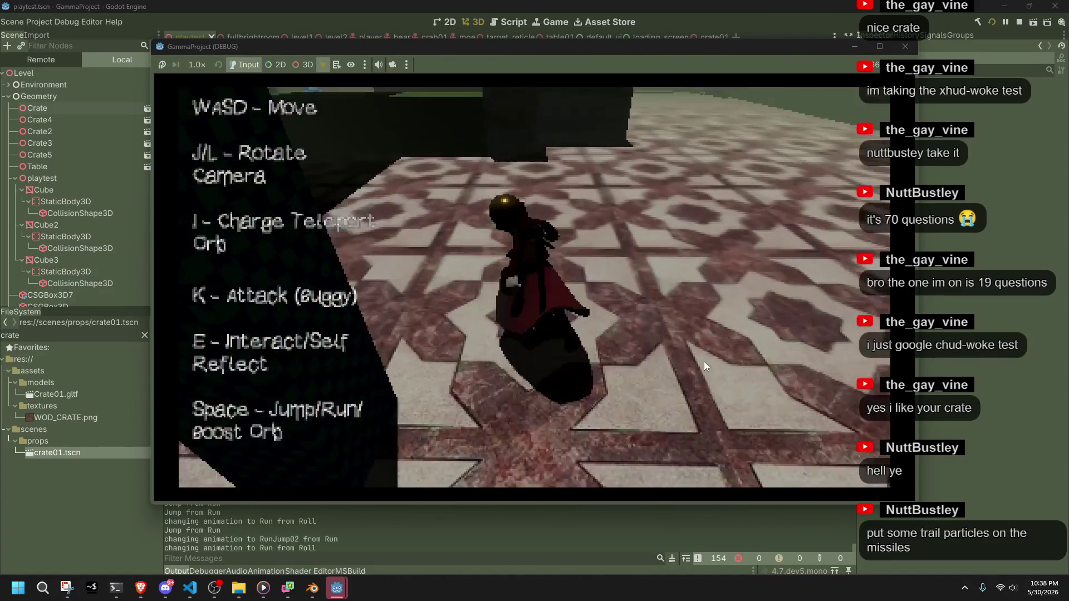
key("w")
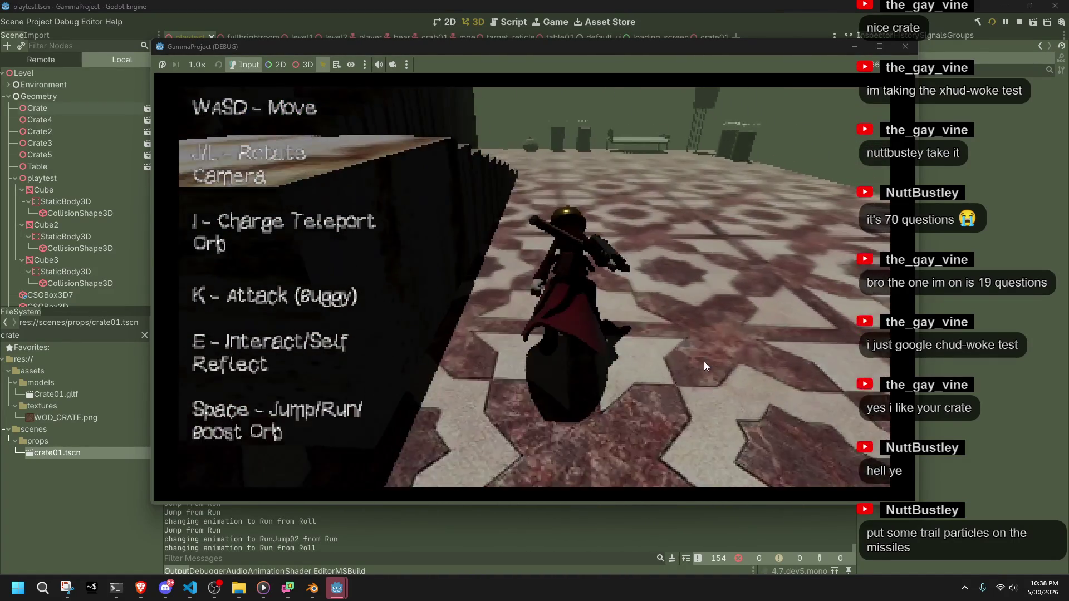
key("w")
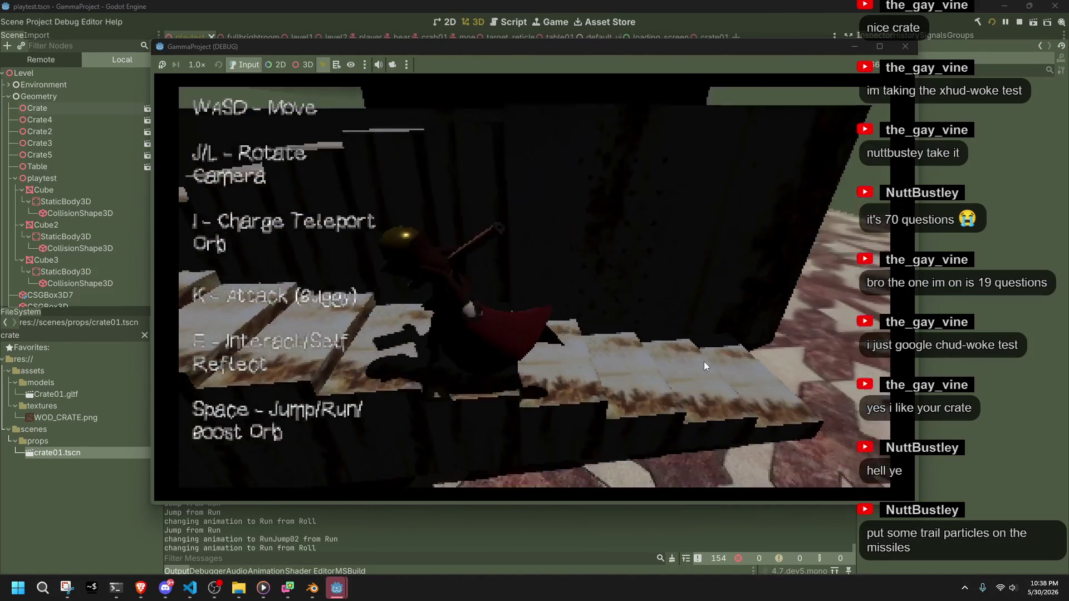
key("w")
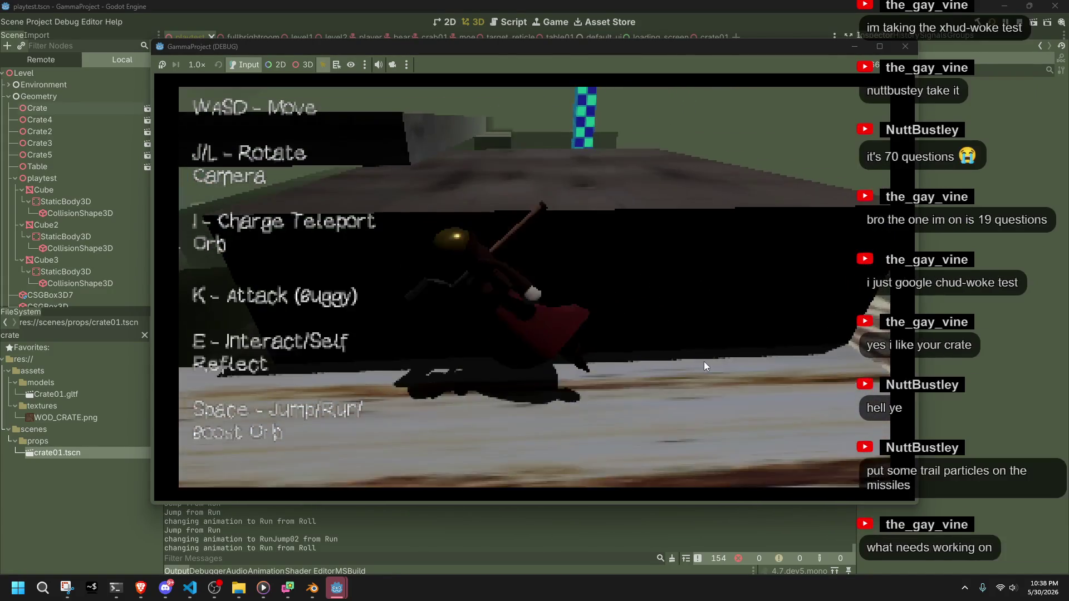
key("w")
key("space")
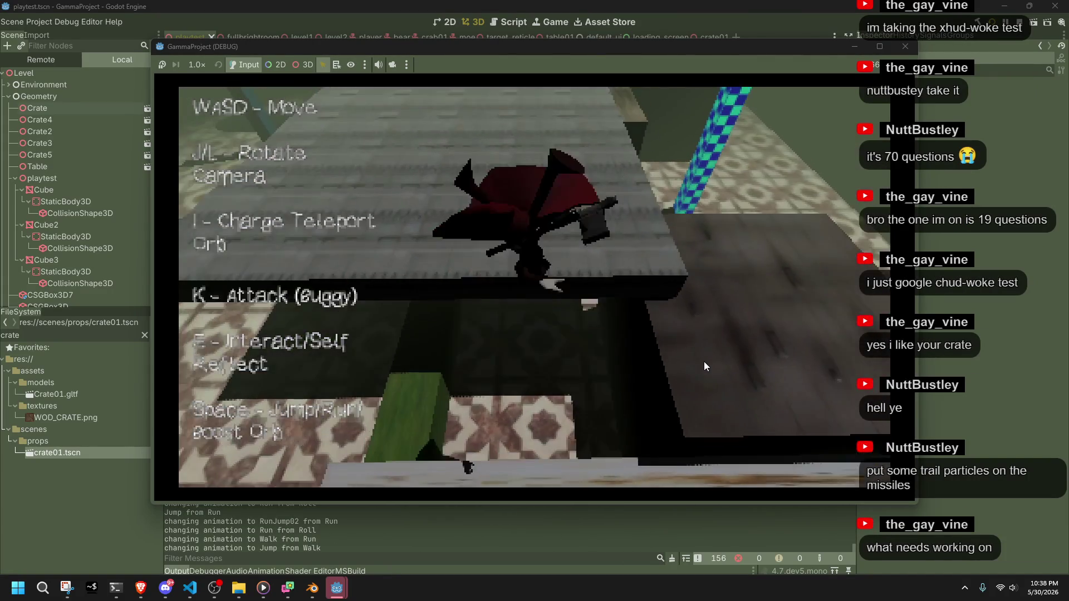
key("w")
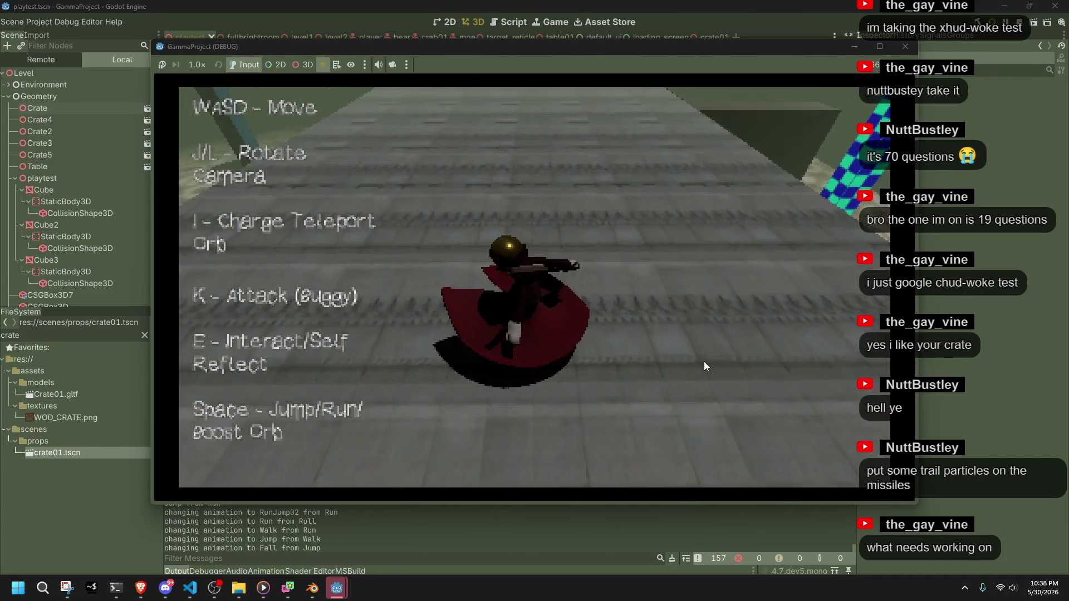
key("w")
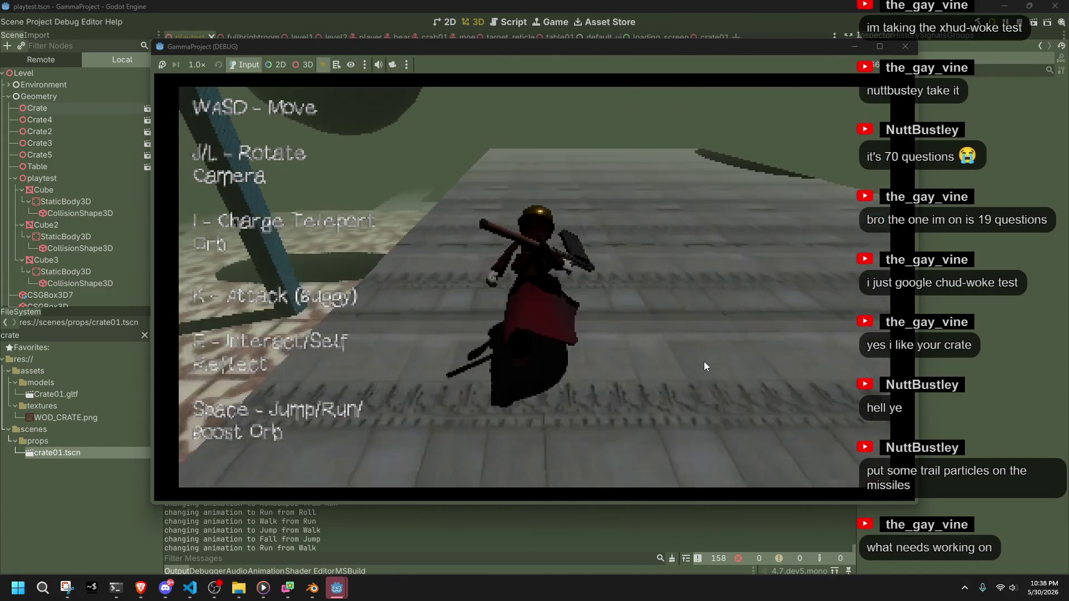
key("w")
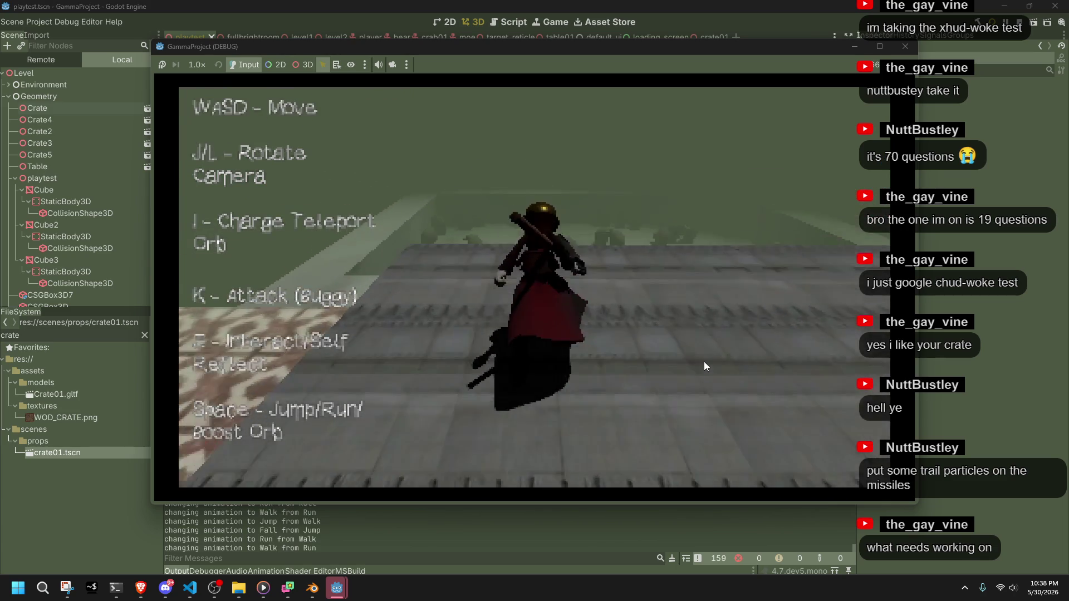